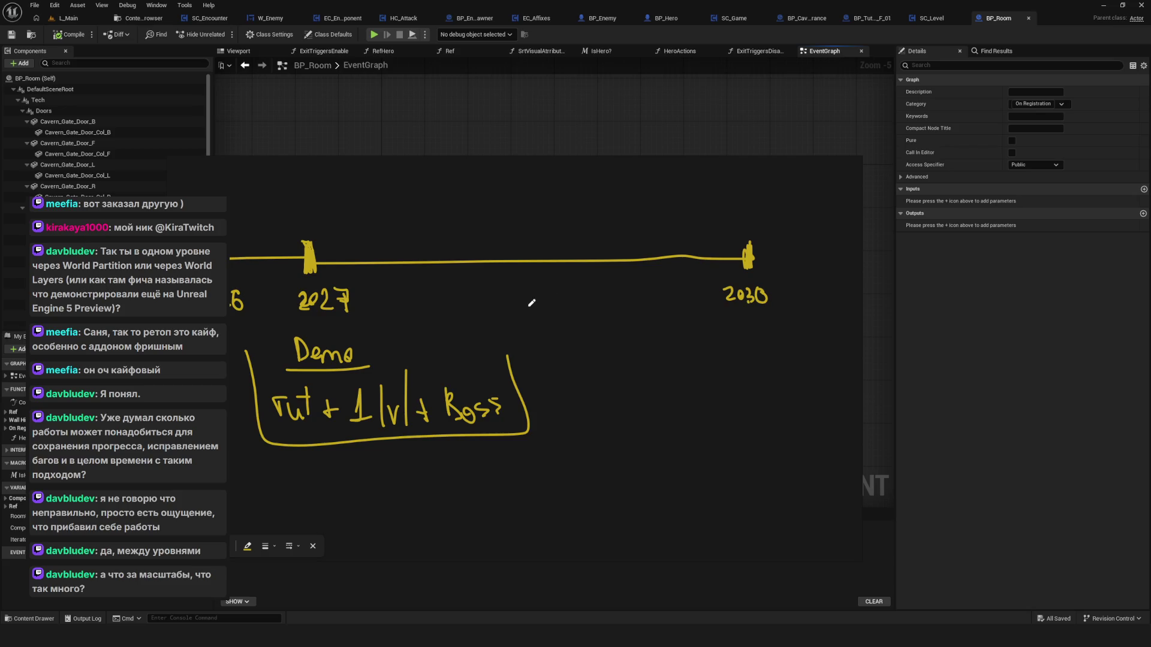
# Pan the timeline sketch into a better view.
pyautogui.scroll(-6, 531, 303)
pyautogui.scroll(4, 534, 306)
pyautogui.moveTo(536, 308)
pyautogui.mouseDown()
pyautogui.moveTo(539, 352)
pyautogui.moveTo(514, 304)
pyautogui.mouseUp()
pyautogui.scroll(3, 461, 401)
pyautogui.scroll(-3, 494, 386)
pyautogui.moveTo(531, 393); pyautogui.dragTo(502, 395)
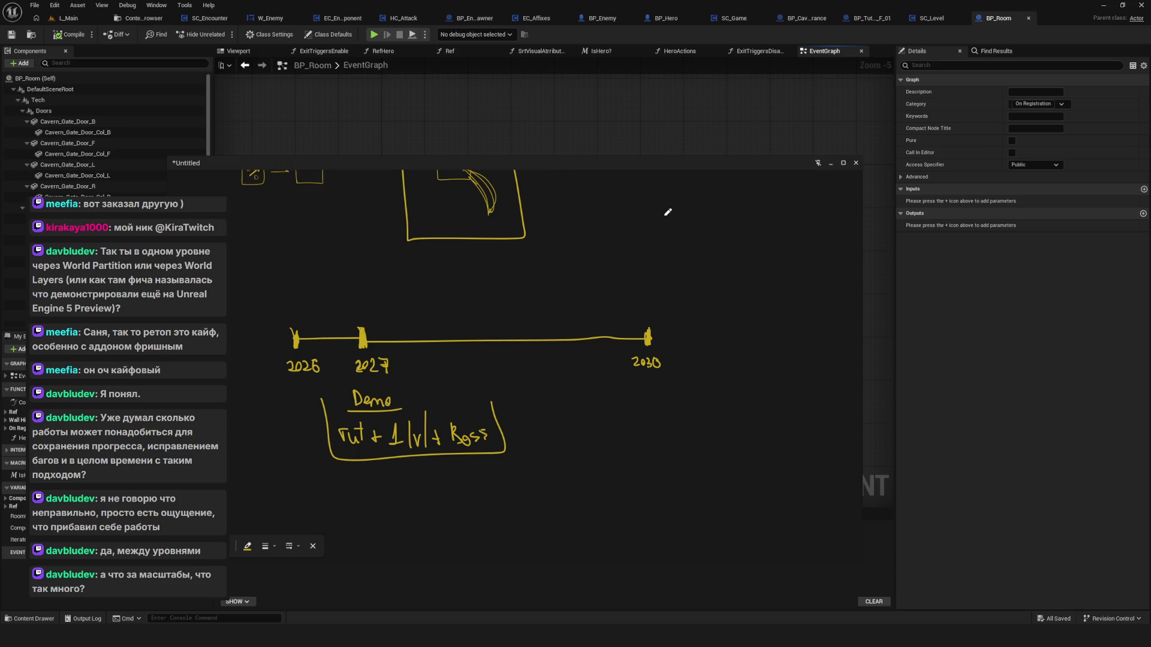
pyautogui.moveTo(612, 275); pyautogui.dragTo(622, 264)
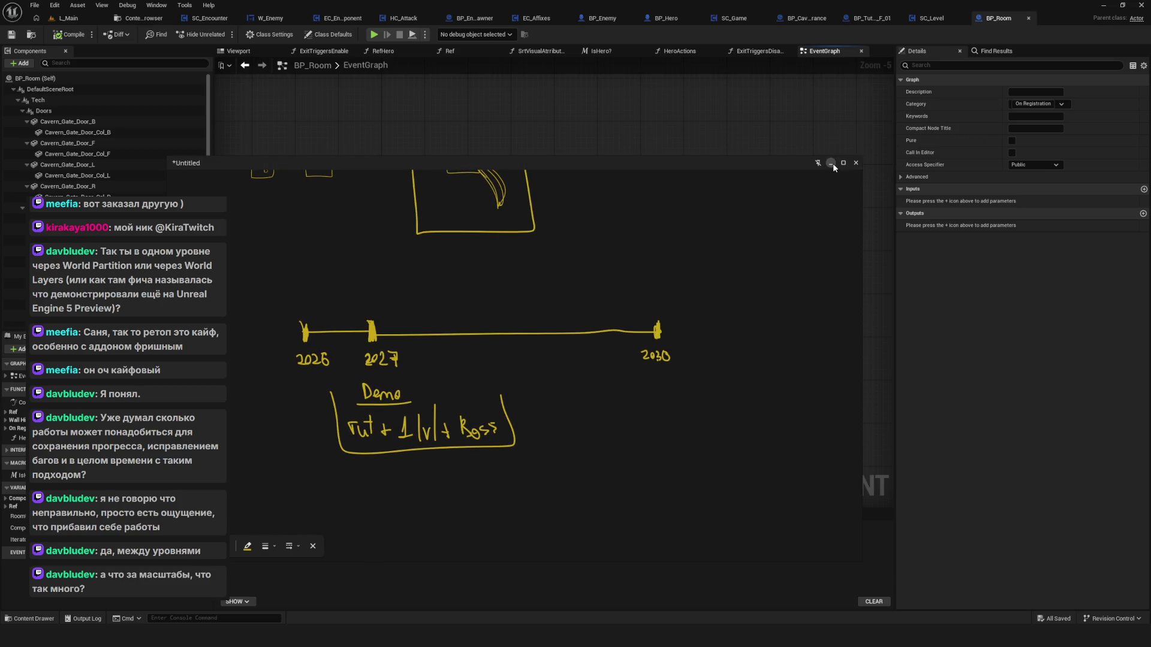
# Close the sketch overlay, recentre the BP_Room graph and switch to the L_Main level.
pyautogui.press('Escape')
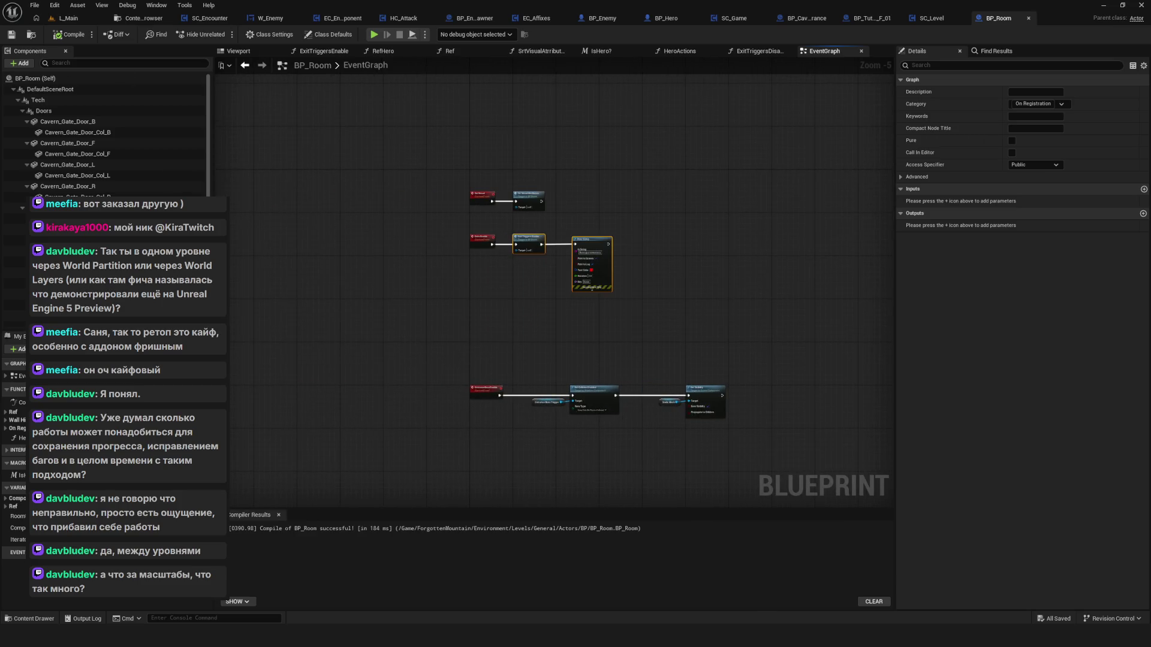
pyautogui.moveTo(596, 358); pyautogui.dragTo(527, 339)
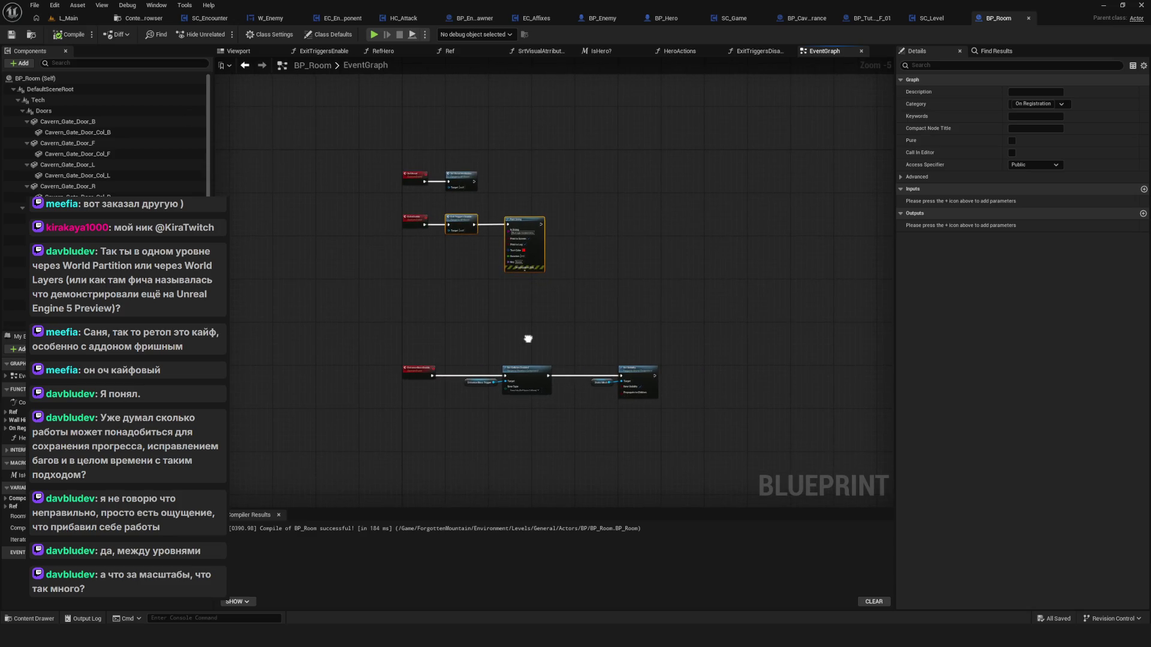
pyautogui.click(67, 18)
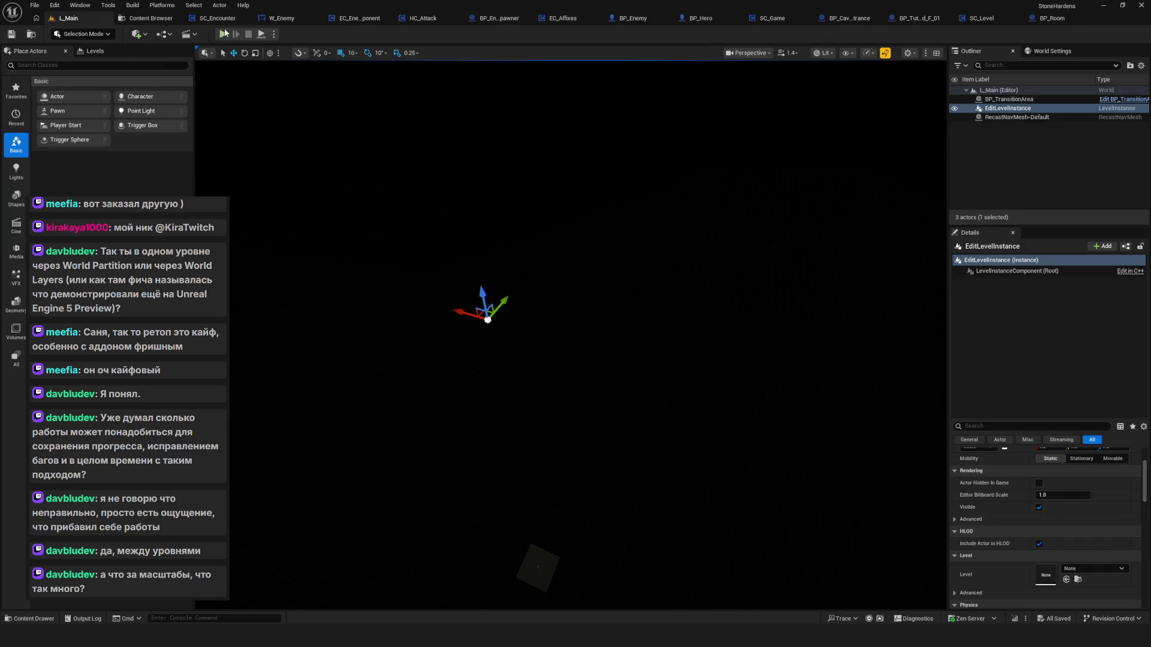
pyautogui.click(223, 33)
pyautogui.click(638, 298)
pyautogui.rightClick(577, 240)
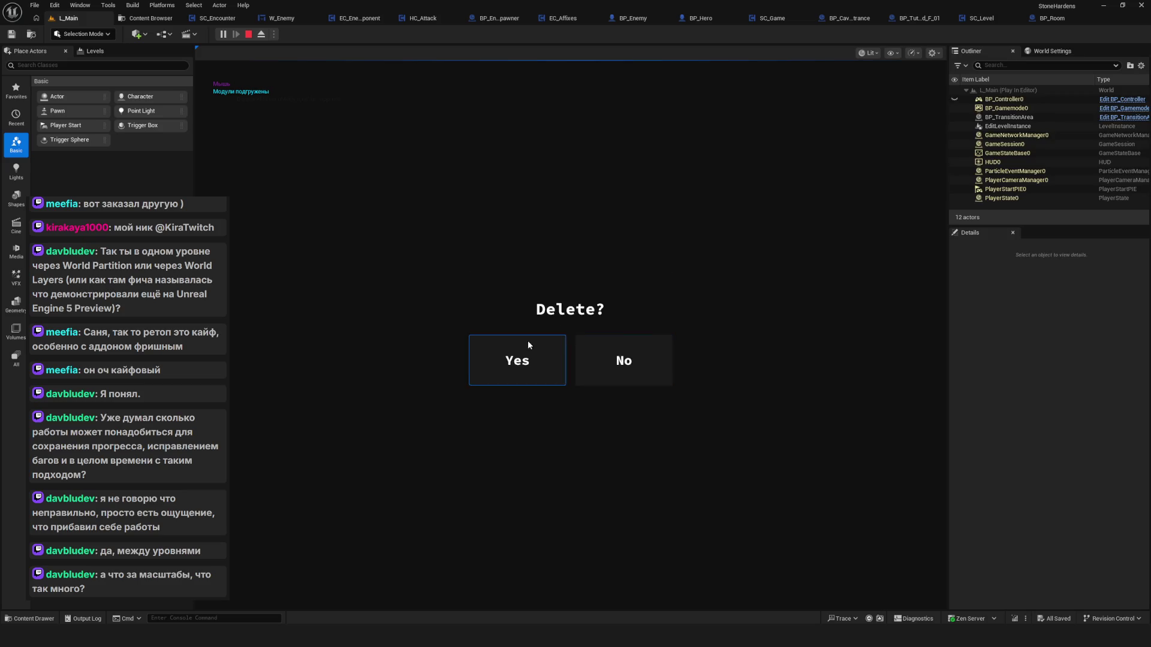
pyautogui.click(530, 343)
pyautogui.click(565, 244)
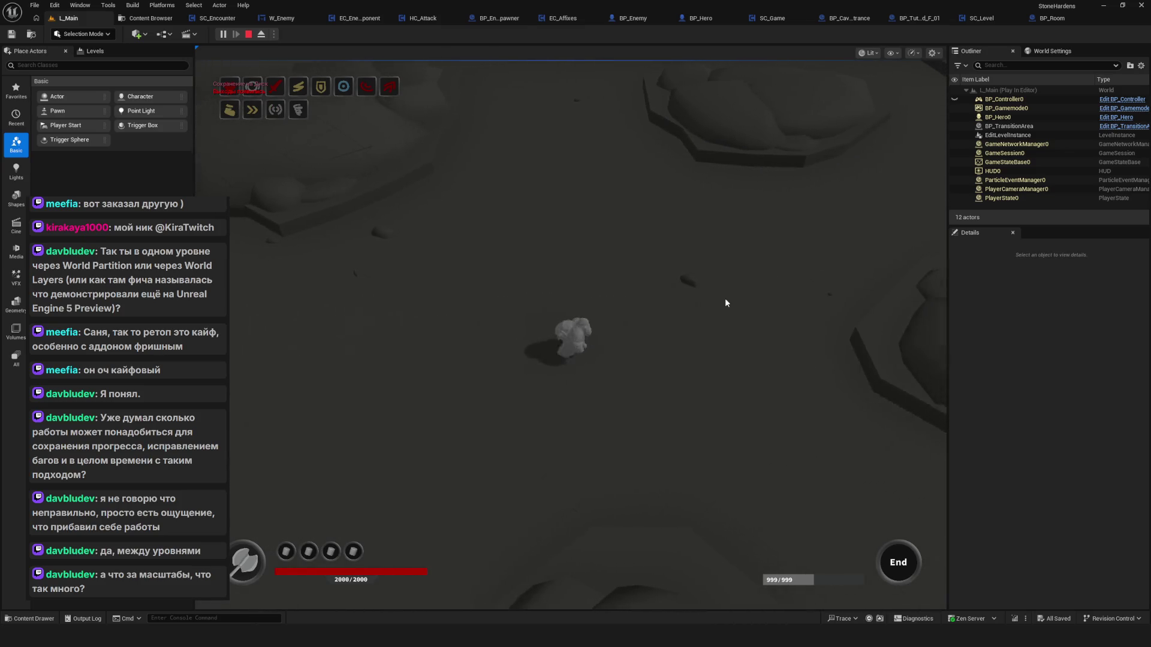
pyautogui.press('w')
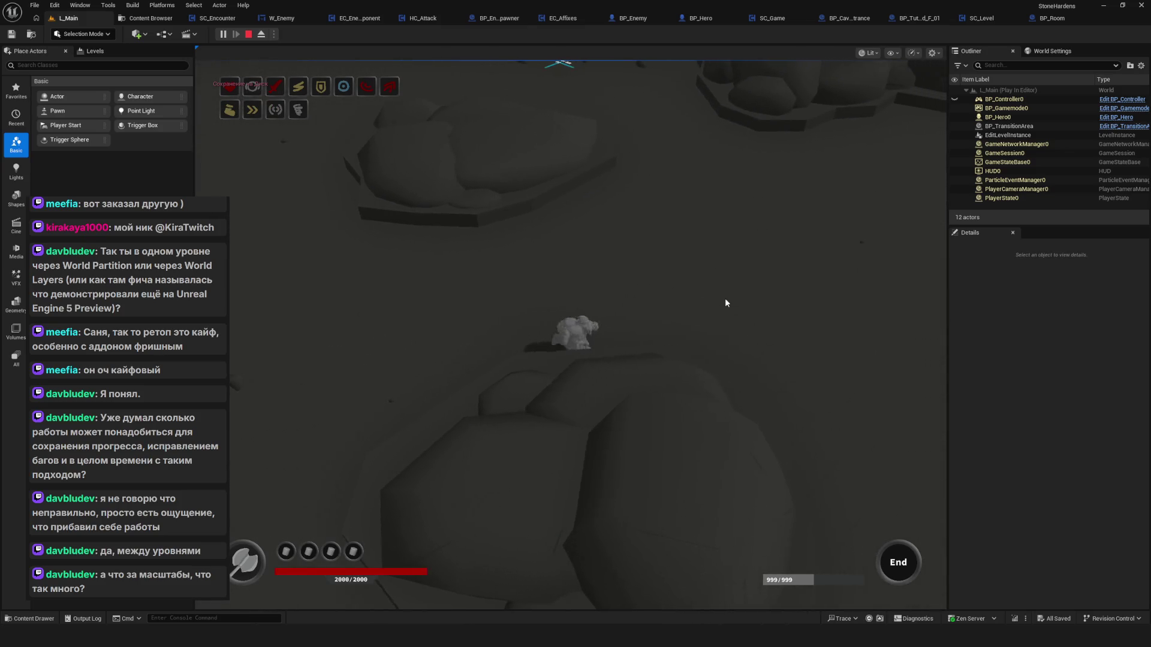
pyautogui.press('w')
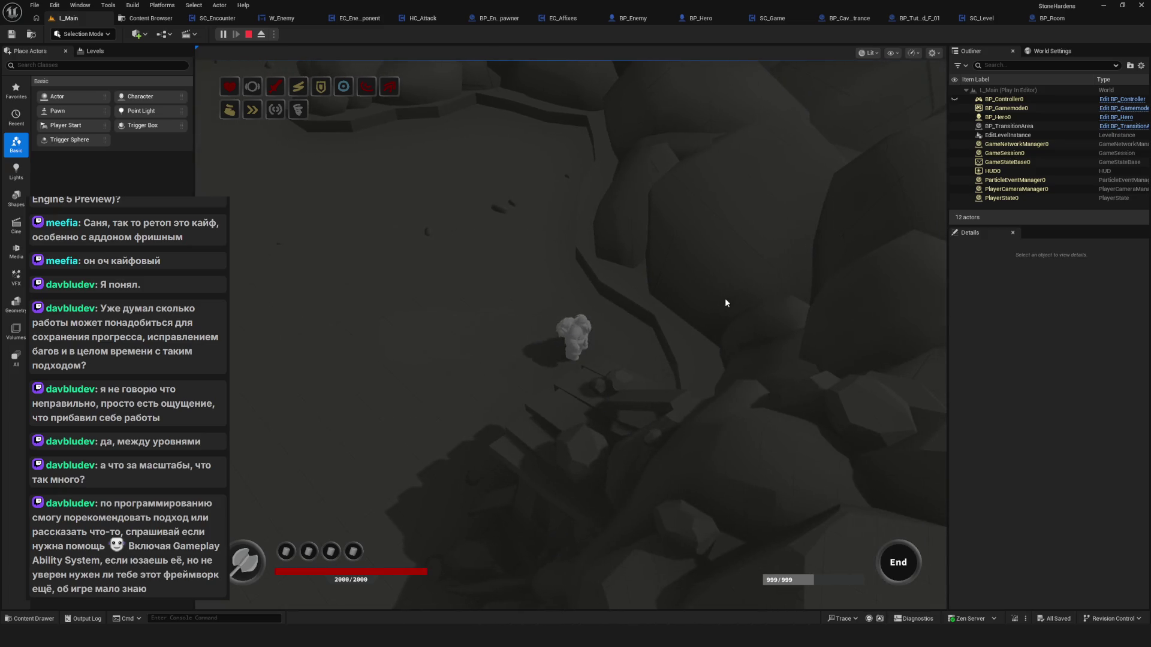
pyautogui.press('w')
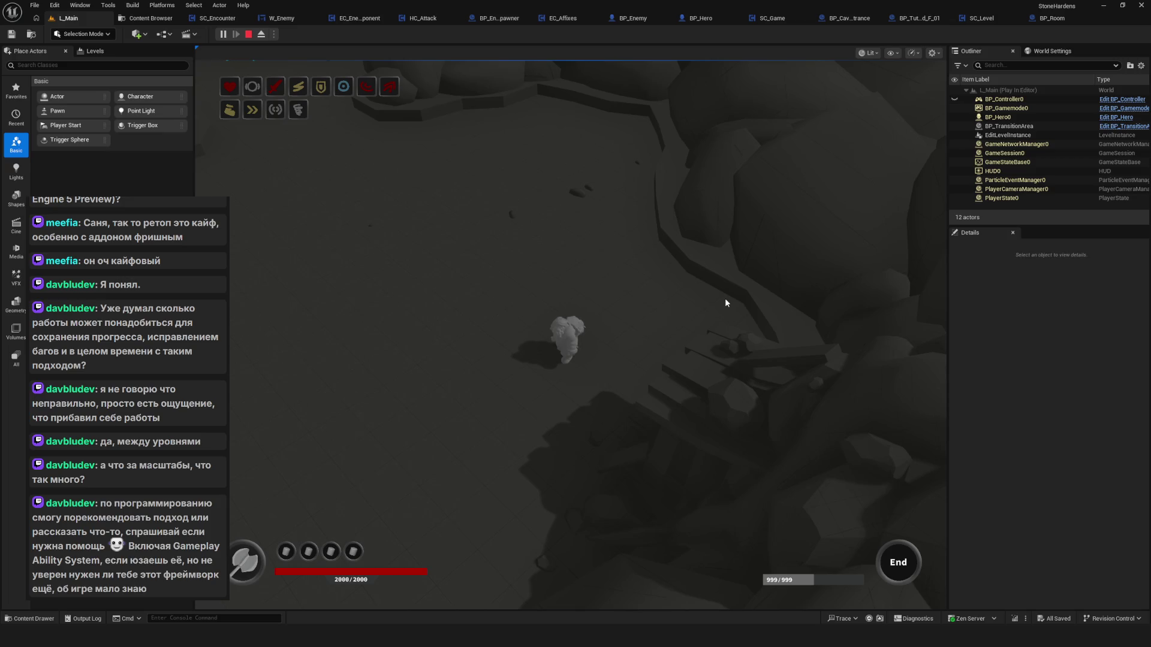
pyautogui.press('a')
pyautogui.press('w')
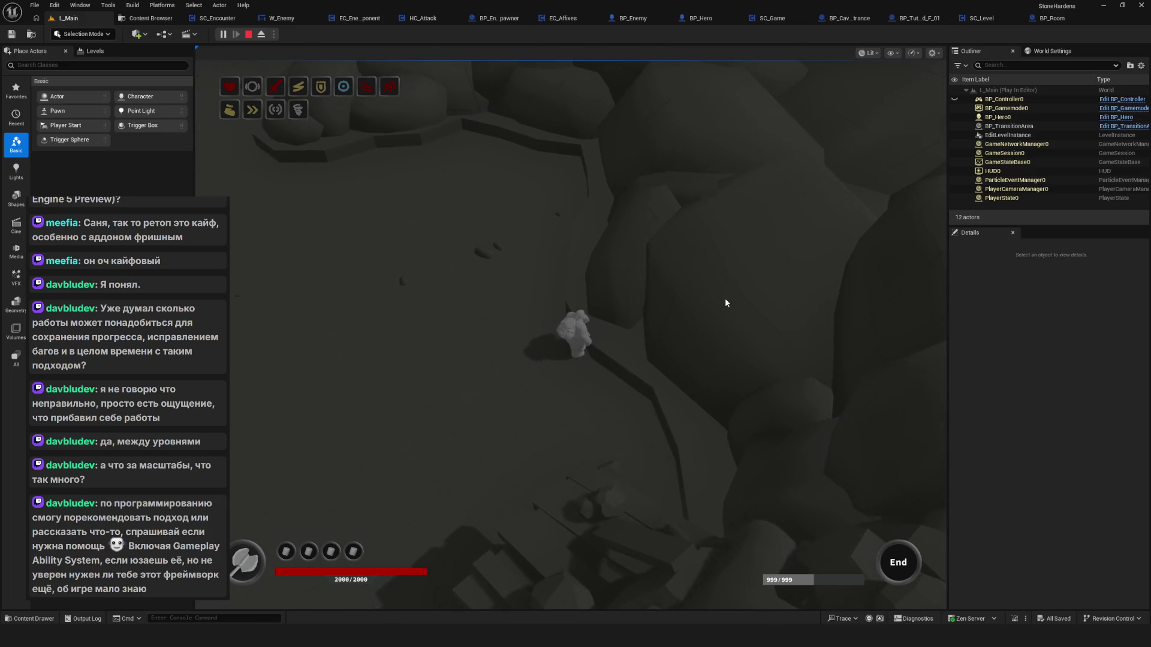
pyautogui.press('a')
pyautogui.press('w')
pyautogui.press('s')
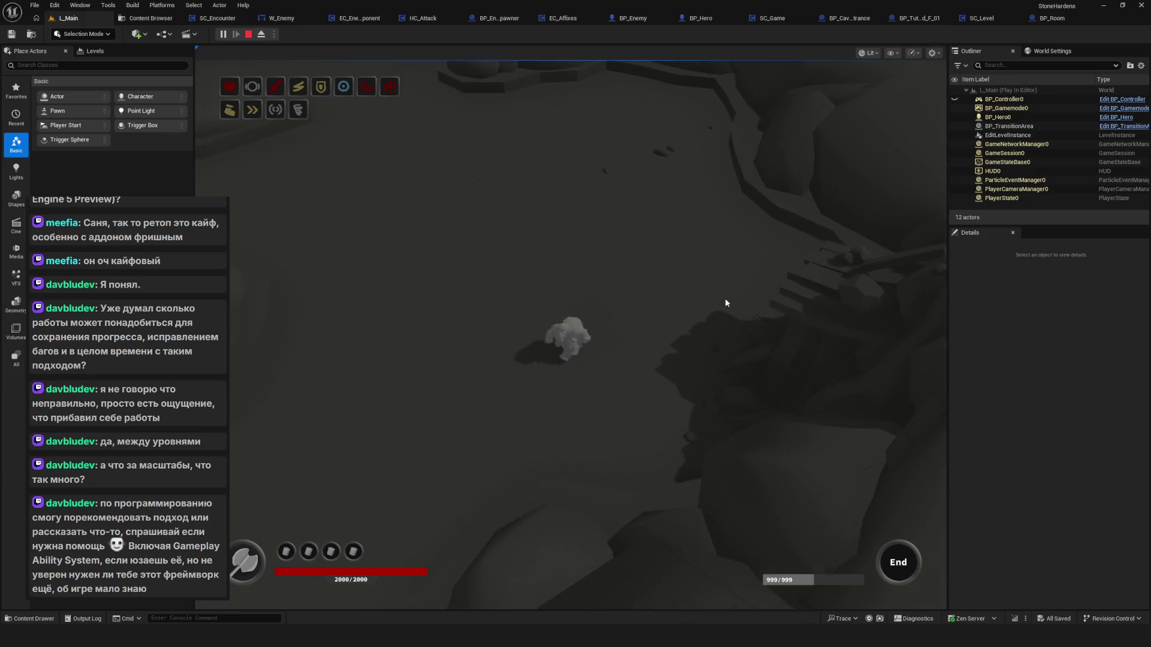
pyautogui.press('d')
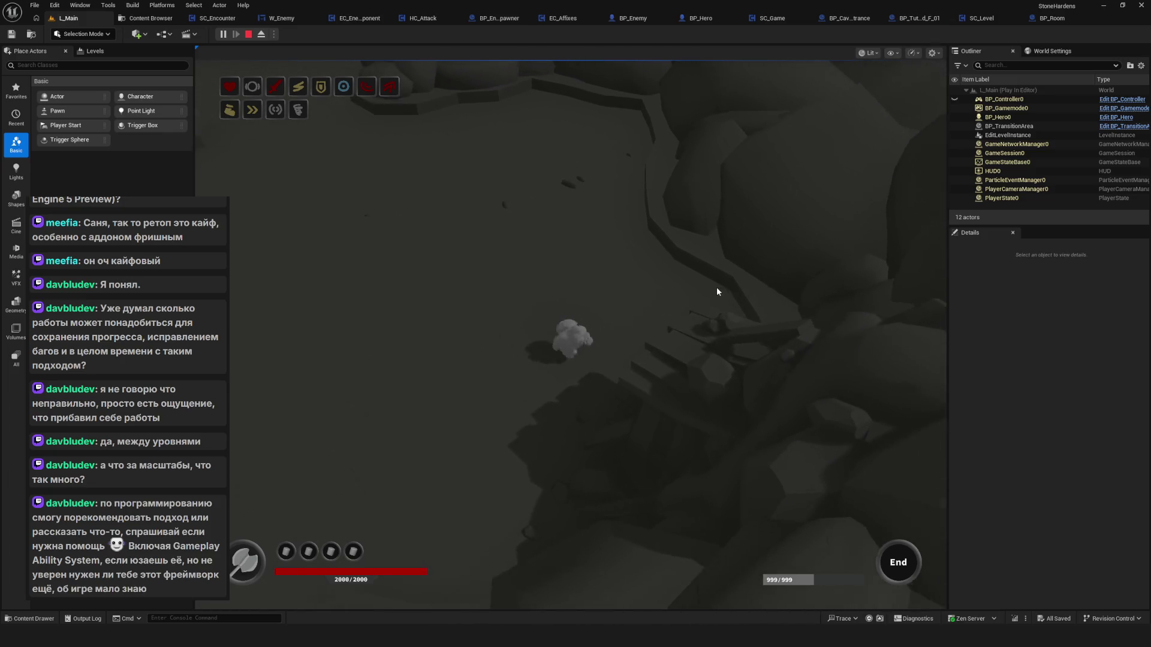
pyautogui.press('w')
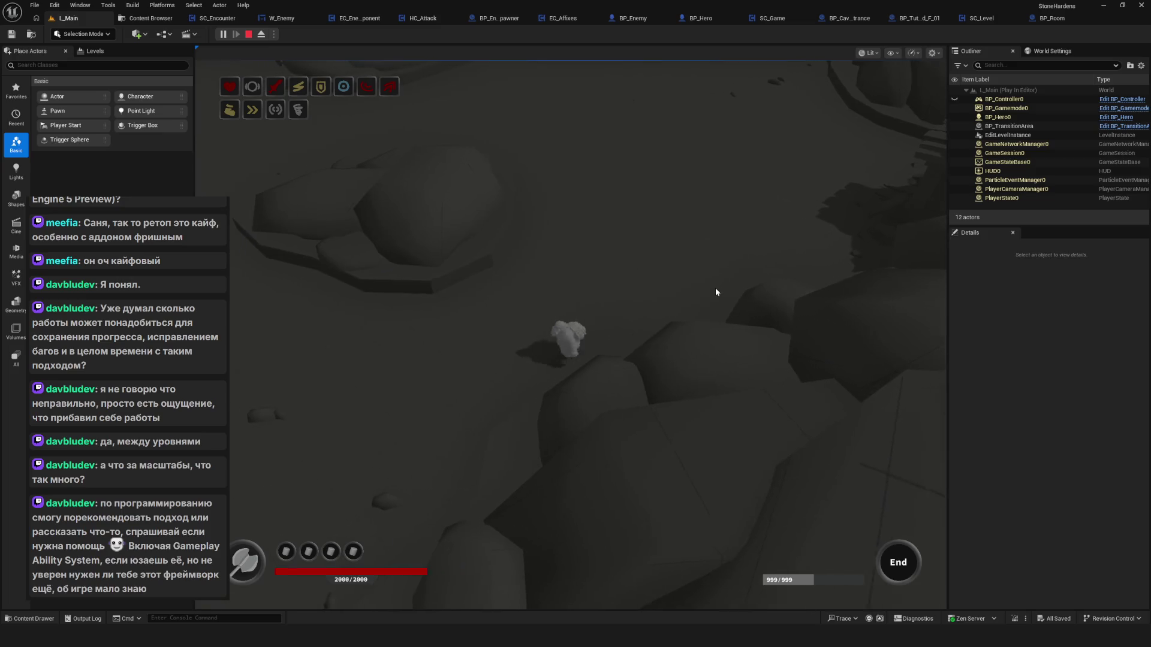
pyautogui.press('w')
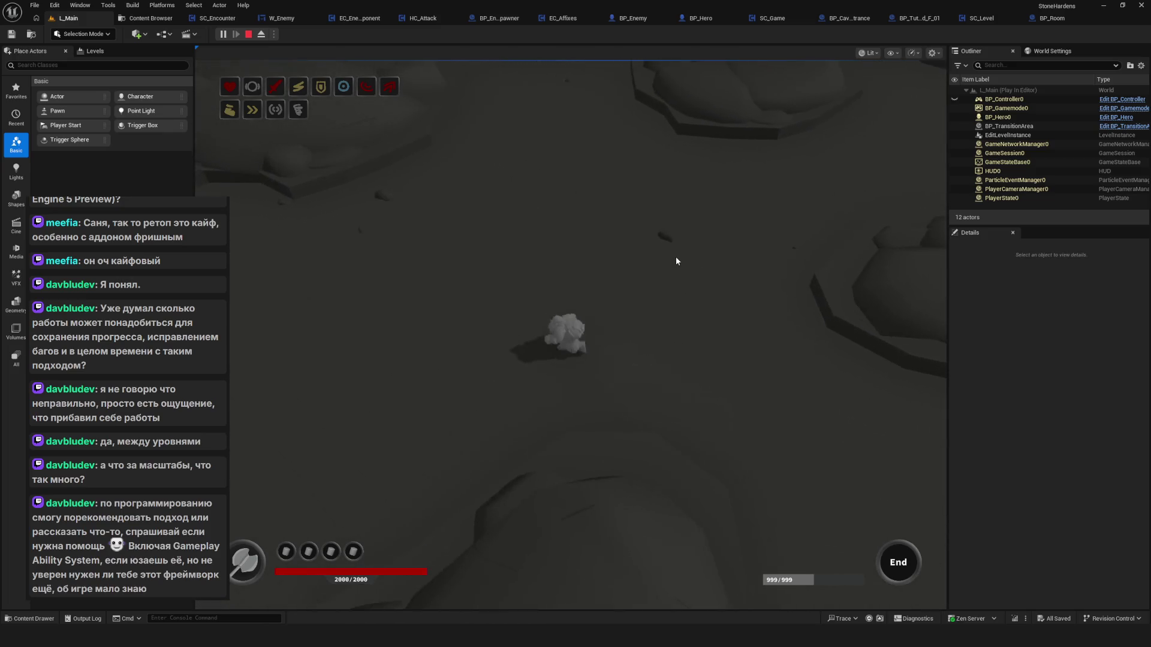
pyautogui.press('a')
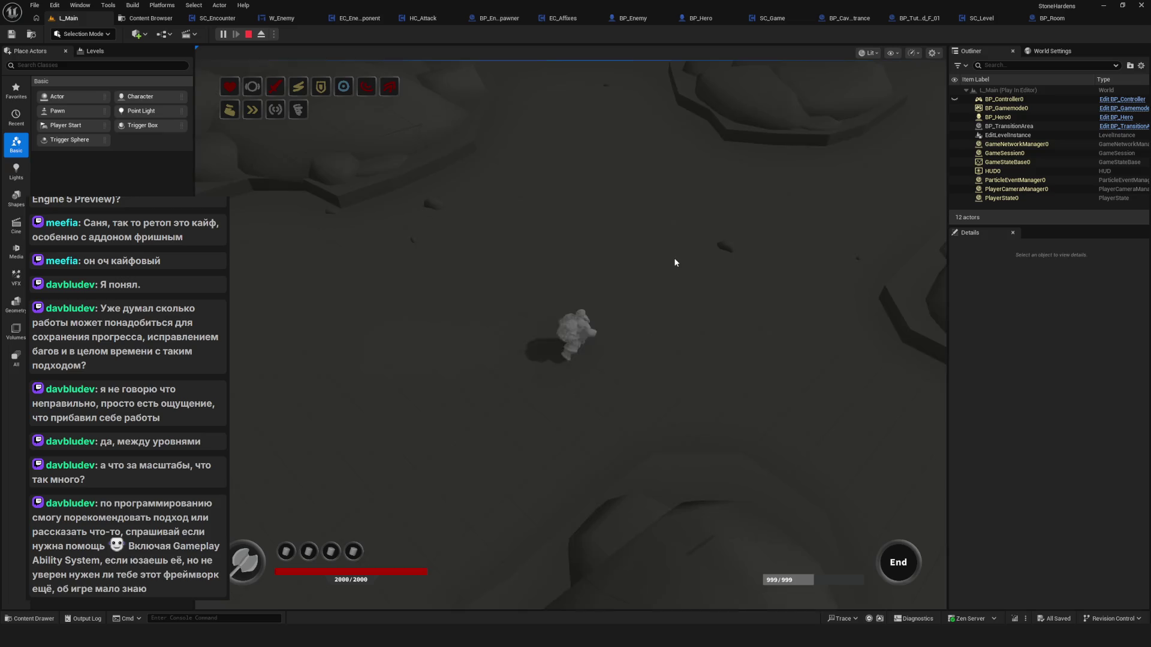
pyautogui.press('s')
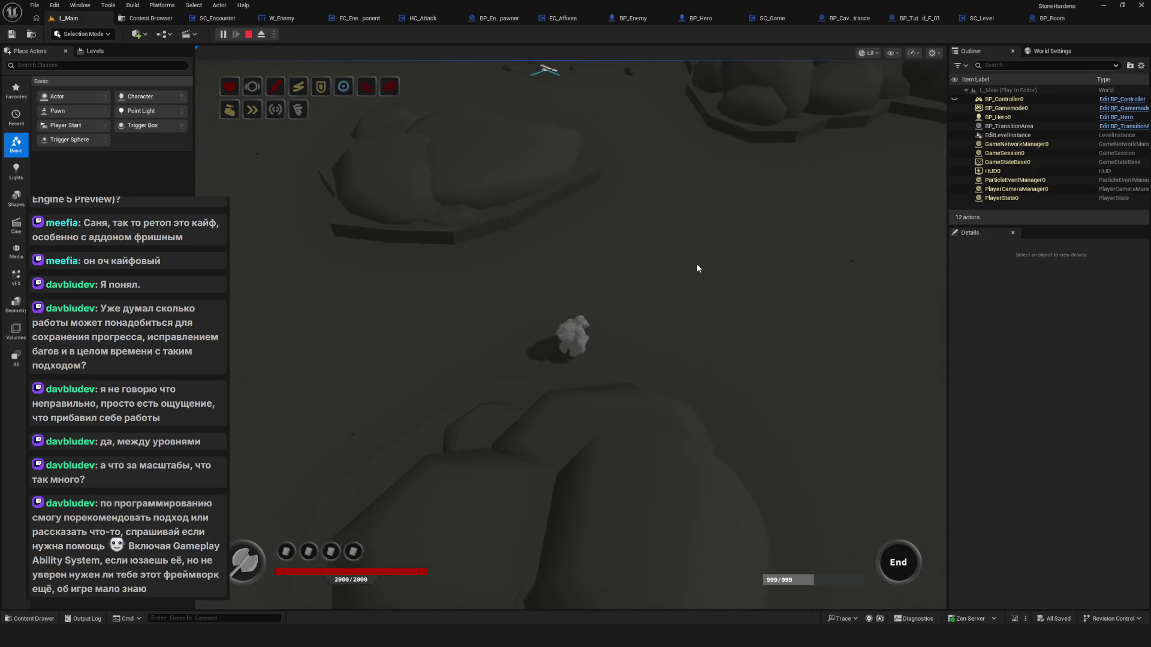
pyautogui.press('w')
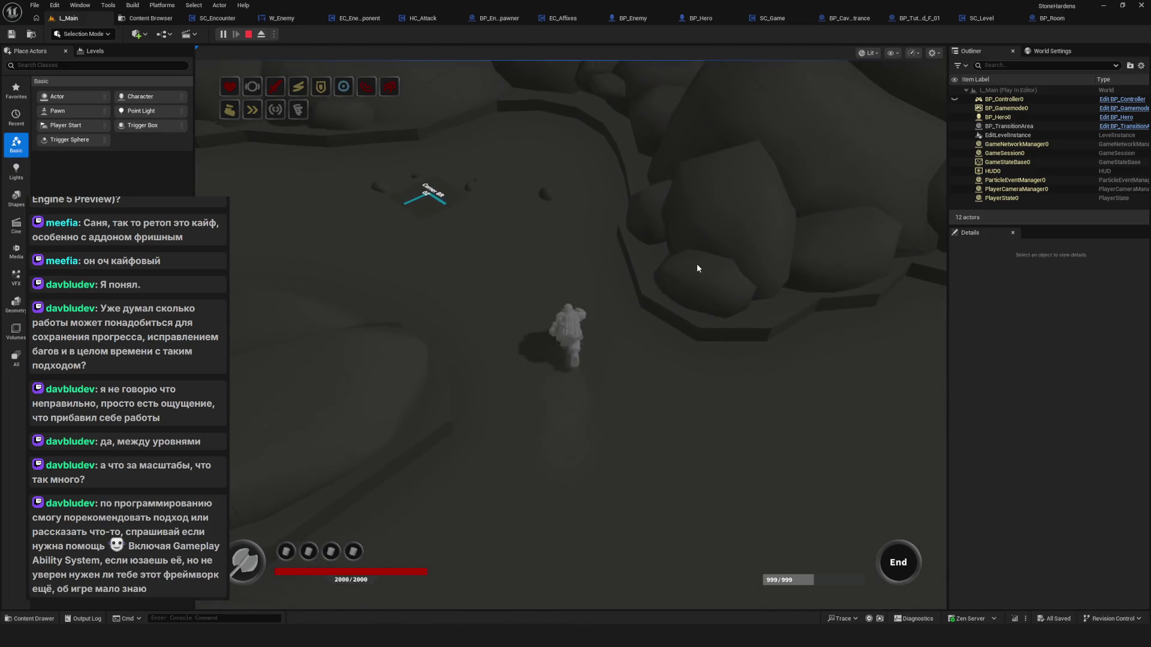
pyautogui.press('s')
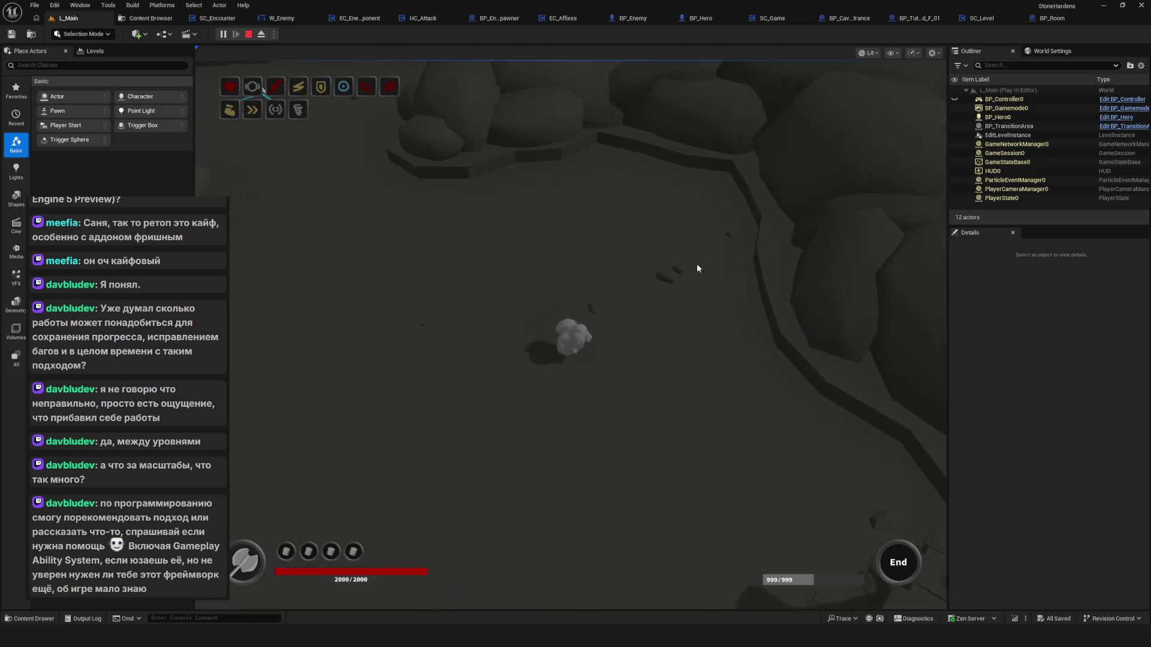
pyautogui.press('w')
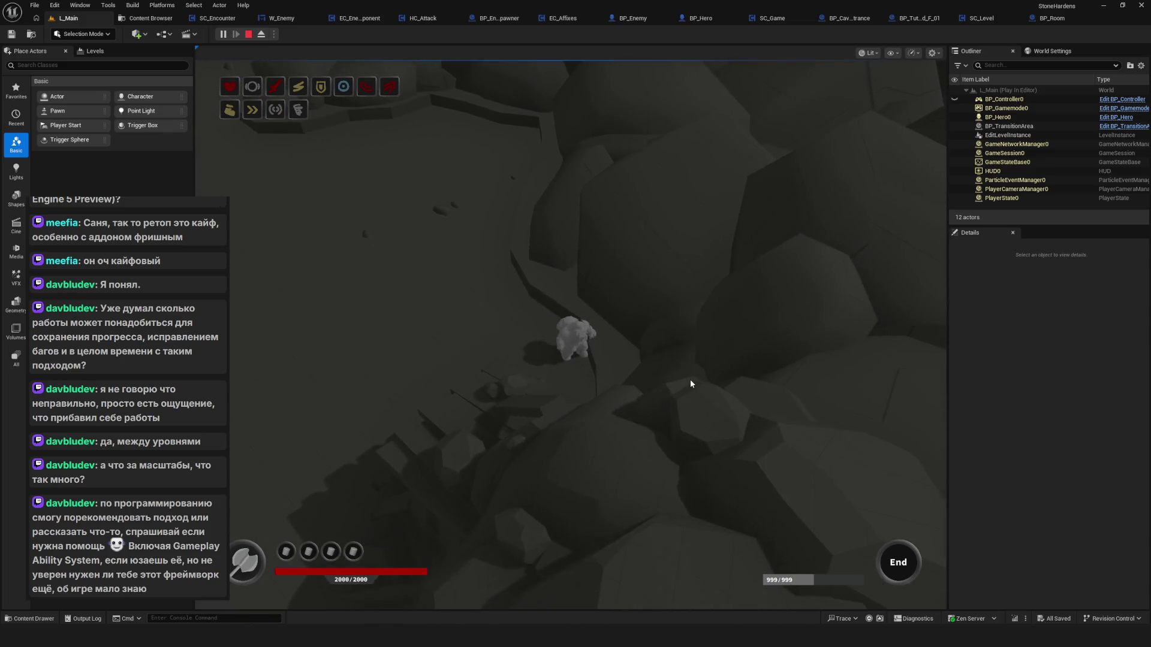
pyautogui.press('s')
pyautogui.press('w')
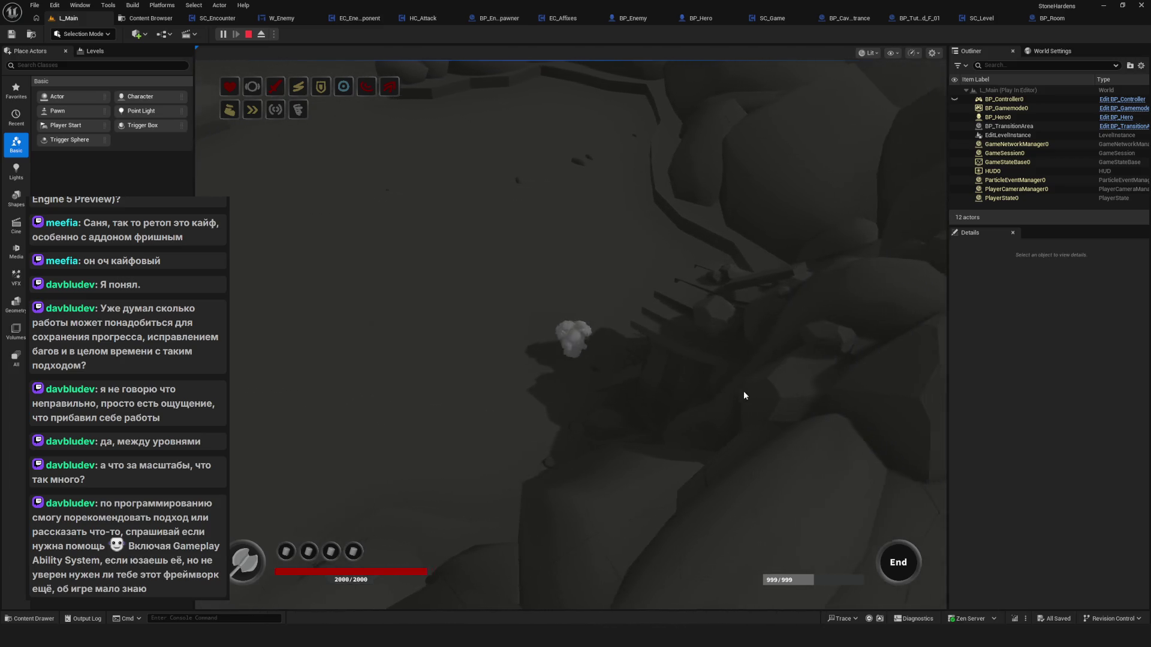
pyautogui.press('w')
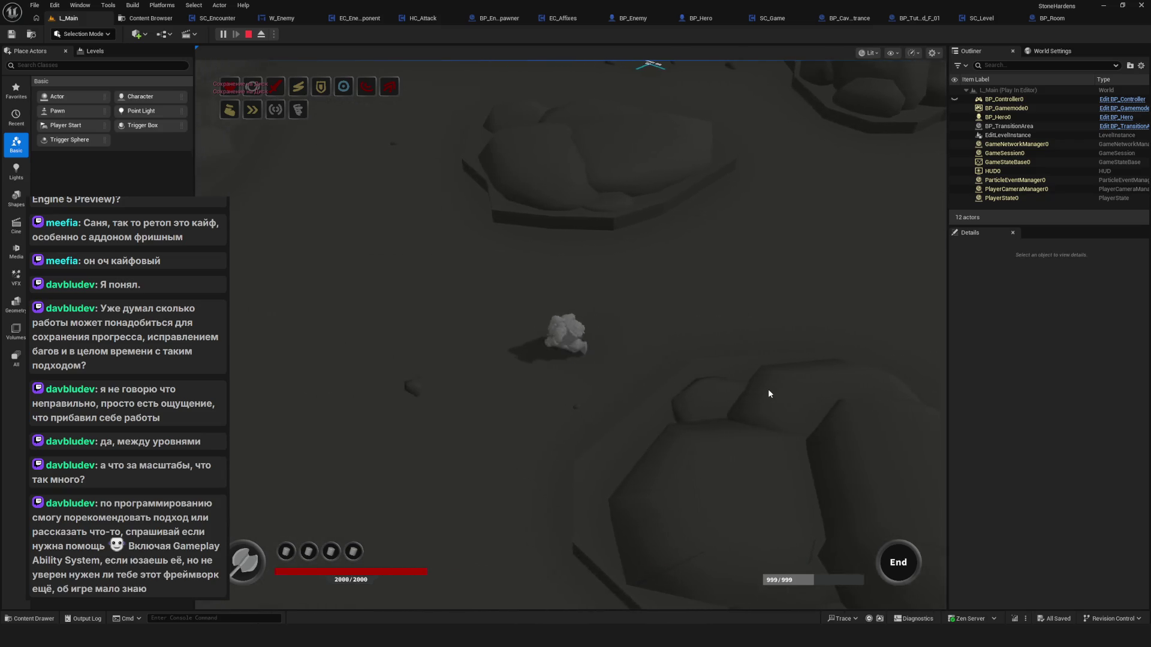
pyautogui.press('a')
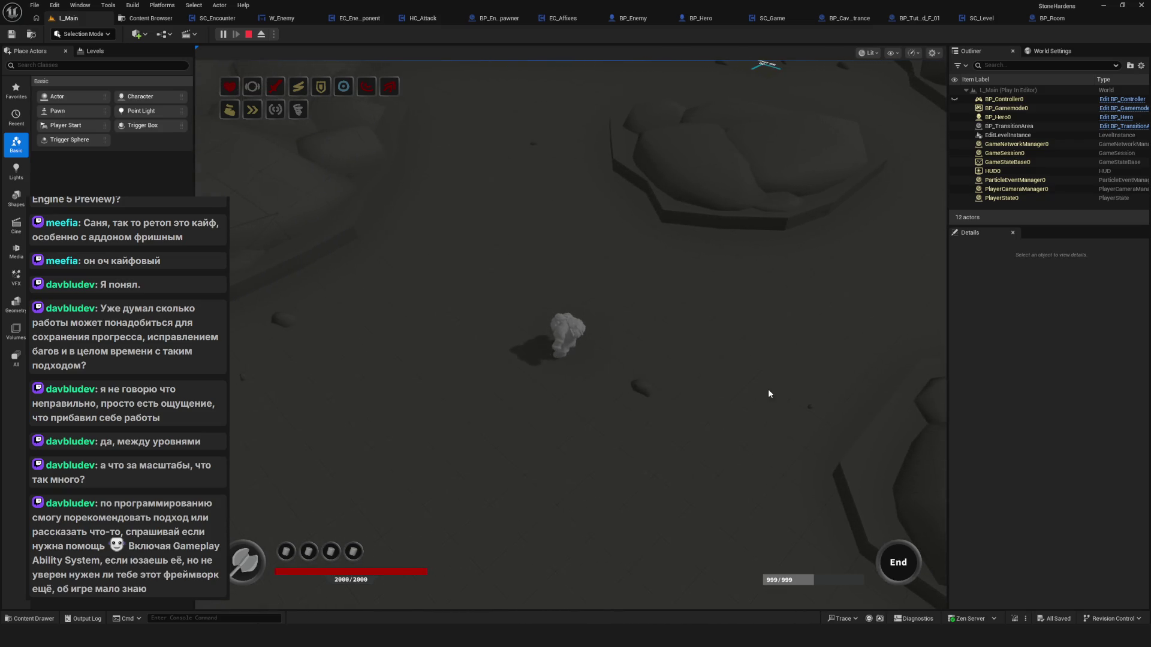
pyautogui.press('Escape')
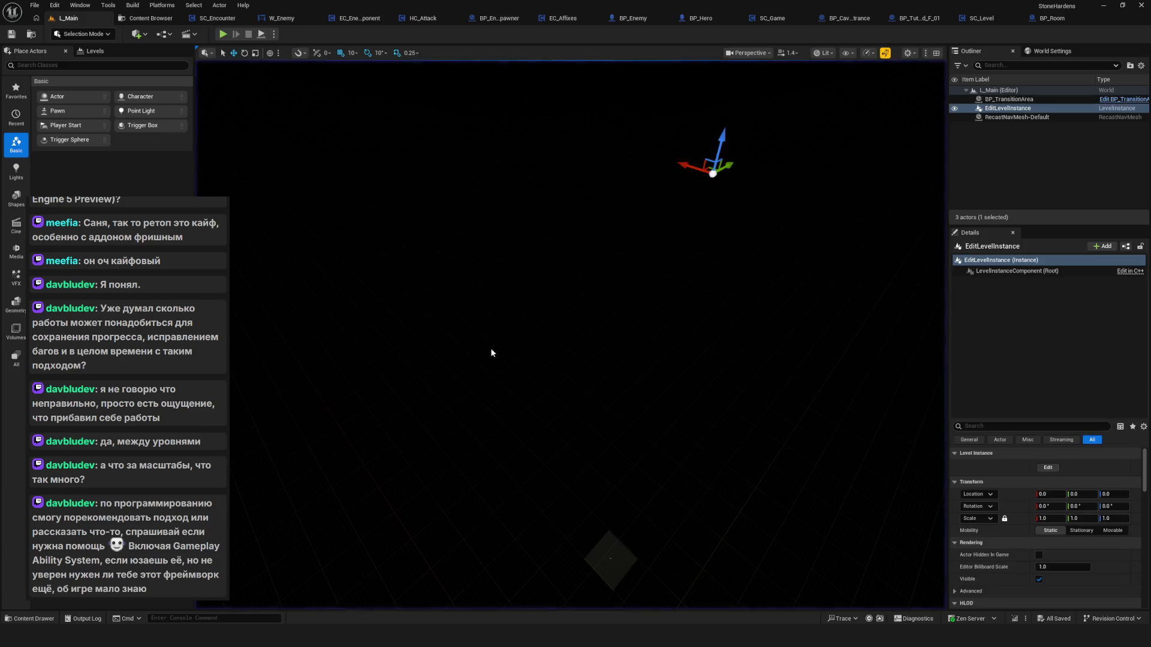
# Bring up the sketch overlay and undo the botched letters after G.
pyautogui.hotkey('alt', 'Tab')
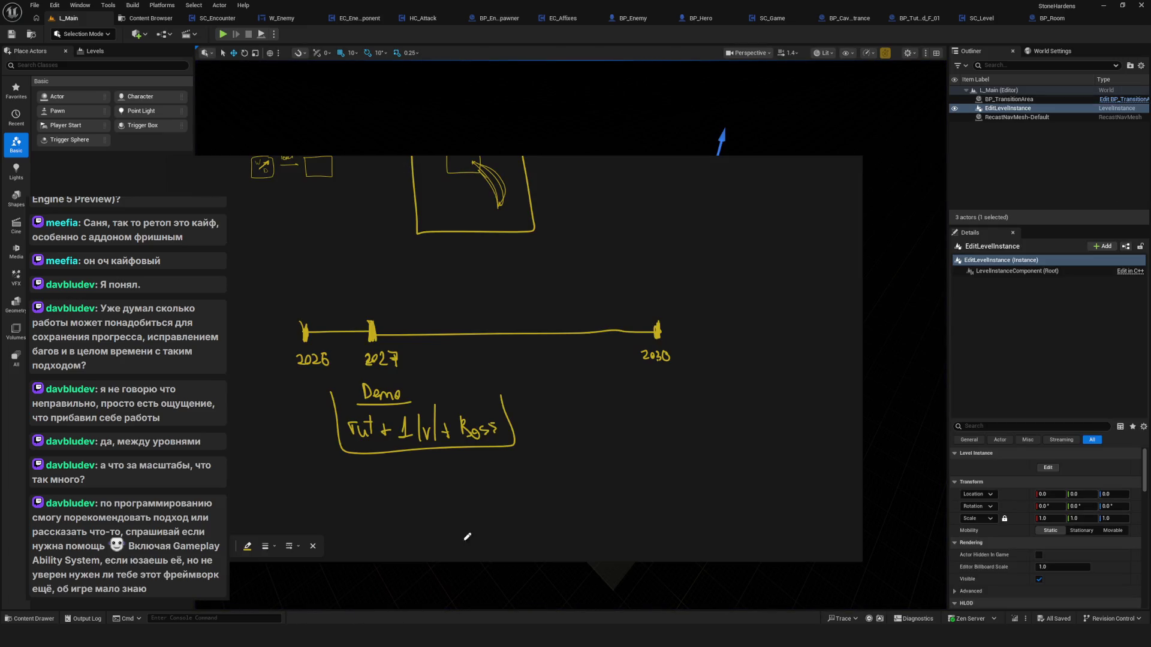
pyautogui.hscroll(5, 498, 312)
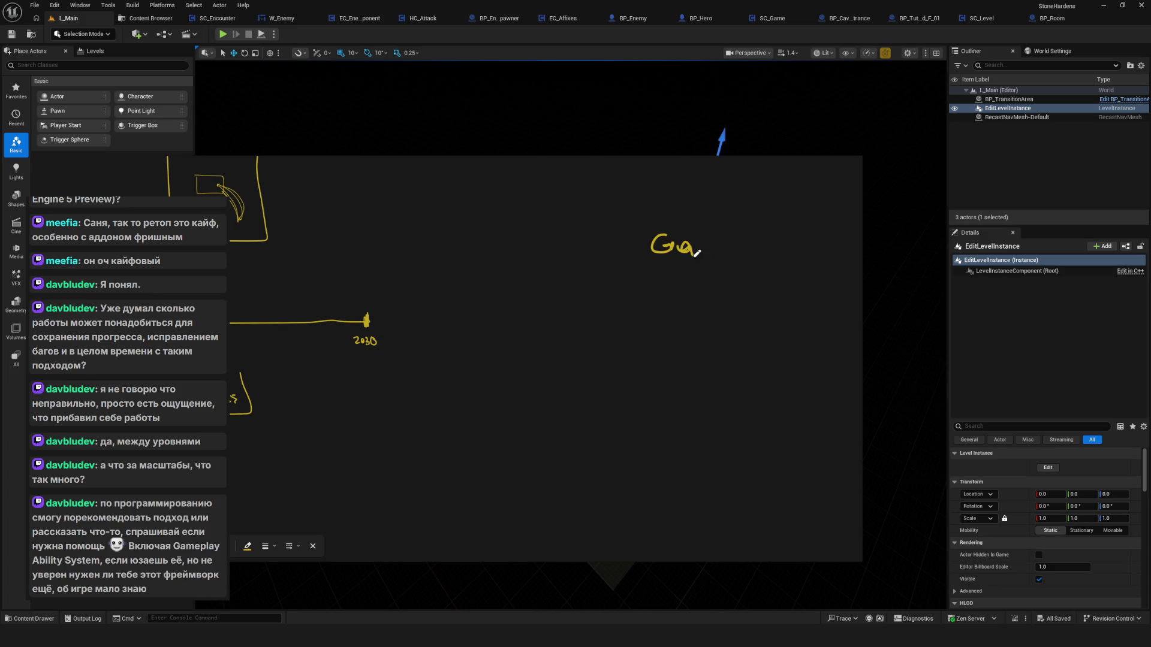
pyautogui.hscroll(-1, 624, 280)
pyautogui.hscroll(2, 664, 293)
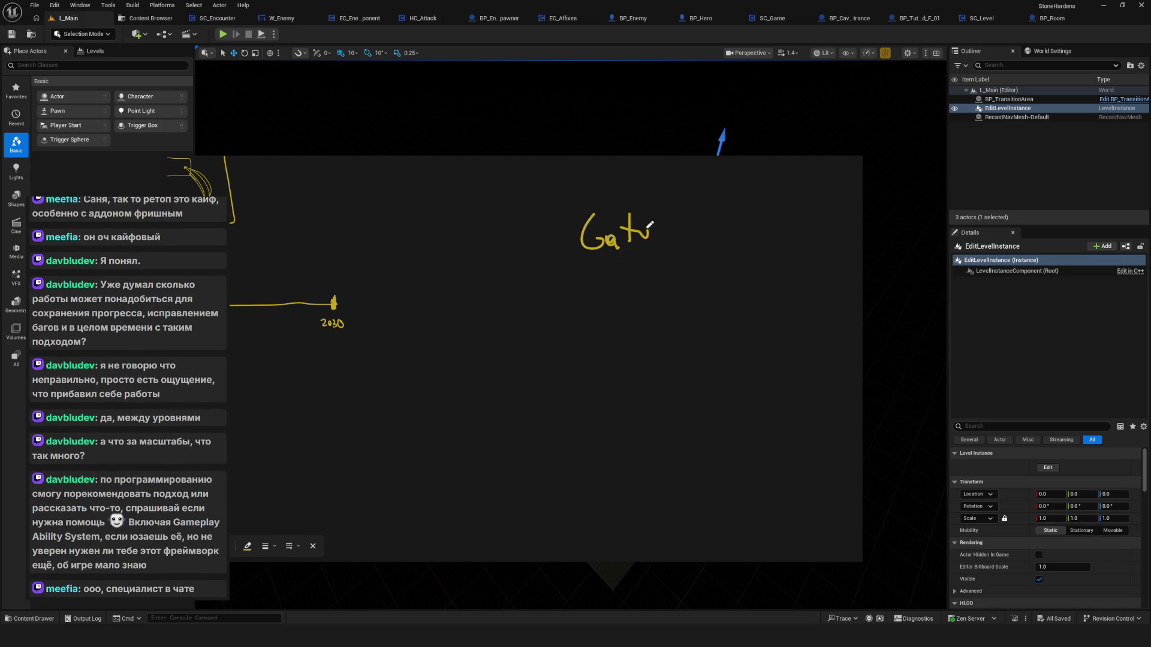
pyautogui.hotkey('ctrl', 'z')
pyautogui.hotkey('ctrl', 'z')
pyautogui.hotkey('ctrl', 'z')
pyautogui.hscroll(2, 693, 249)
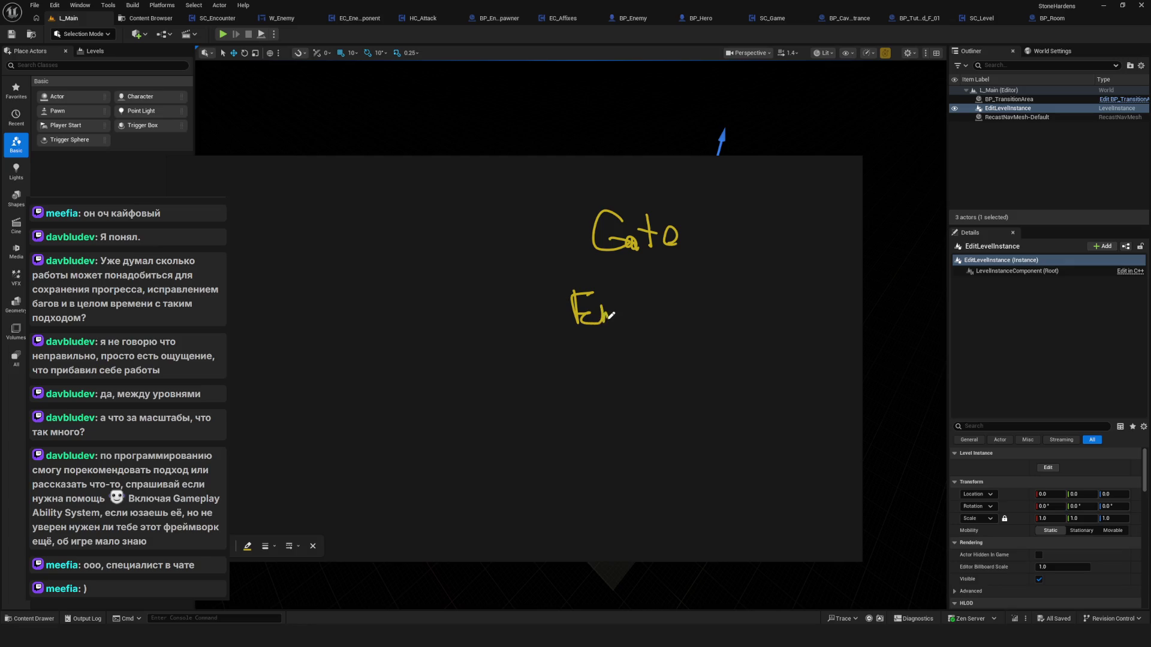
pyautogui.hscroll(2, 675, 332)
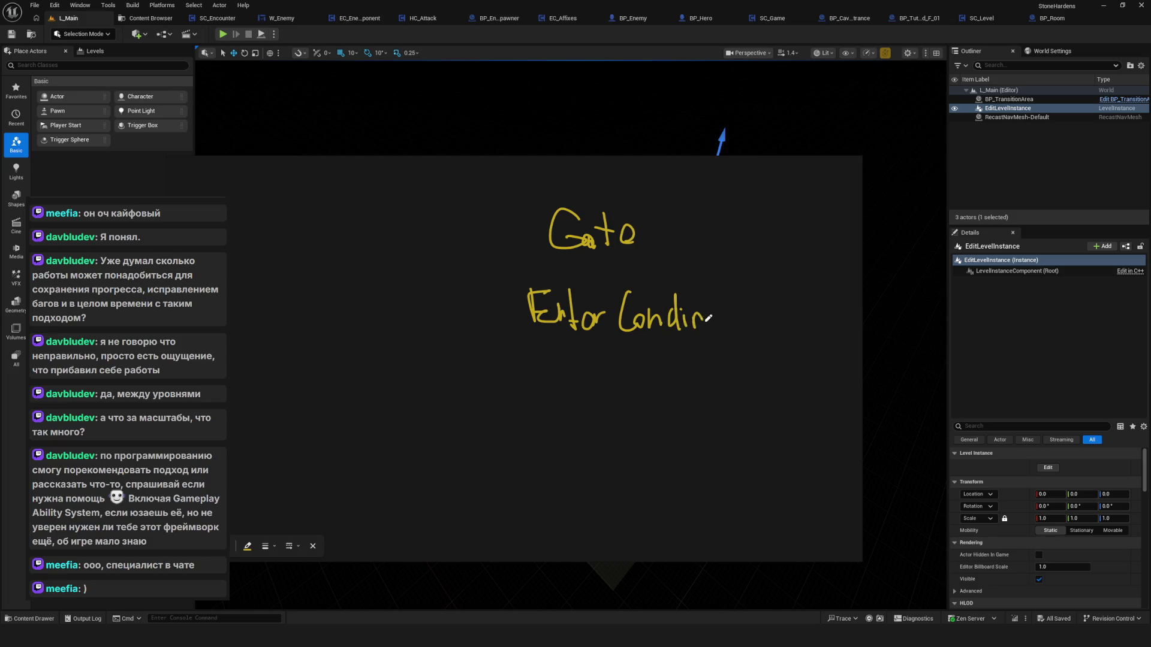
pyautogui.hscroll(1, 716, 323)
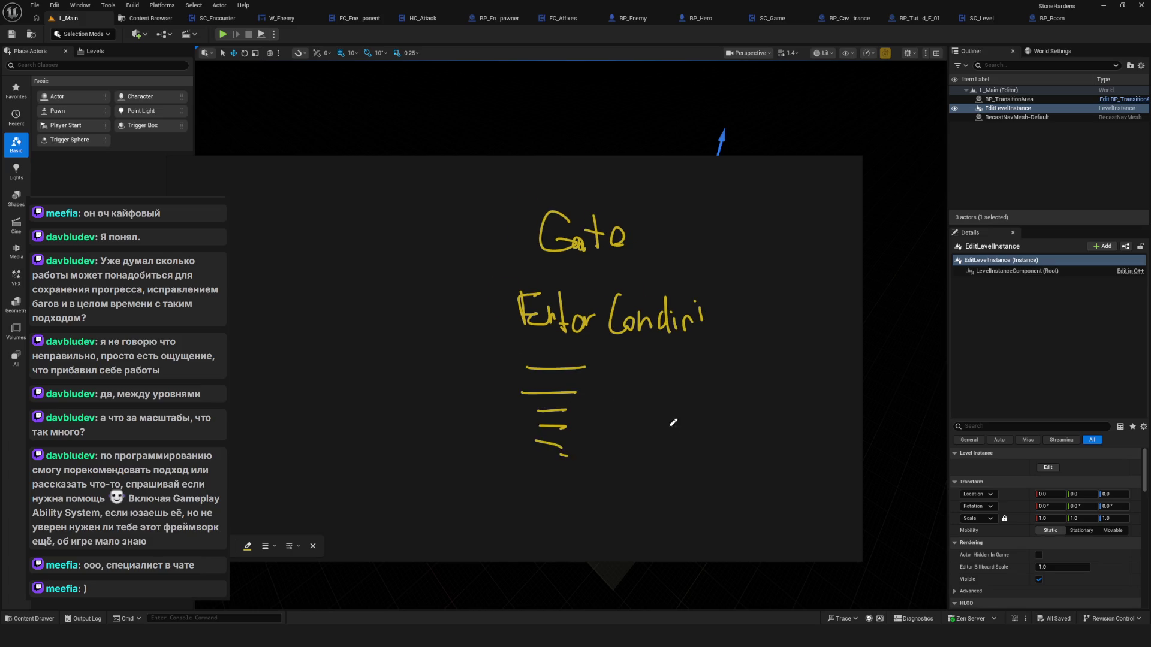
# Finish the arrow with an arrowhead and start a note beside it, undoing the stray Gameplay stroke.
pyautogui.moveTo(678, 428); pyautogui.dragTo(428, 376)
pyautogui.moveTo(617, 308); pyautogui.dragTo(623, 334)
pyautogui.moveTo(643, 319)
pyautogui.mouseDown()
pyautogui.moveTo(575, 333)
pyautogui.moveTo(547, 367)
pyautogui.mouseUp()
pyautogui.moveTo(629, 216); pyautogui.dragTo(613, 211)
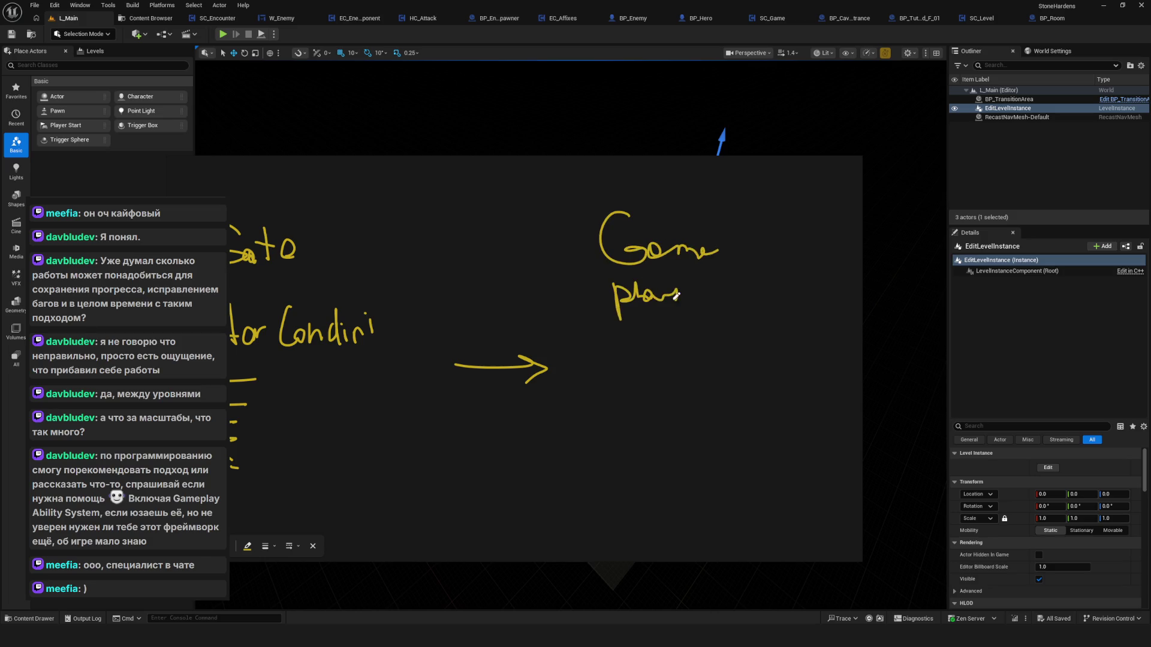
pyautogui.scroll(-4, 660, 329)
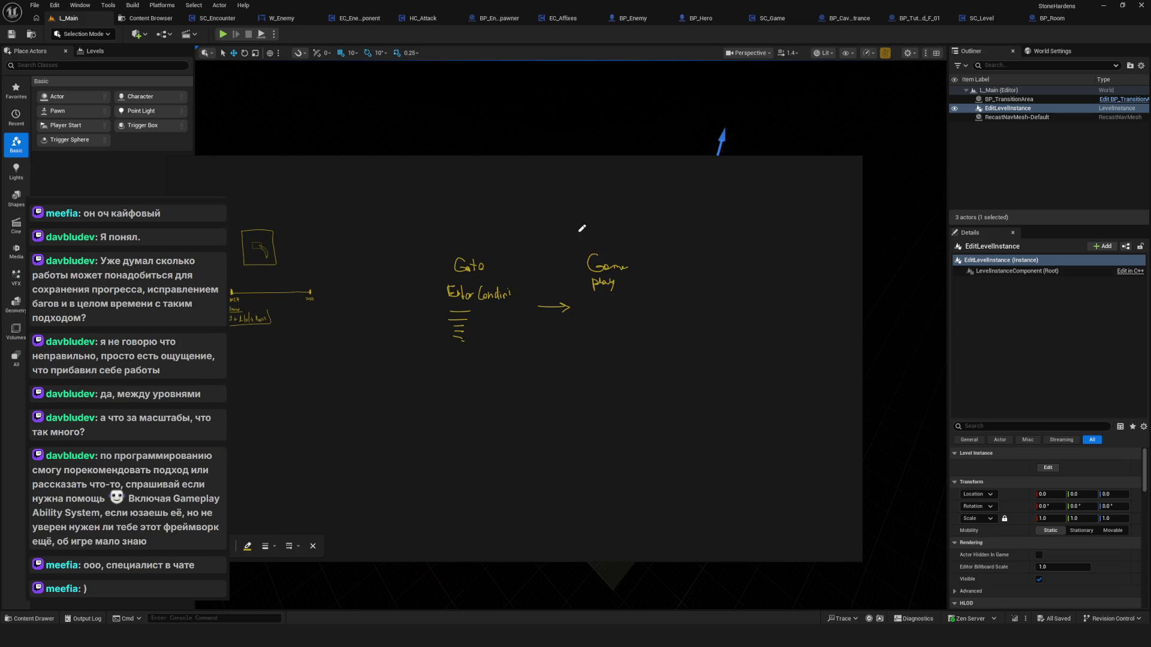
pyautogui.hotkey('ctrl', 'z')
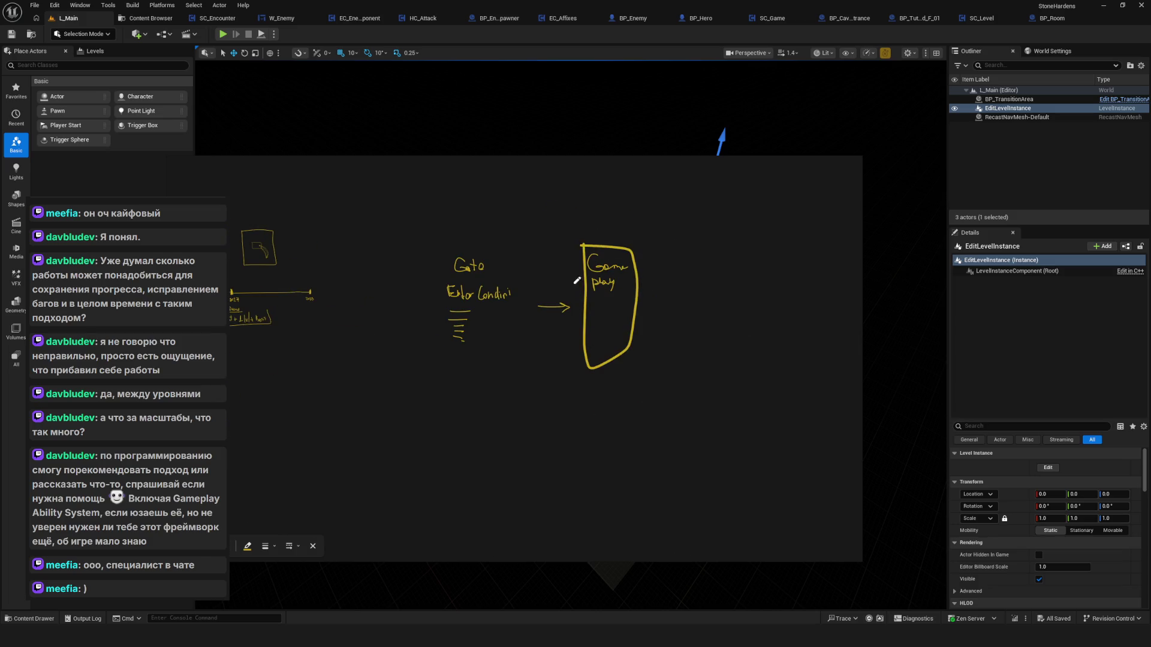
pyautogui.scroll(3, 459, 263)
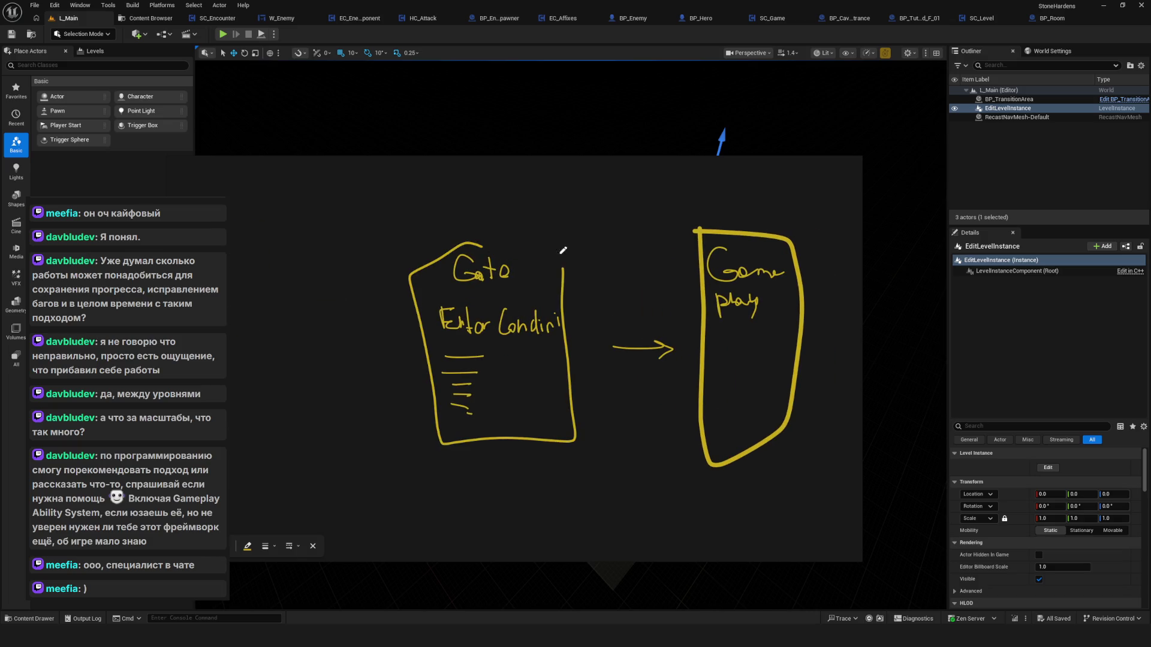
pyautogui.hscroll(3, 609, 290)
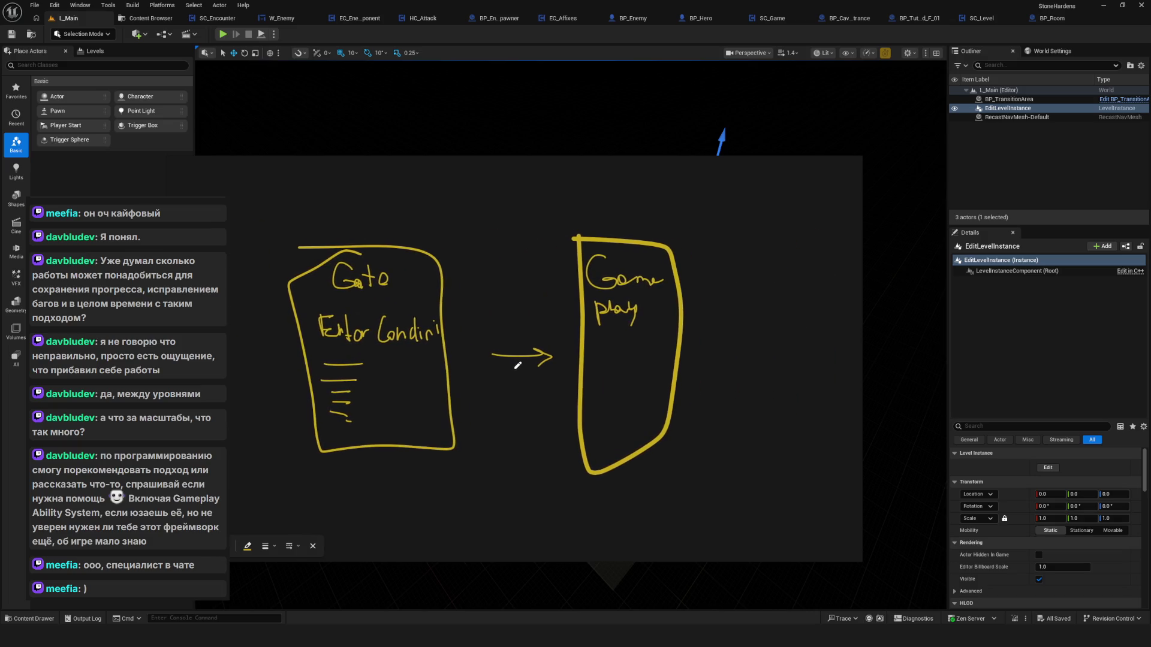
pyautogui.scroll(1, 494, 276)
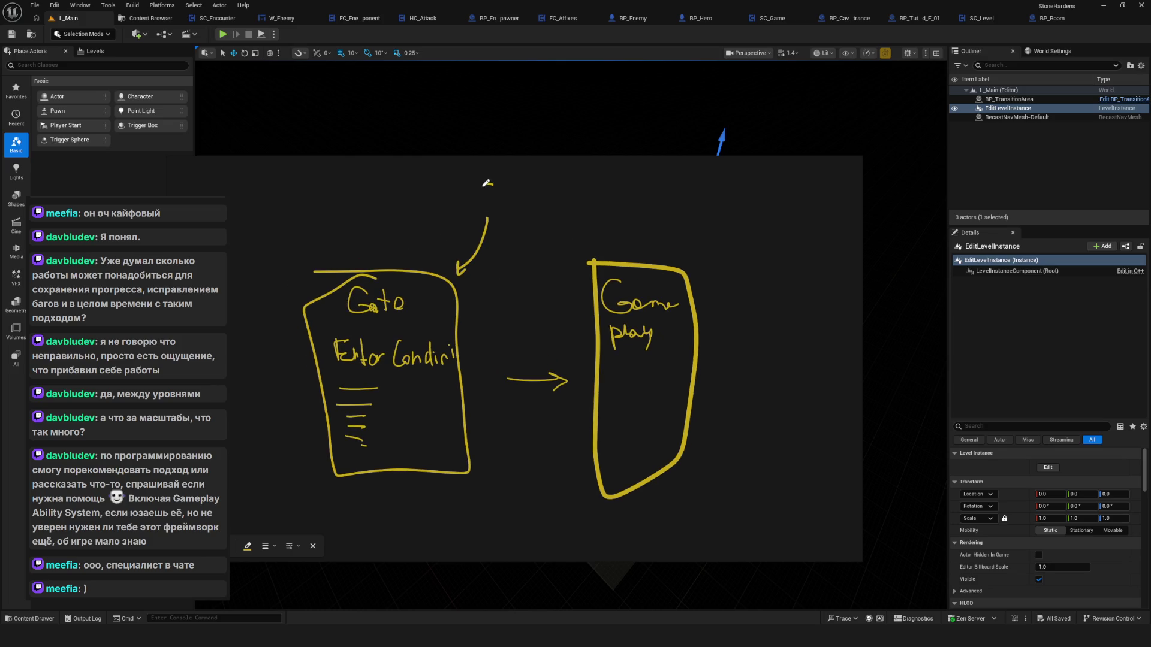
pyautogui.hscroll(-2, 531, 208)
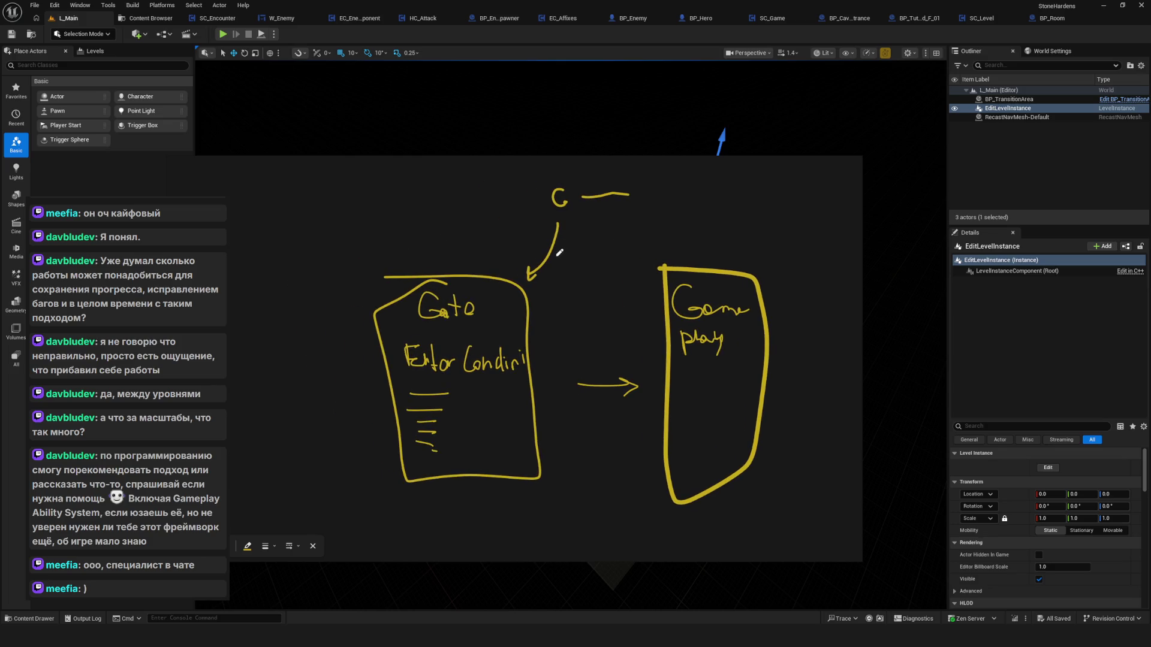
pyautogui.scroll(-5, 398, 312)
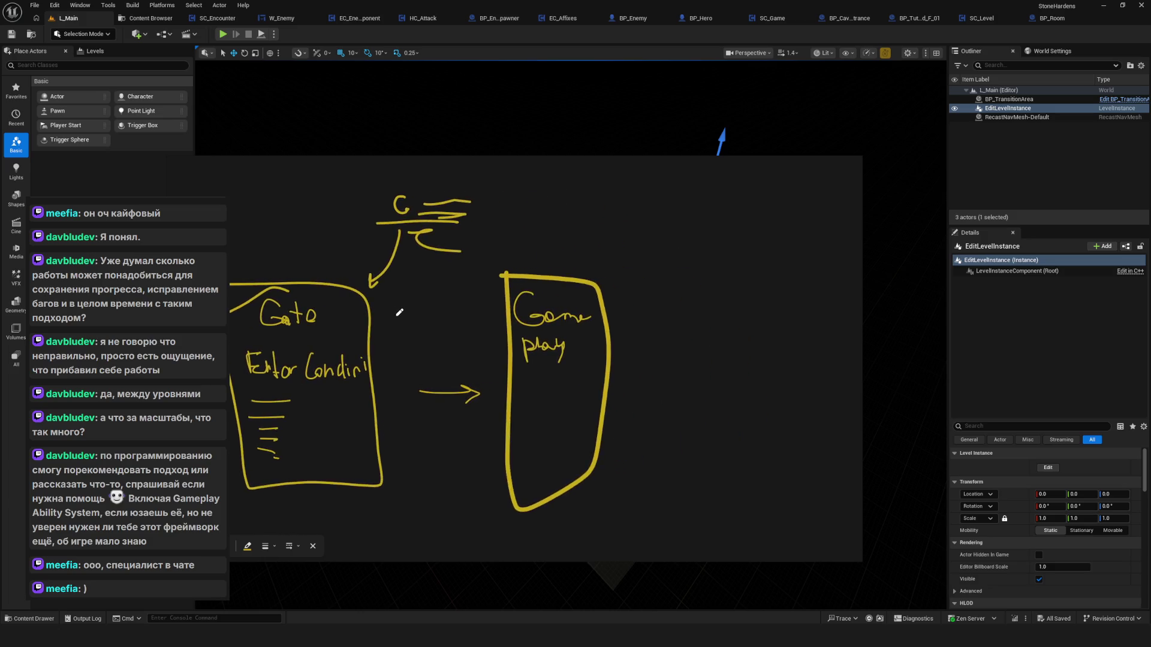
# Draw a loop enclosing both the Gato and Gameplay cards, then put the whiteboard away.
pyautogui.moveTo(584, 260)
pyautogui.mouseDown()
pyautogui.moveTo(539, 249)
pyautogui.moveTo(514, 300)
pyautogui.mouseUp()
pyautogui.hotkey('ctrl', 'z')
pyautogui.moveTo(471, 252); pyautogui.dragTo(575, 343)
pyautogui.hotkey('ctrl', 'z')
pyautogui.moveTo(501, 261); pyautogui.dragTo(565, 326)
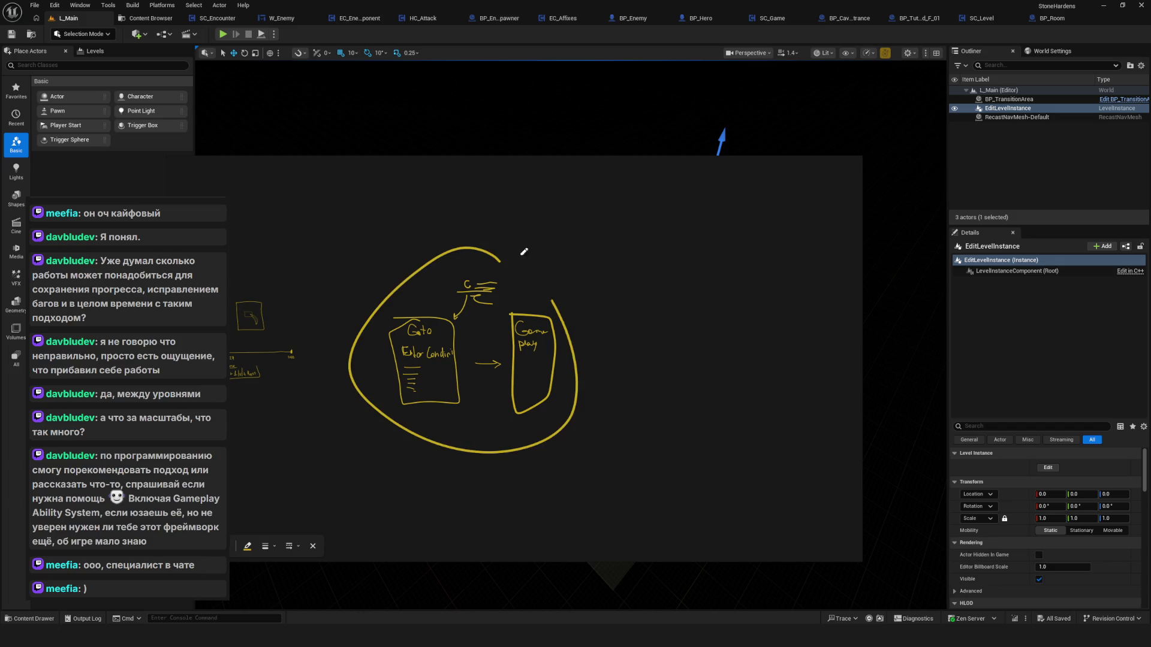
pyautogui.scroll(2, 379, 322)
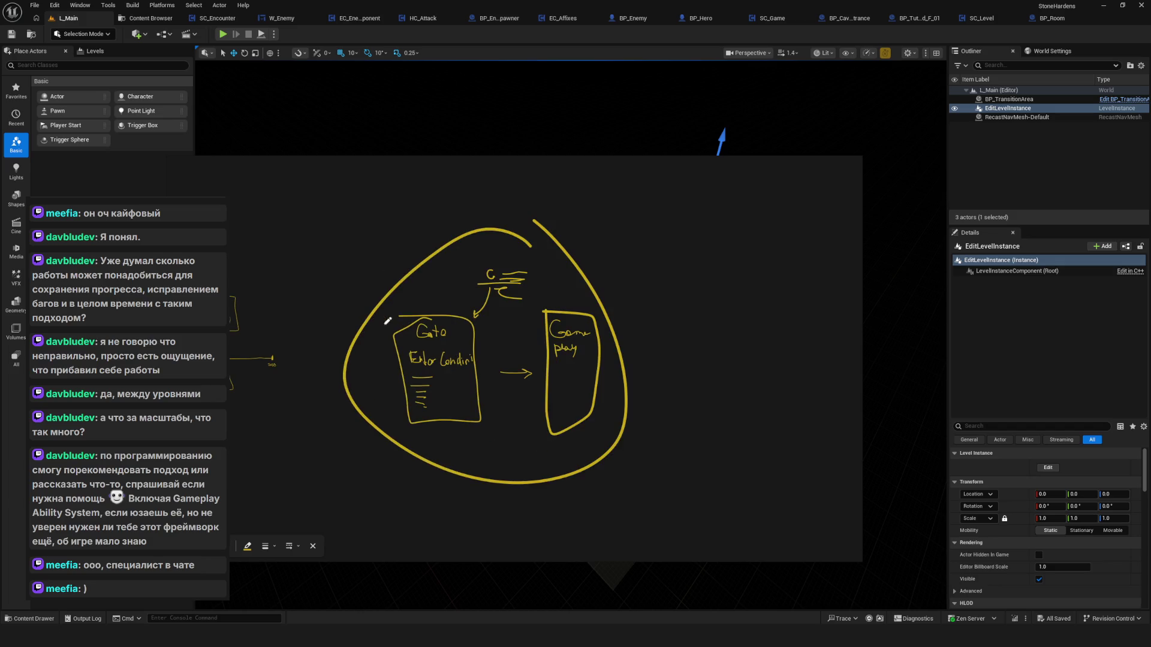
pyautogui.scroll(2, 498, 348)
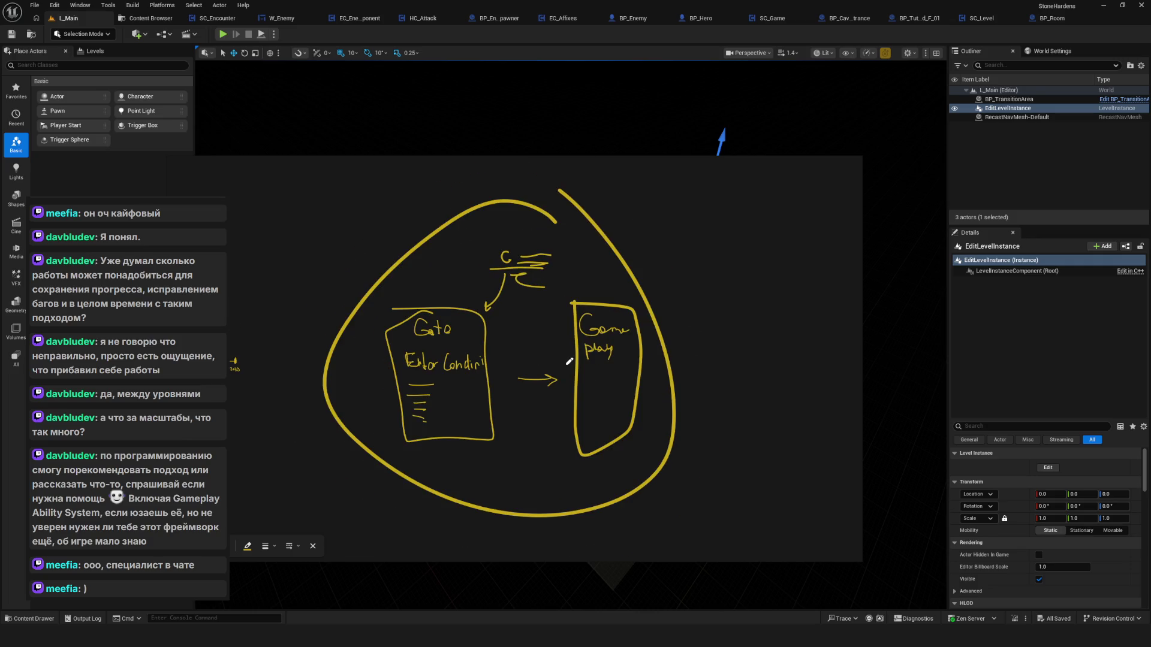
pyautogui.moveTo(577, 358); pyautogui.dragTo(463, 375)
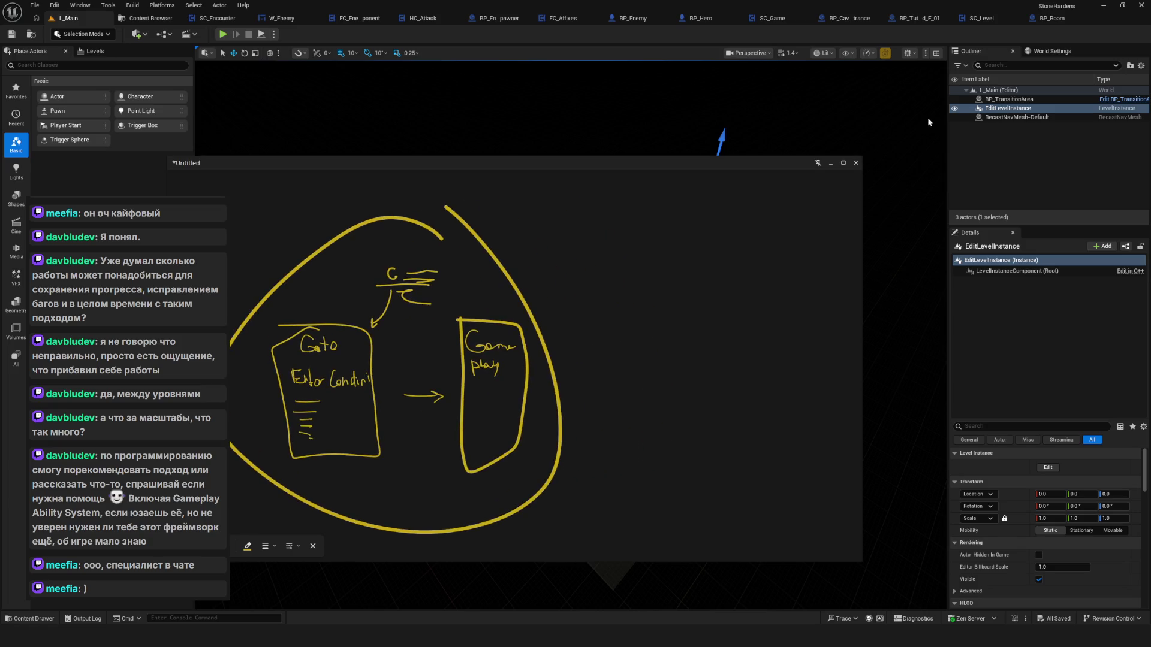
pyautogui.click(830, 164)
# Start Play in Editor and launch the game from a save slot.
pyautogui.moveTo(601, 358); pyautogui.dragTo(647, 335)
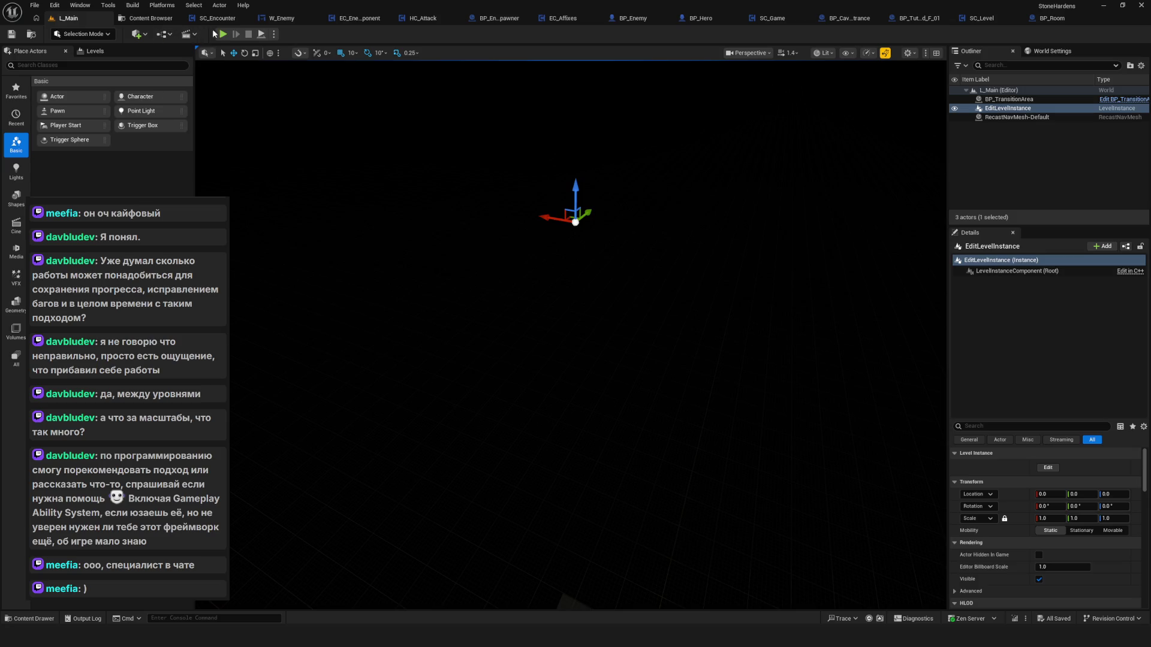
pyautogui.hotkey('alt', 'p')
pyautogui.click(572, 304)
pyautogui.rightClick(582, 258)
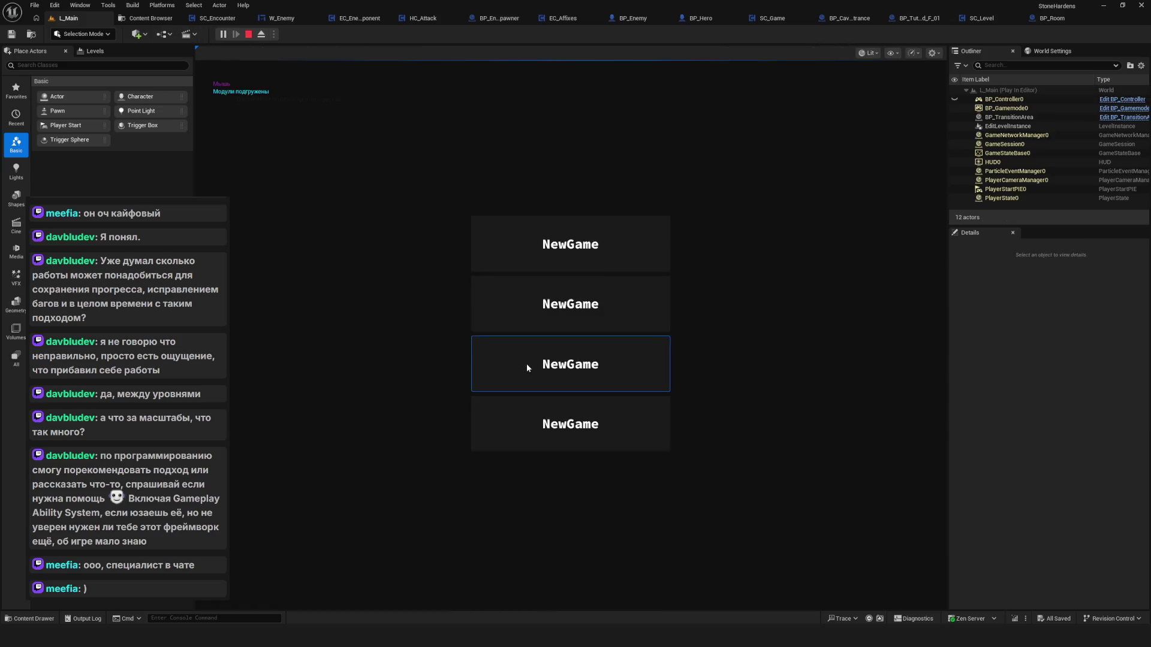
pyautogui.click(521, 363)
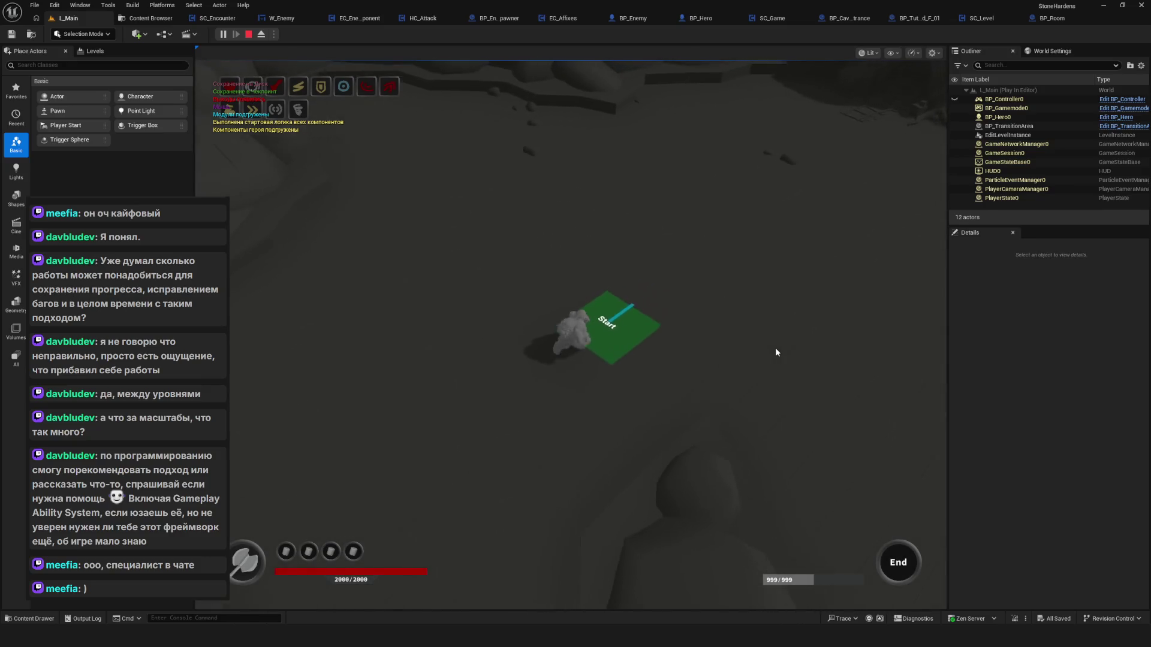
# Walk the hero with WASD from the Start pad into the rocky cavern, then stop the session.
pyautogui.press('d')
pyautogui.press('s')
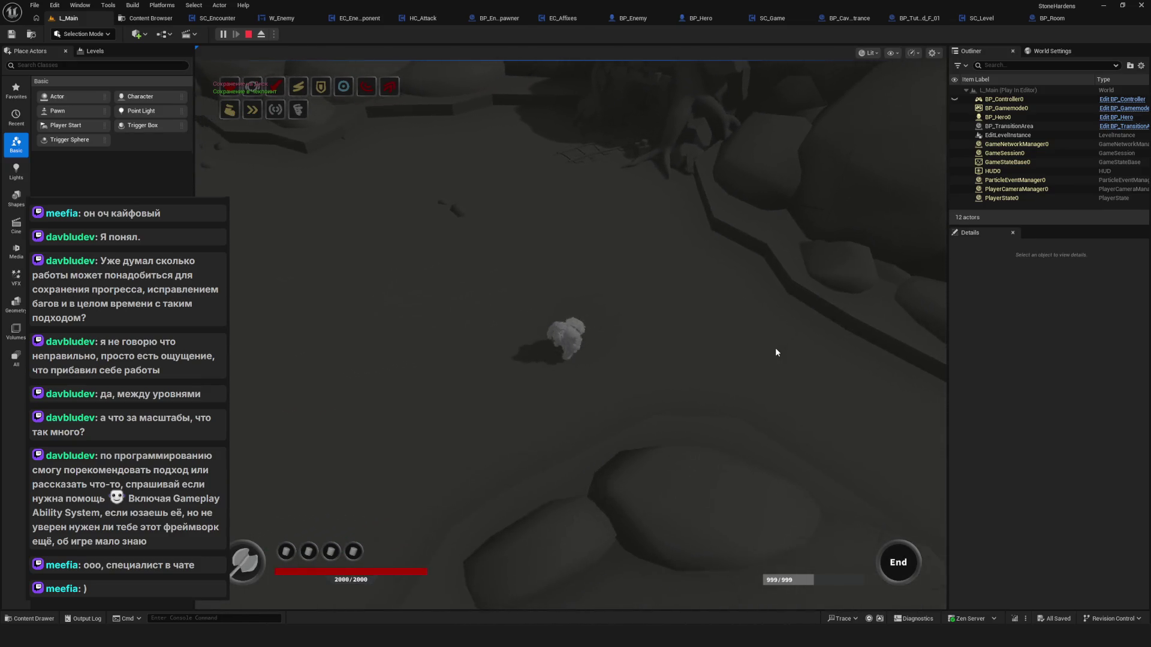
pyautogui.press('a')
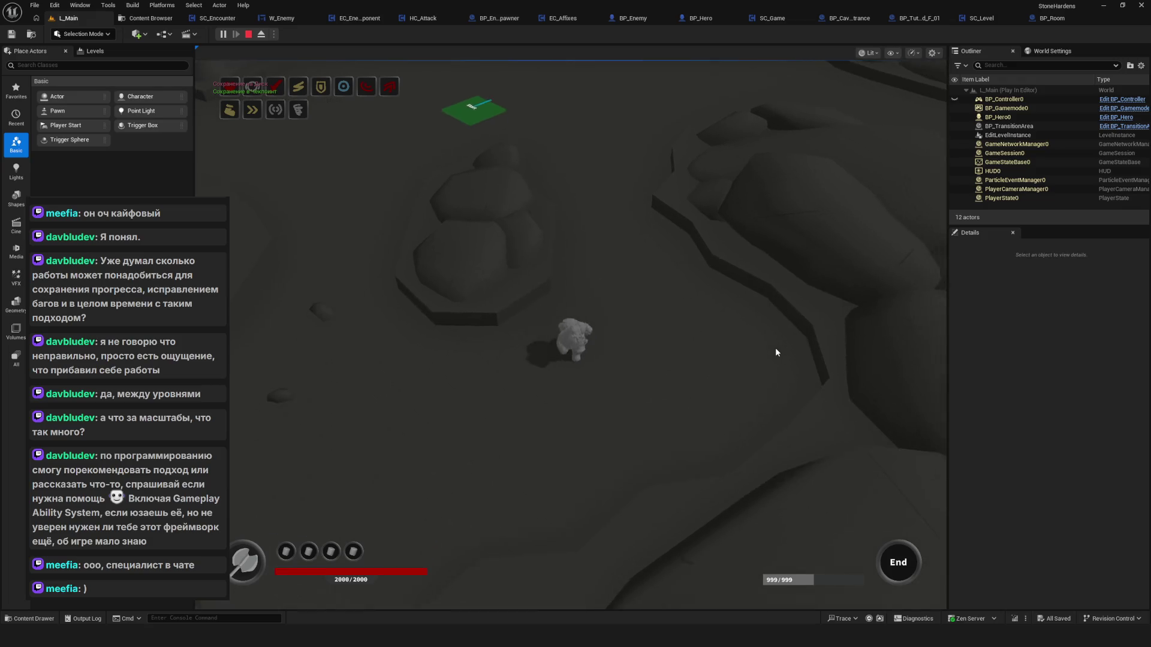
pyautogui.press('w')
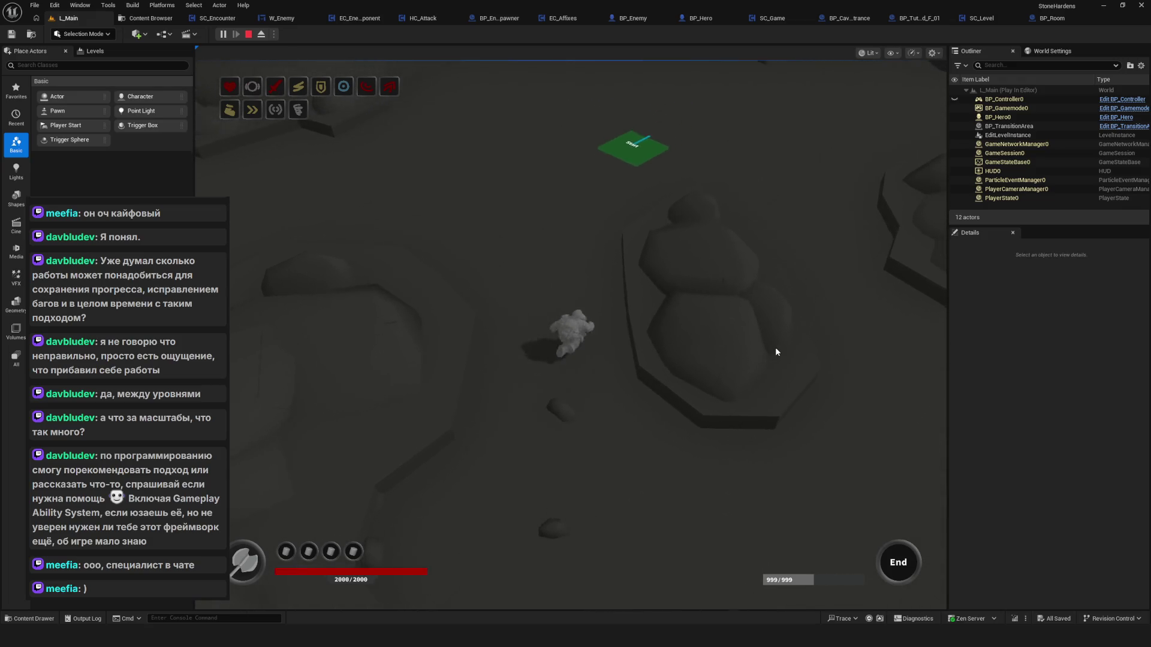
pyautogui.press('d')
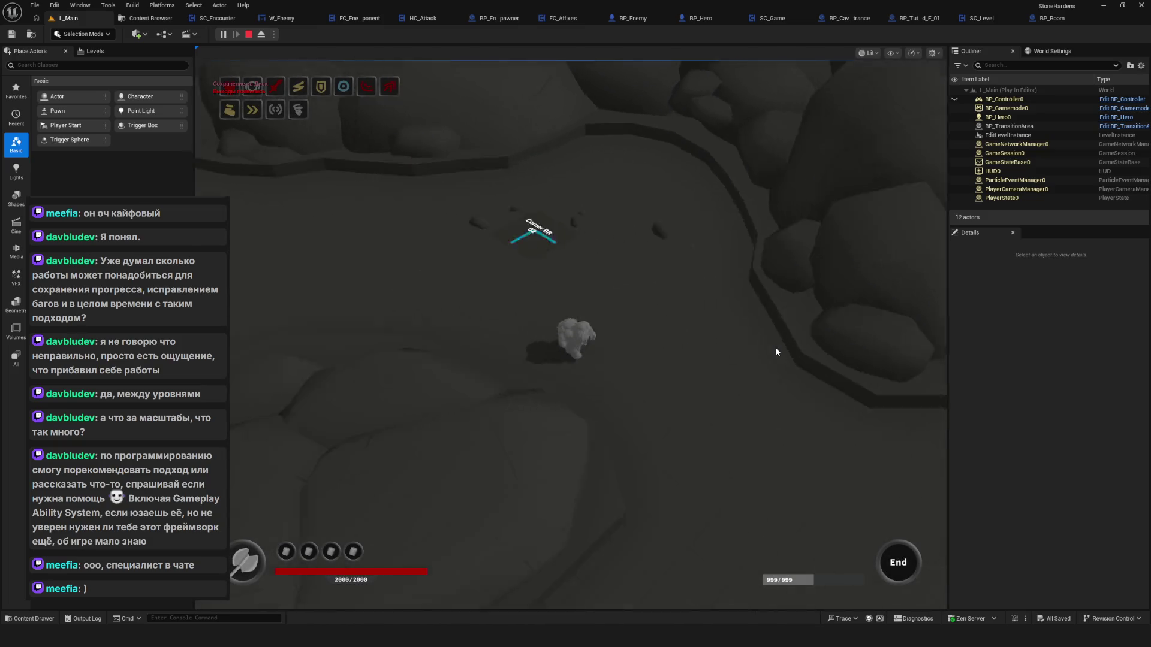
pyautogui.press('d')
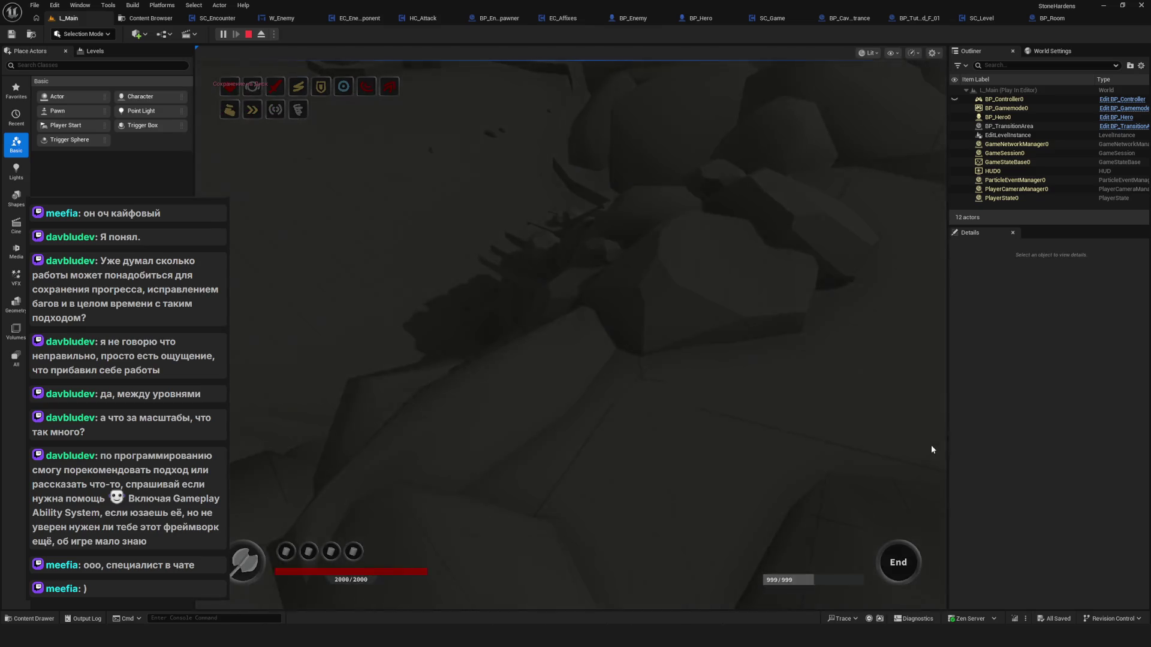
pyautogui.press('Escape')
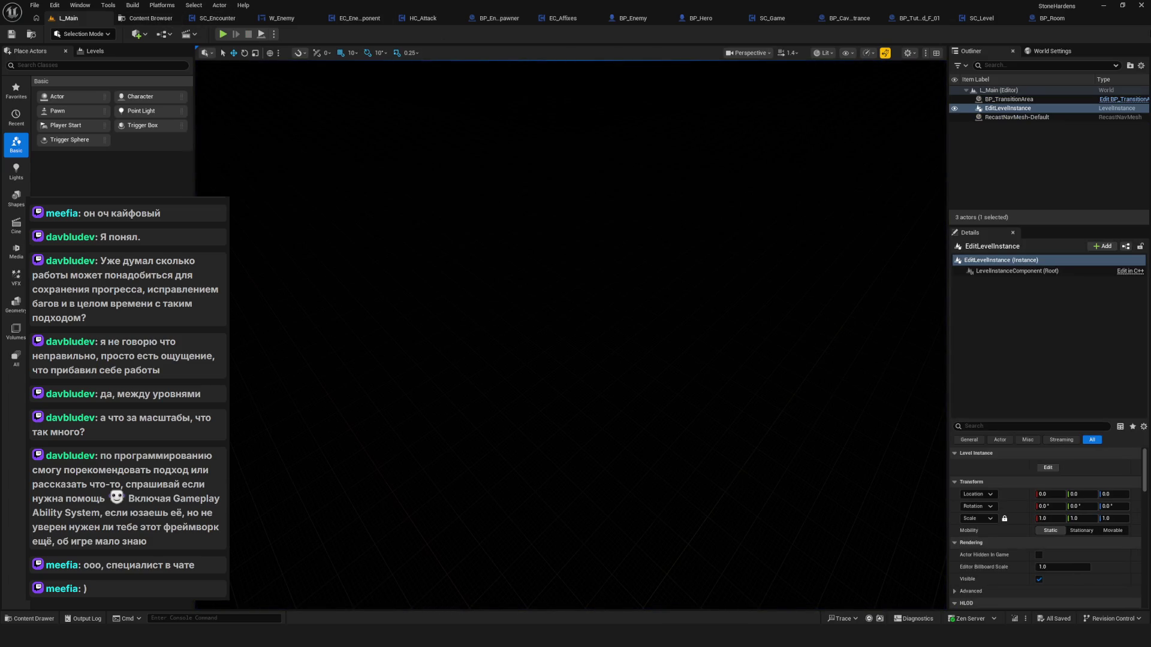
# Start another play session and quit the game from its main menu.
pyautogui.hotkey('alt', 'p')
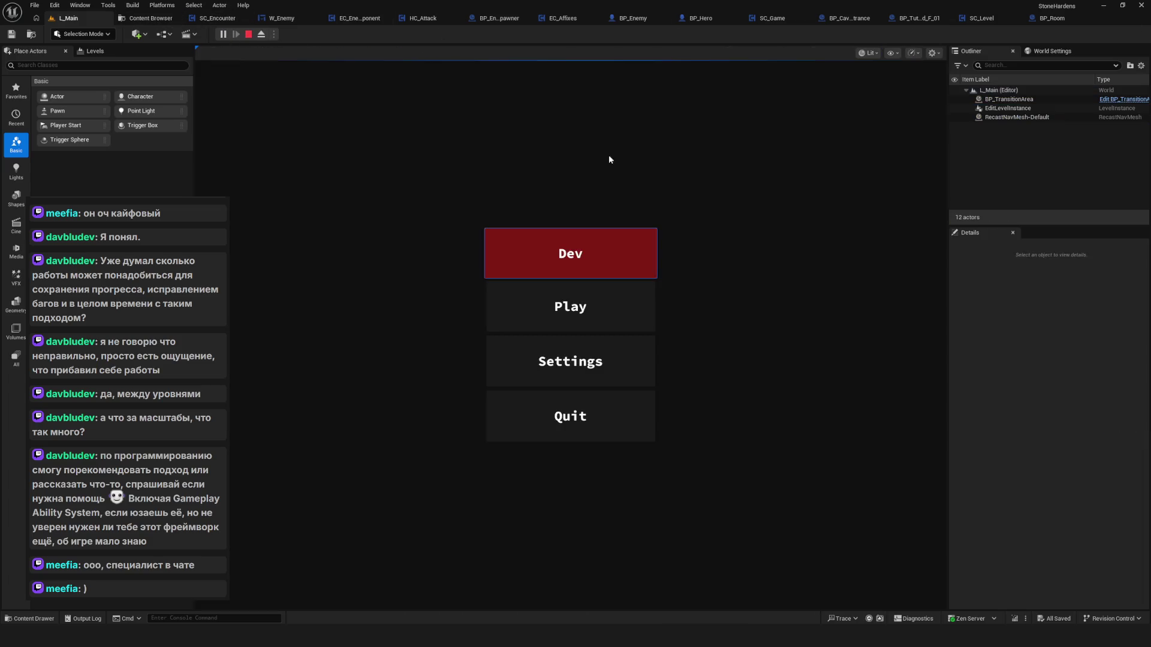
pyautogui.click(614, 300)
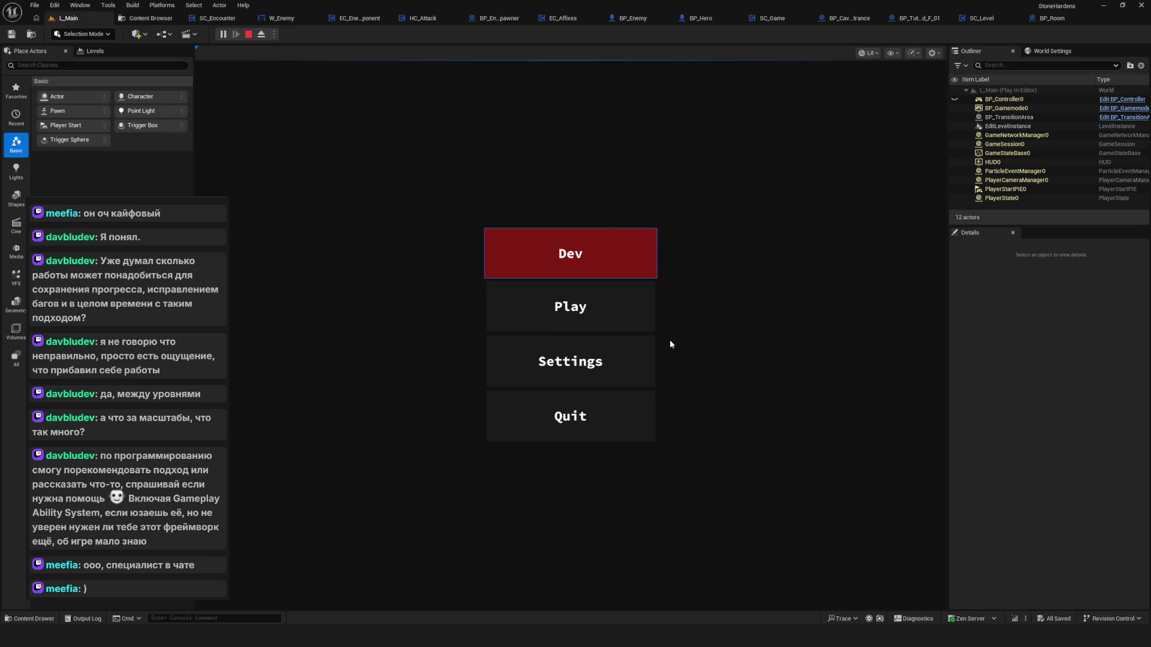
pyautogui.click(568, 412)
pyautogui.click(518, 360)
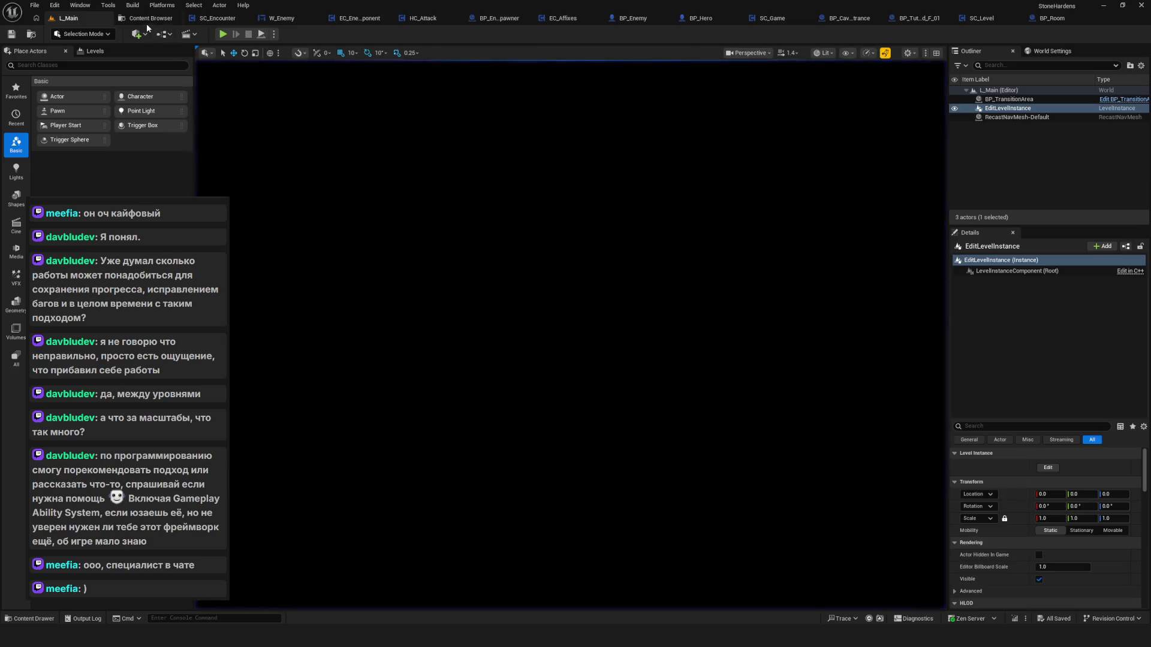
# Browse the tutorial Rooms folders: Corner, Cross, Triple and Straight.
pyautogui.click(146, 18)
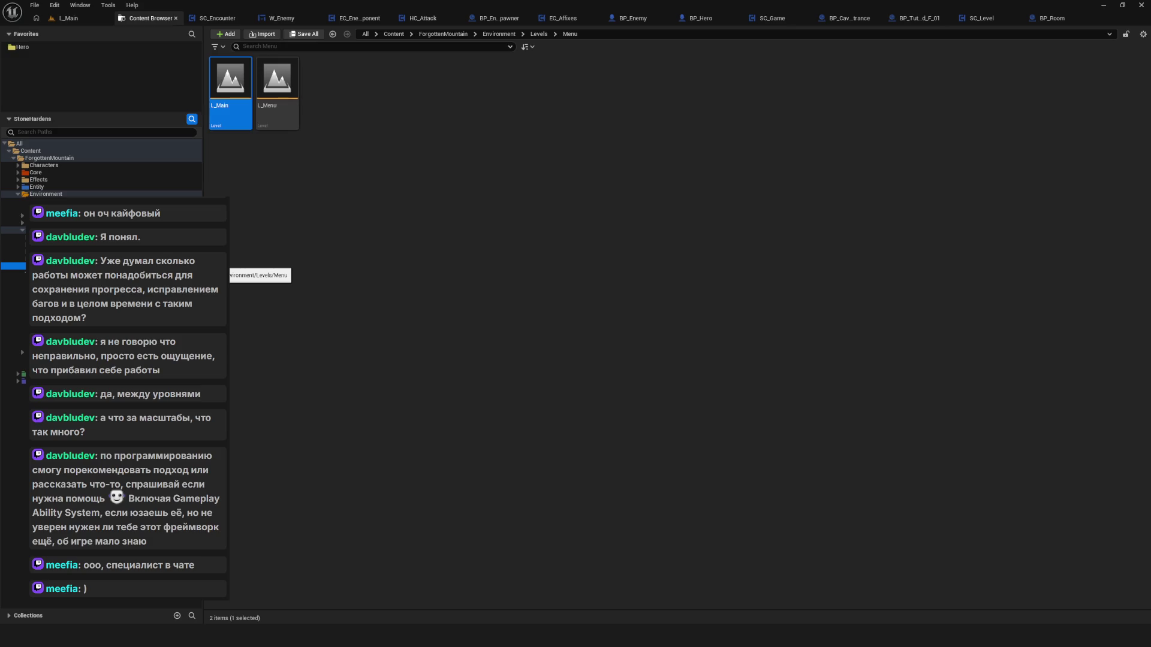
pyautogui.click(48, 288)
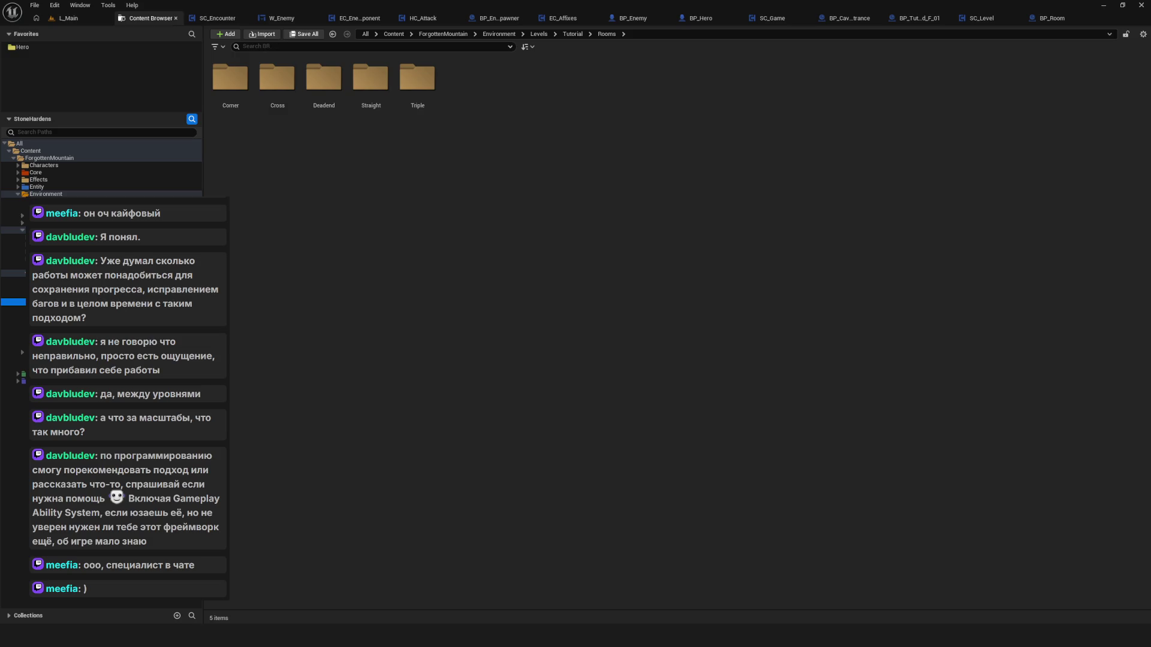
pyautogui.click(12, 316)
pyautogui.click(12, 324)
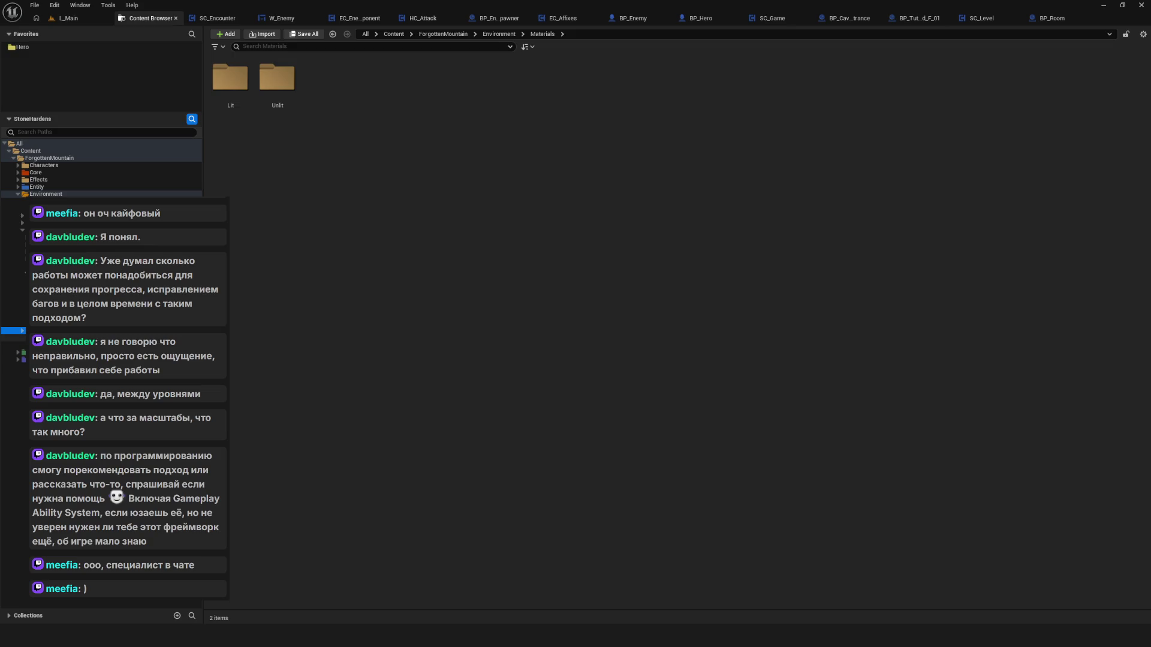
pyautogui.click(54, 324)
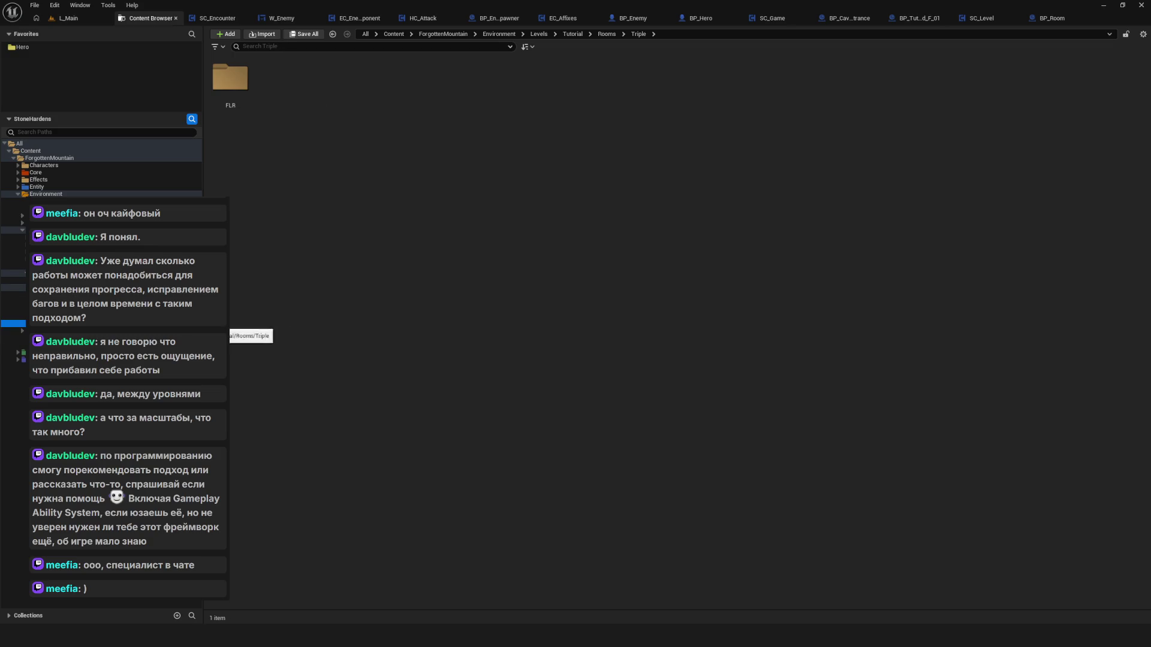
pyautogui.click(54, 316)
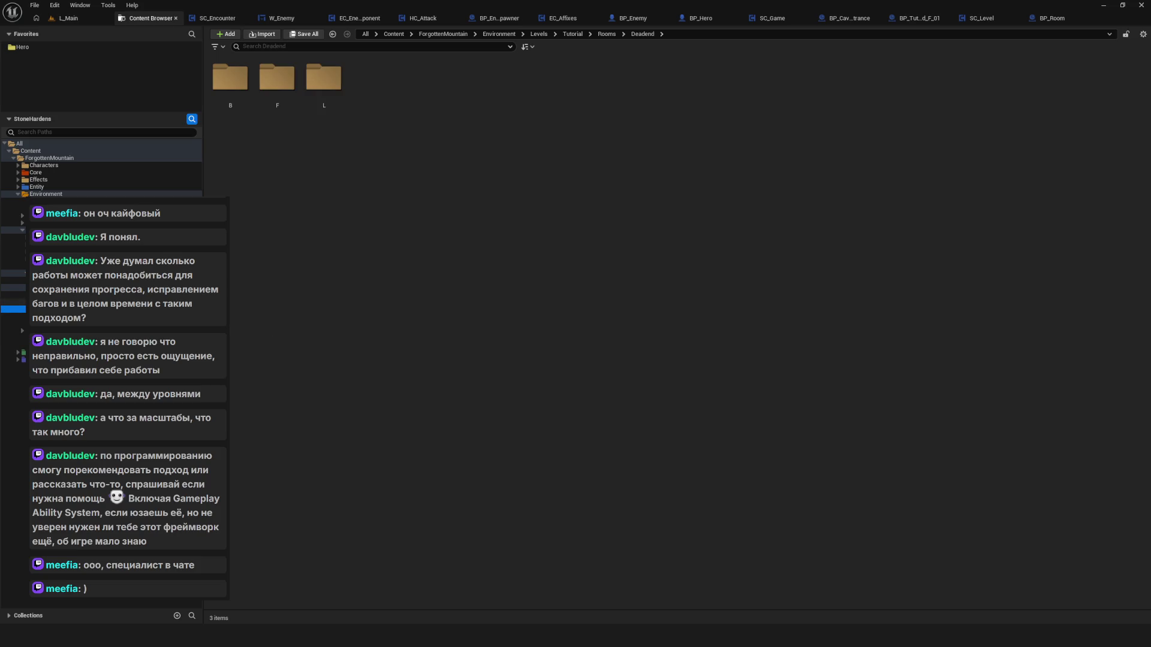
pyautogui.click(53, 295)
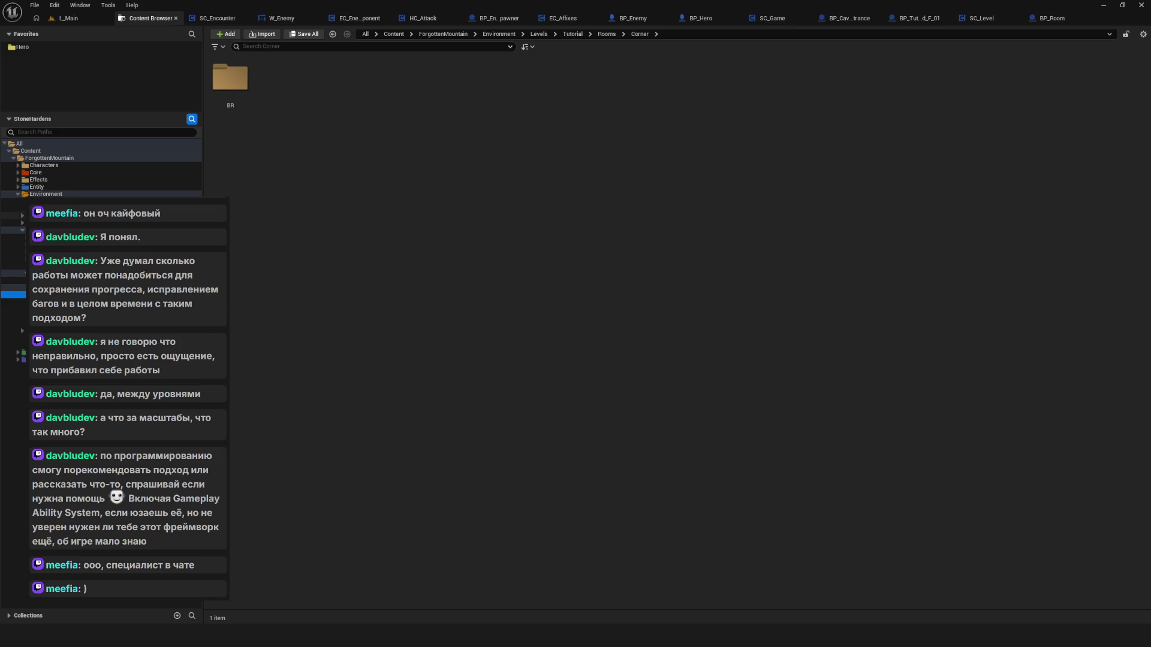
pyautogui.click(69, 18)
pyautogui.click(153, 18)
# Navigate to Tutorial/Rooms/Corner/BR/01 and open the Tutorial_Corner_BR_01 level.
pyautogui.click(23, 273)
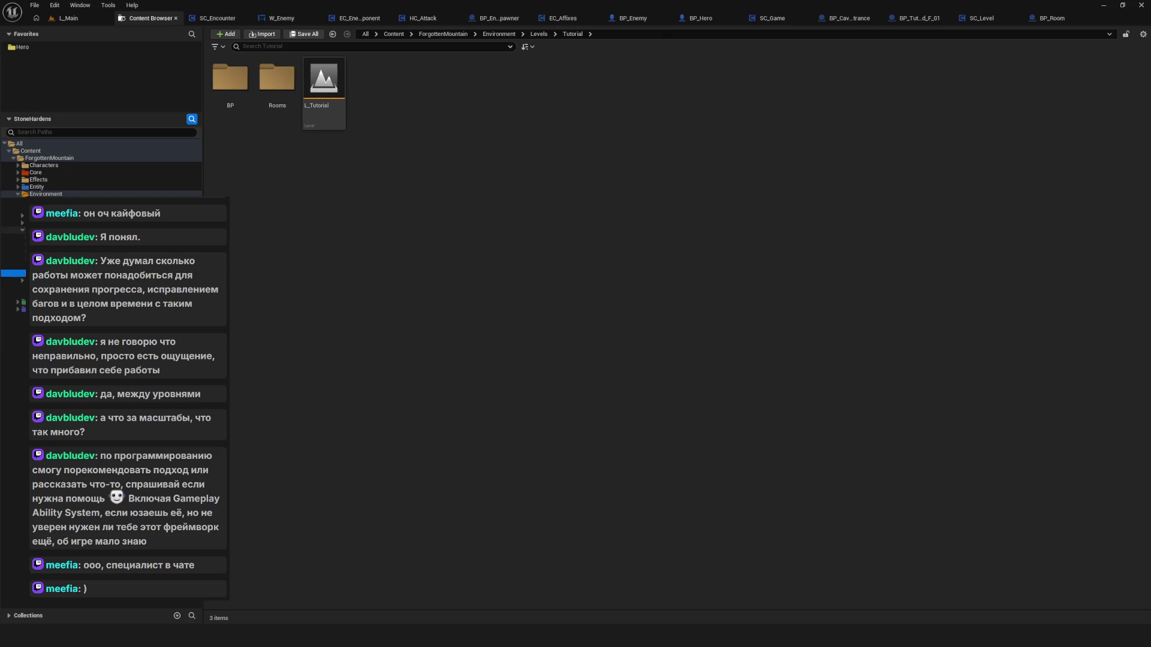
pyautogui.click(48, 267)
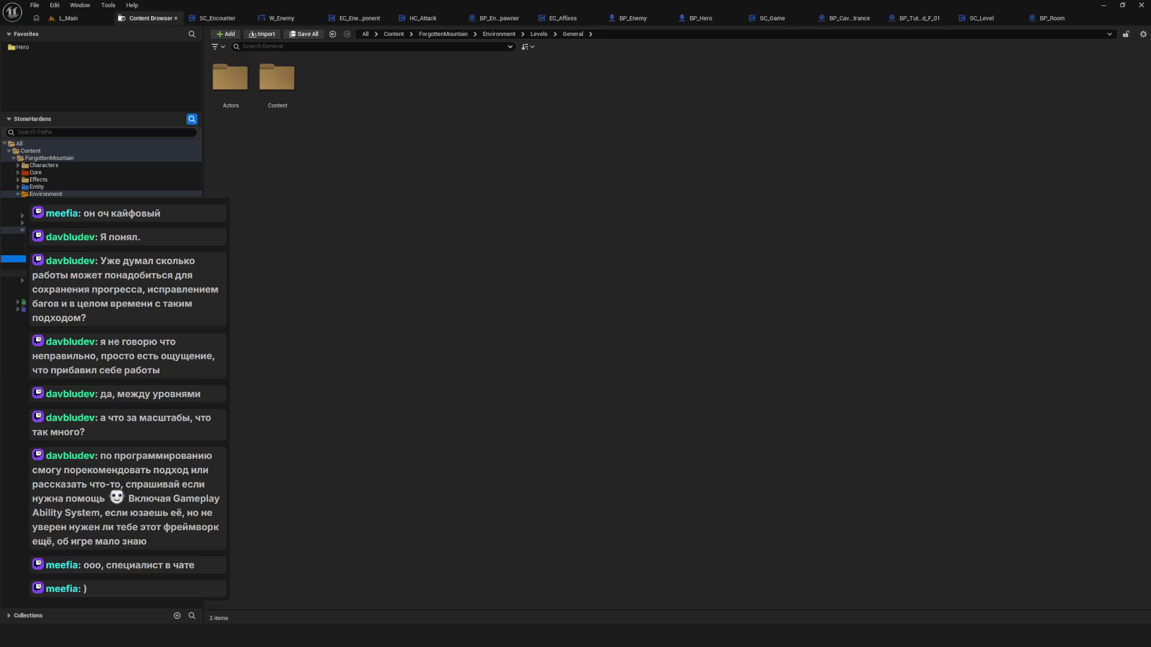
pyautogui.click(42, 273)
pyautogui.doubleClick(275, 78)
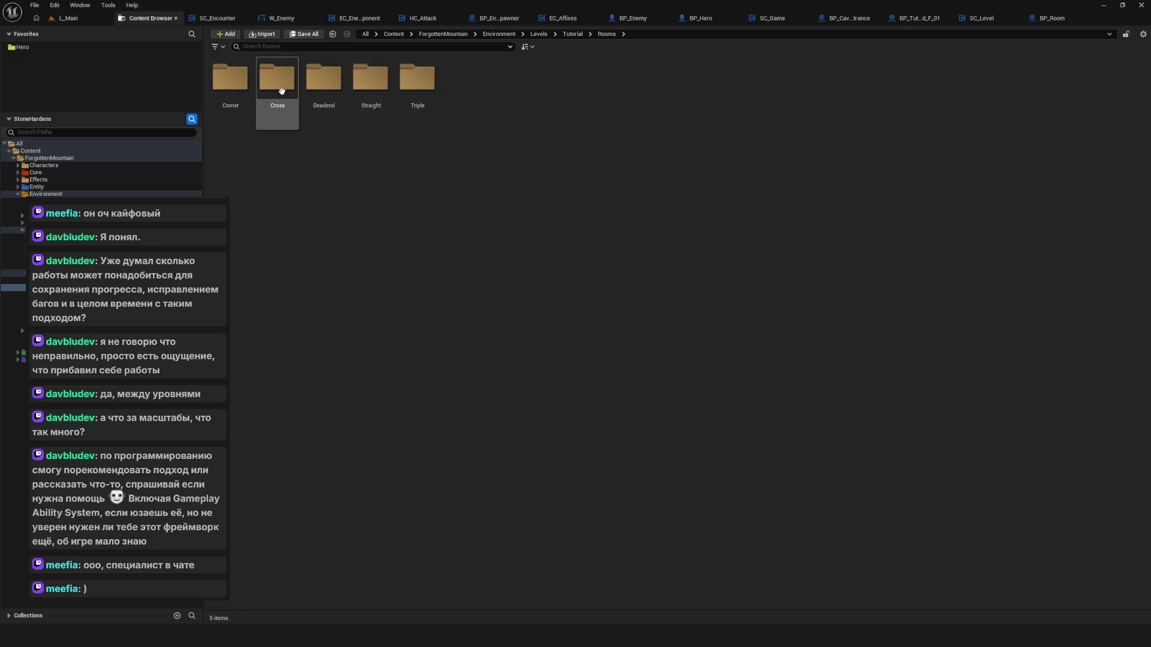
pyautogui.doubleClick(240, 84)
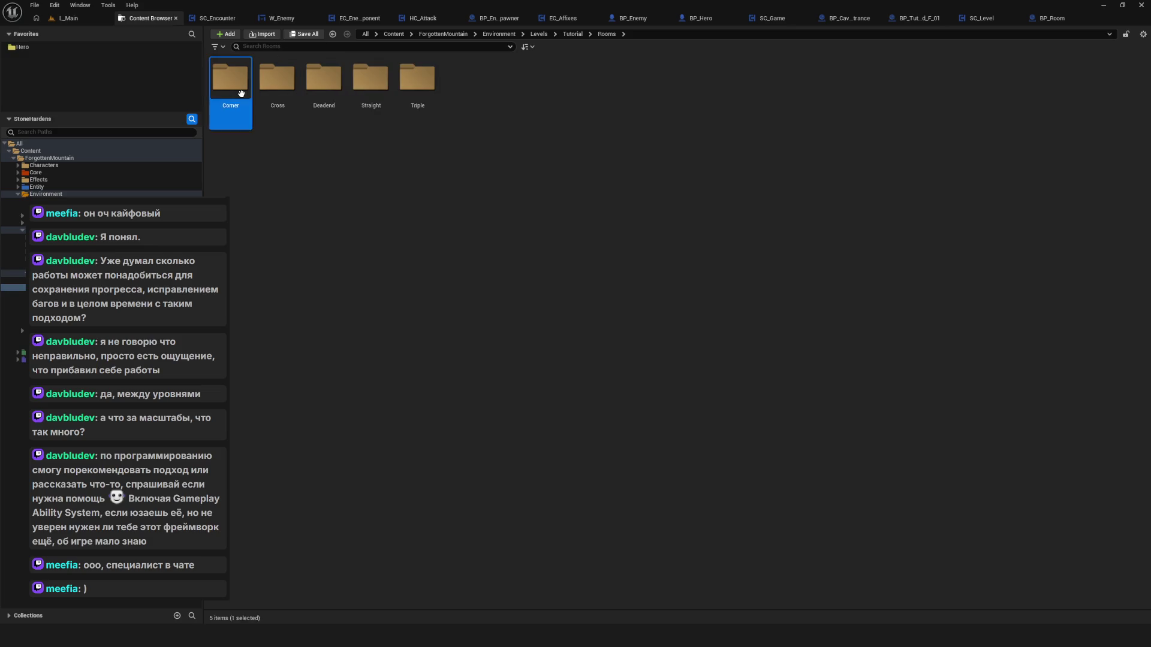
pyautogui.doubleClick(230, 78)
pyautogui.doubleClick(323, 83)
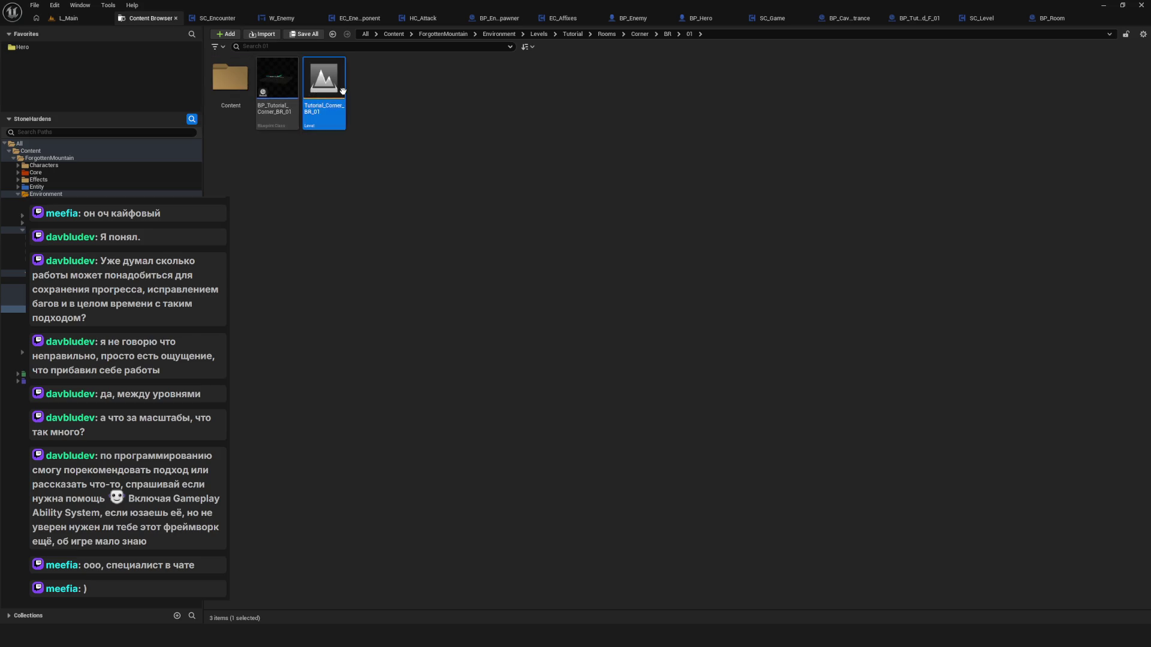
# Select BP_Cavern_Corner_BR_02 and shift its HeroPointR along the X axis.
pyautogui.click(72, 20)
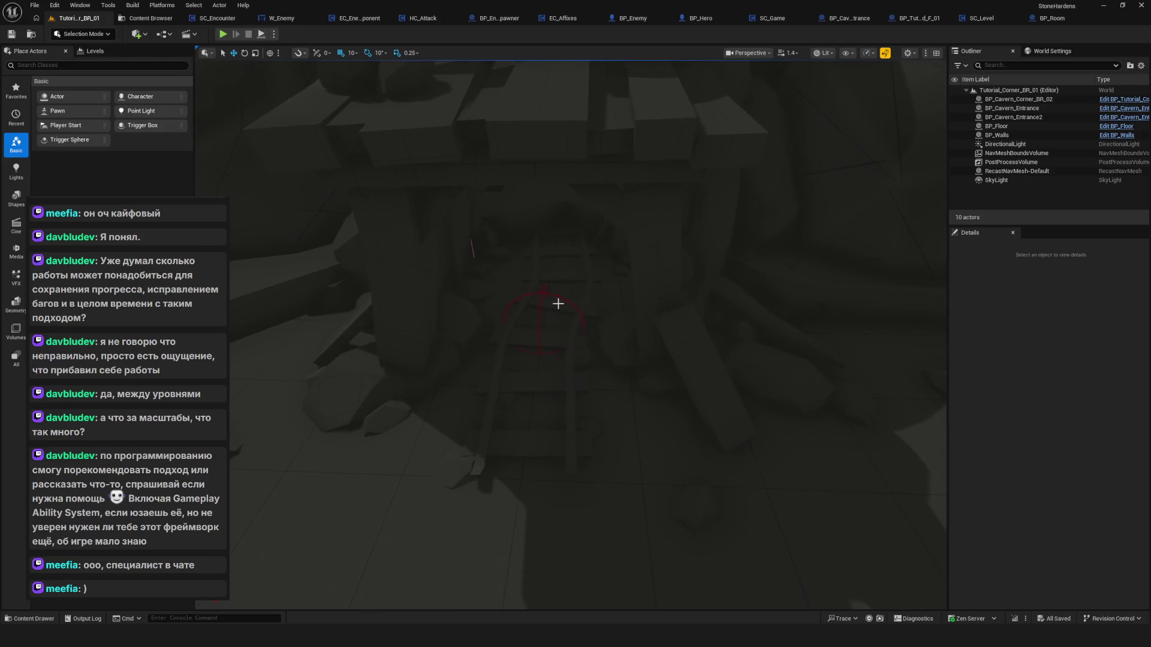
pyautogui.click(545, 292)
pyautogui.moveTo(545, 324); pyautogui.dragTo(585, 320)
pyautogui.scroll(-2, 1057, 299)
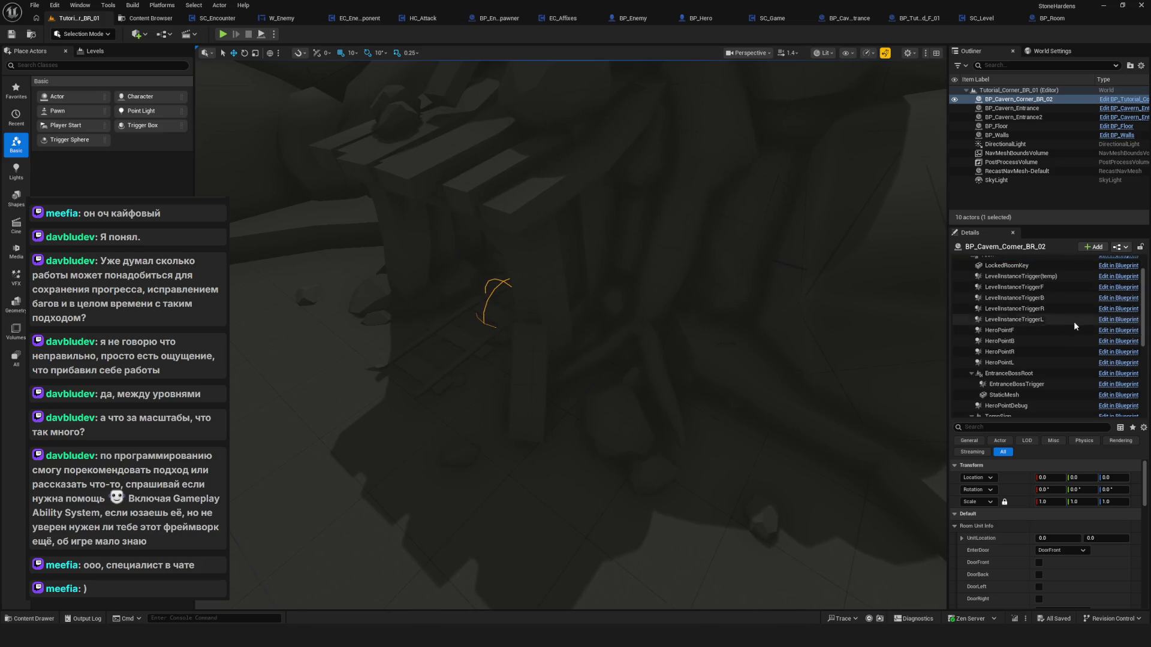
pyautogui.click(1022, 352)
pyautogui.moveTo(480, 326)
pyautogui.mouseDown()
pyautogui.moveTo(276, 478)
pyautogui.moveTo(315, 455)
pyautogui.mouseUp()
pyautogui.moveTo(691, 375); pyautogui.dragTo(691, 377)
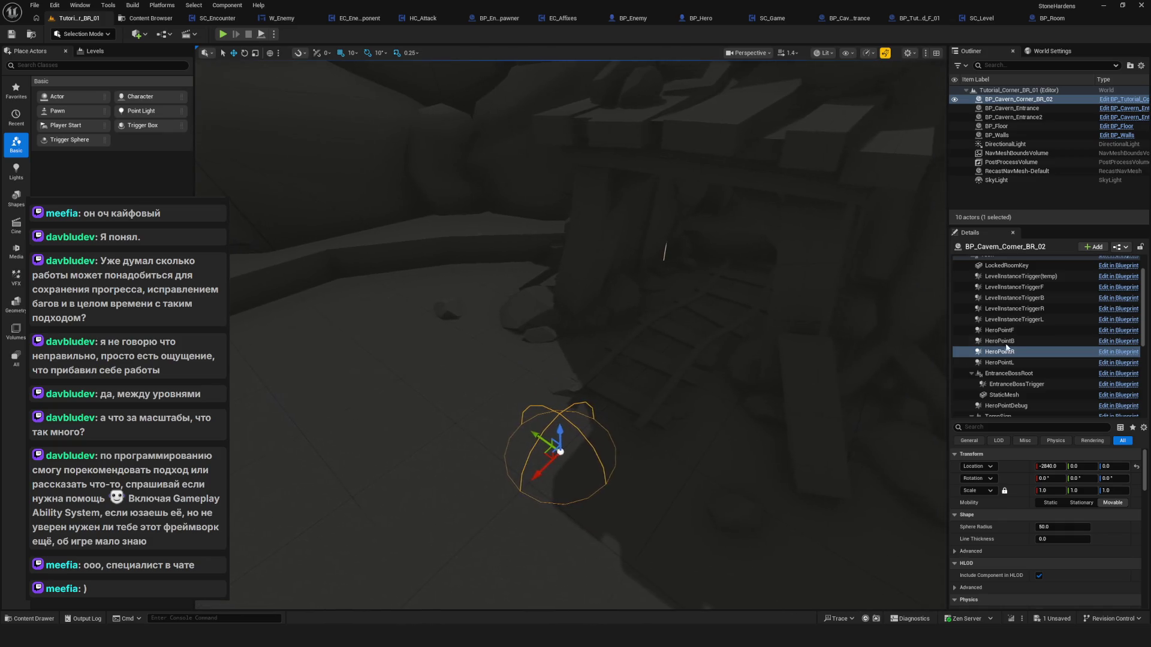
# Select Cavern_Gate_Door_R and tick Visible in its Details.
pyautogui.scroll(-4, 1079, 378)
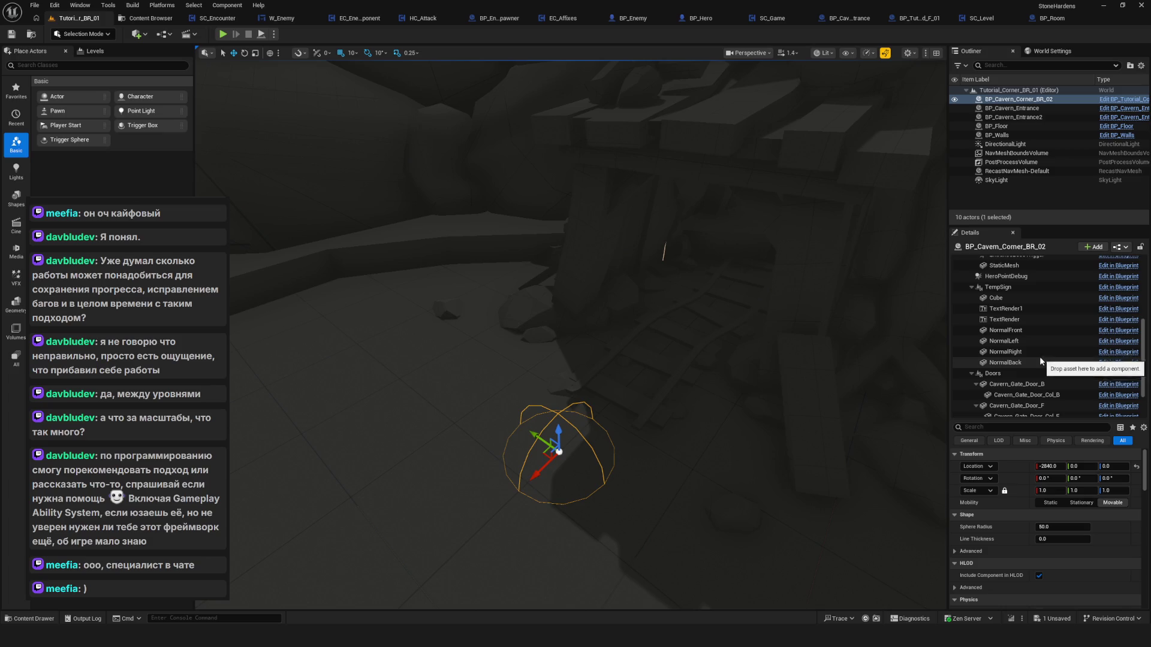
pyautogui.scroll(-2, 1073, 395)
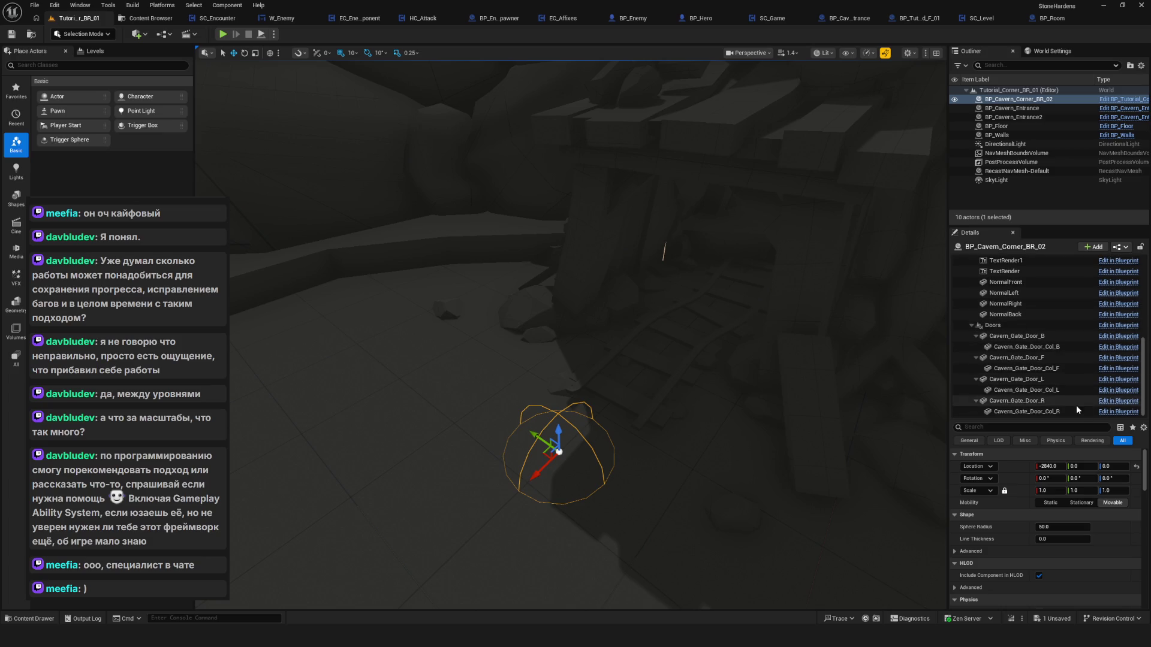
pyautogui.click(1049, 400)
pyautogui.press('f')
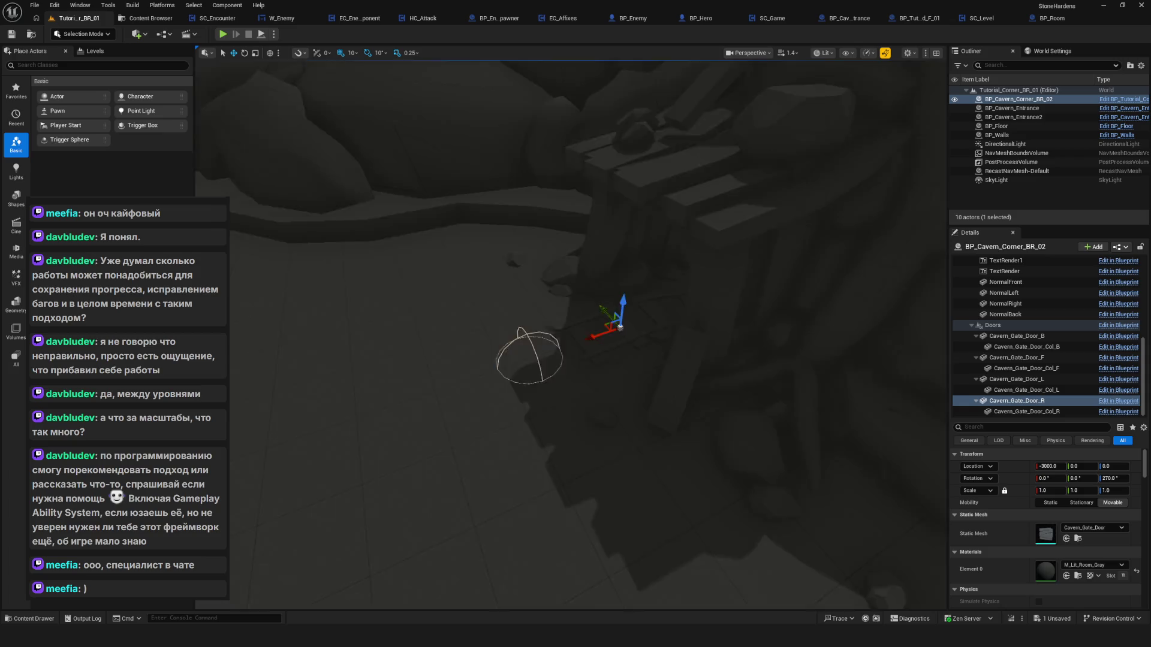
pyautogui.scroll(-3, 1003, 510)
pyautogui.scroll(3, 1003, 506)
pyautogui.scroll(-5, 1004, 505)
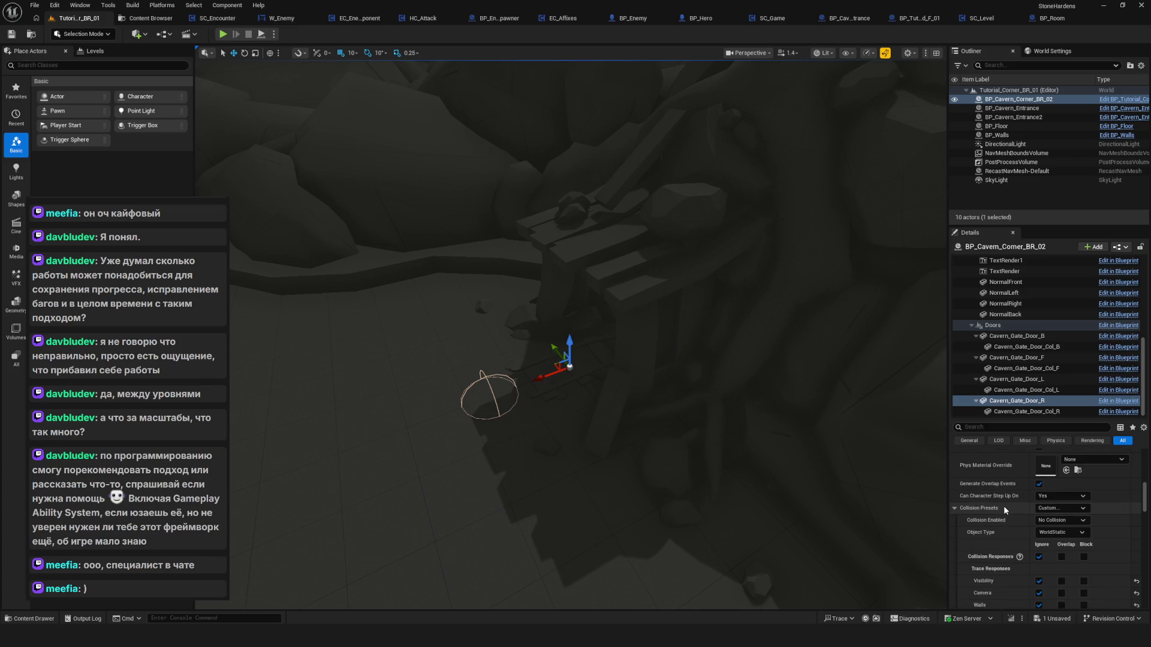
pyautogui.click(984, 428)
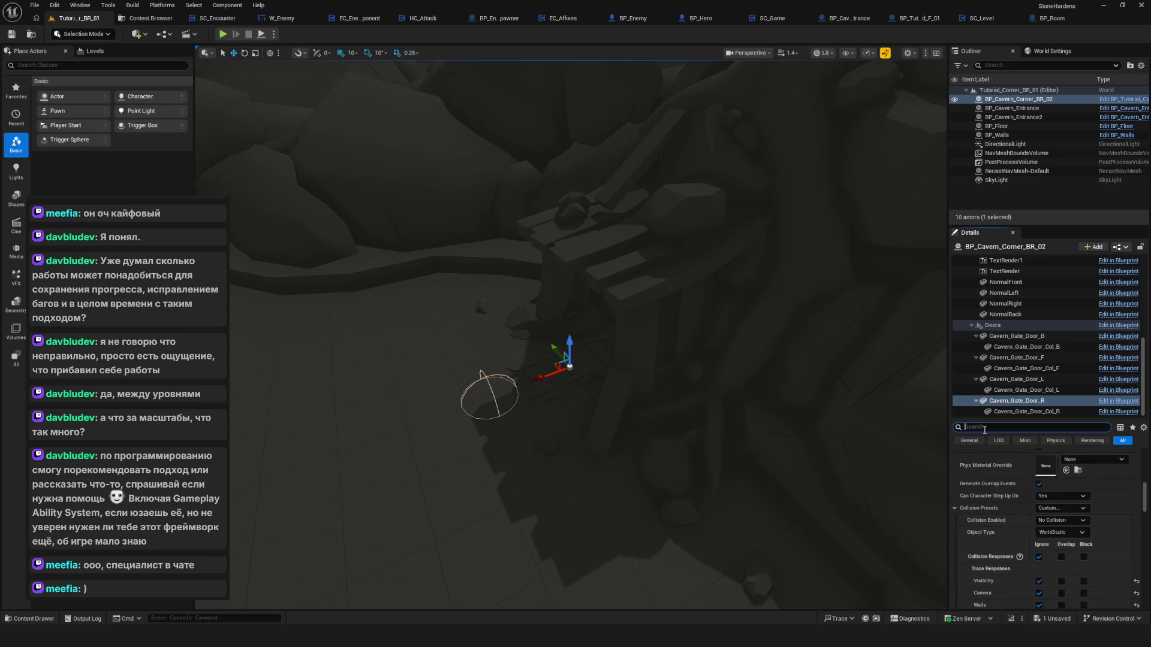
pyautogui.write('visi')
pyautogui.click(1042, 503)
# Frame the camera on the right gate door and look down on it from above.
pyautogui.moveTo(678, 346); pyautogui.dragTo(527, 451)
pyautogui.scroll(-5, 586, 396)
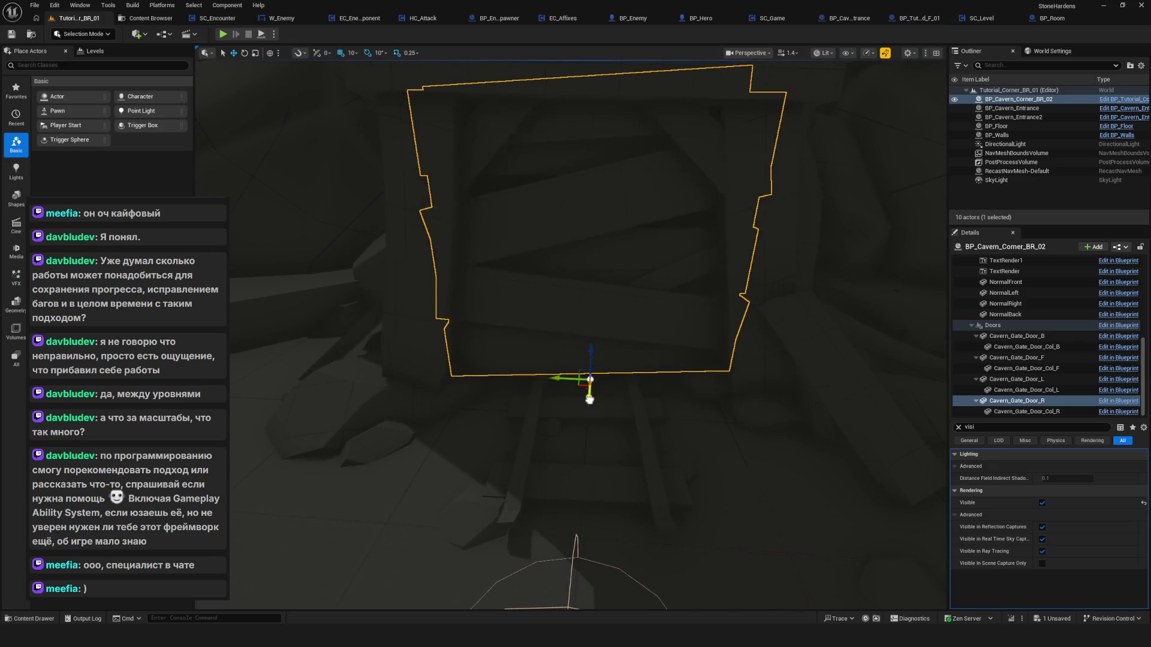
pyautogui.scroll(4, 593, 368)
pyautogui.scroll(-10, 595, 398)
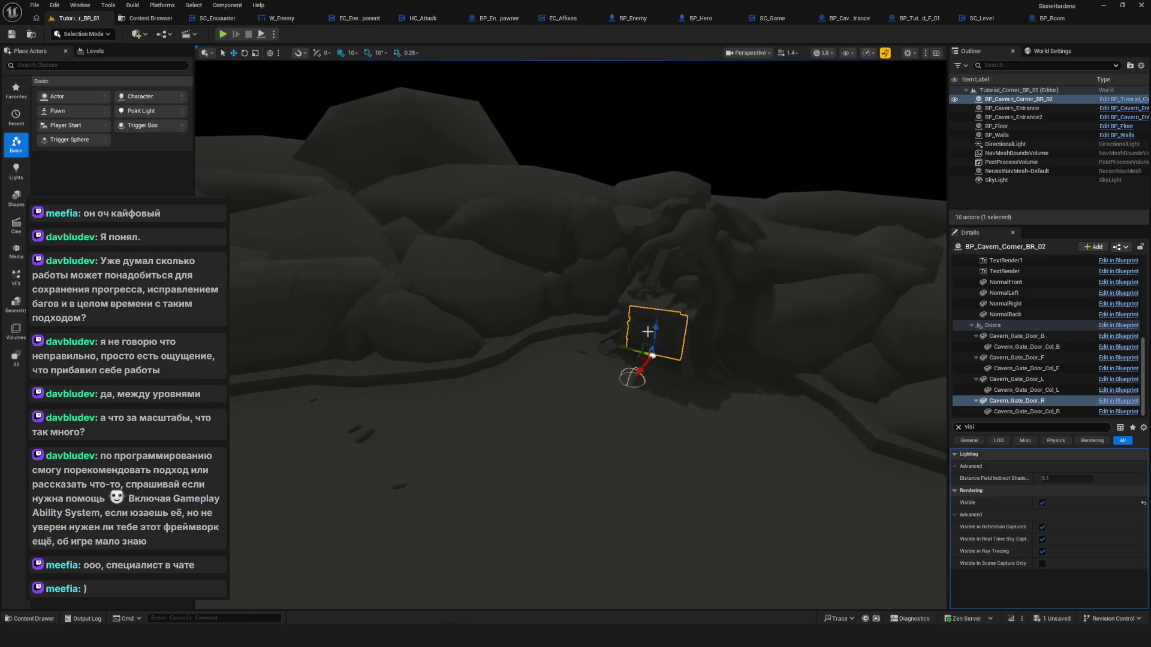
pyautogui.press('f')
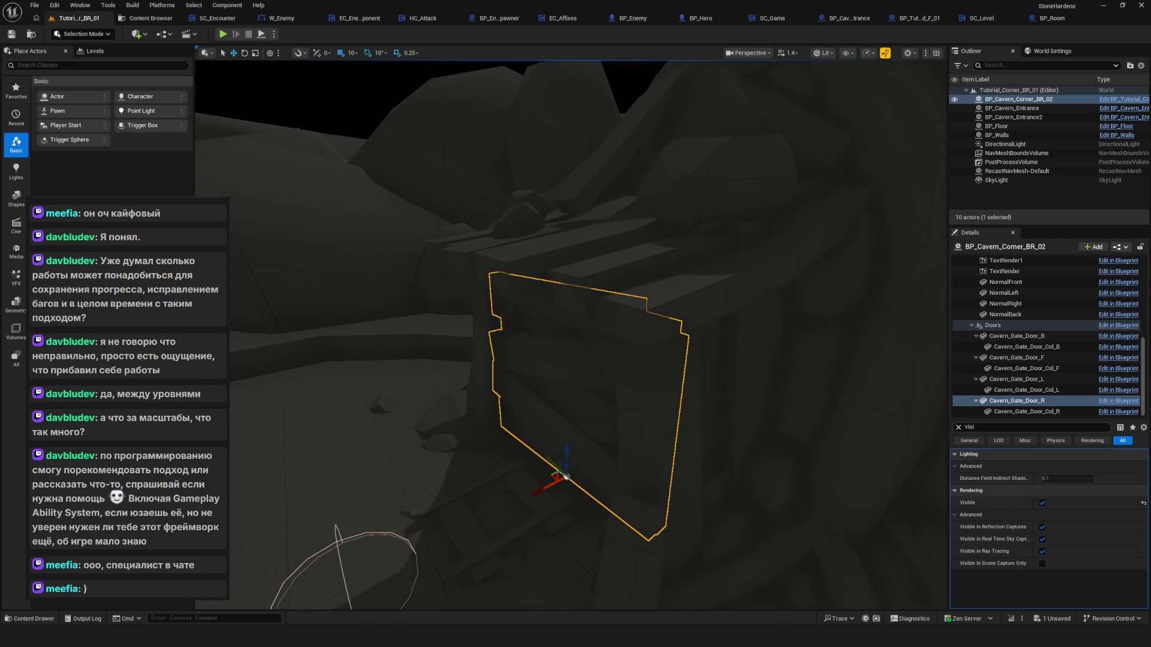
pyautogui.moveTo(569, 360)
pyautogui.mouseDown()
pyautogui.moveTo(539, 456)
pyautogui.moveTo(545, 312)
pyautogui.moveTo(551, 383)
pyautogui.moveTo(569, 365)
pyautogui.mouseUp()
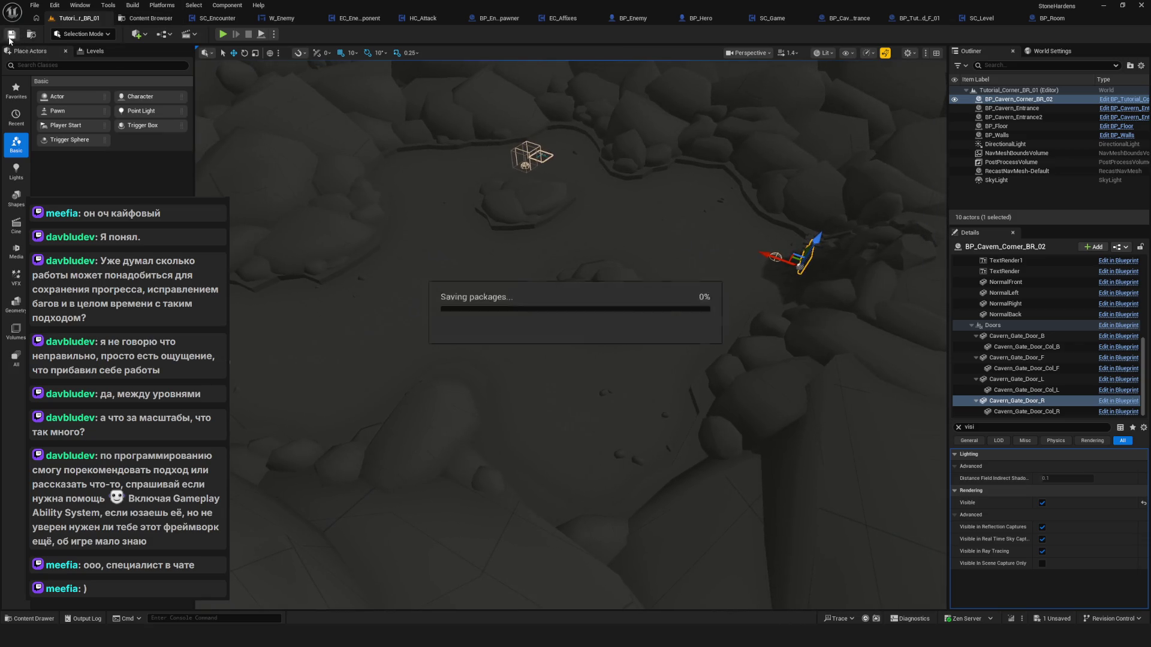
# Start Play in Editor, choose Play, and delete the SavedGame0 slot to begin fresh.
pyautogui.hotkey('alt', 'p')
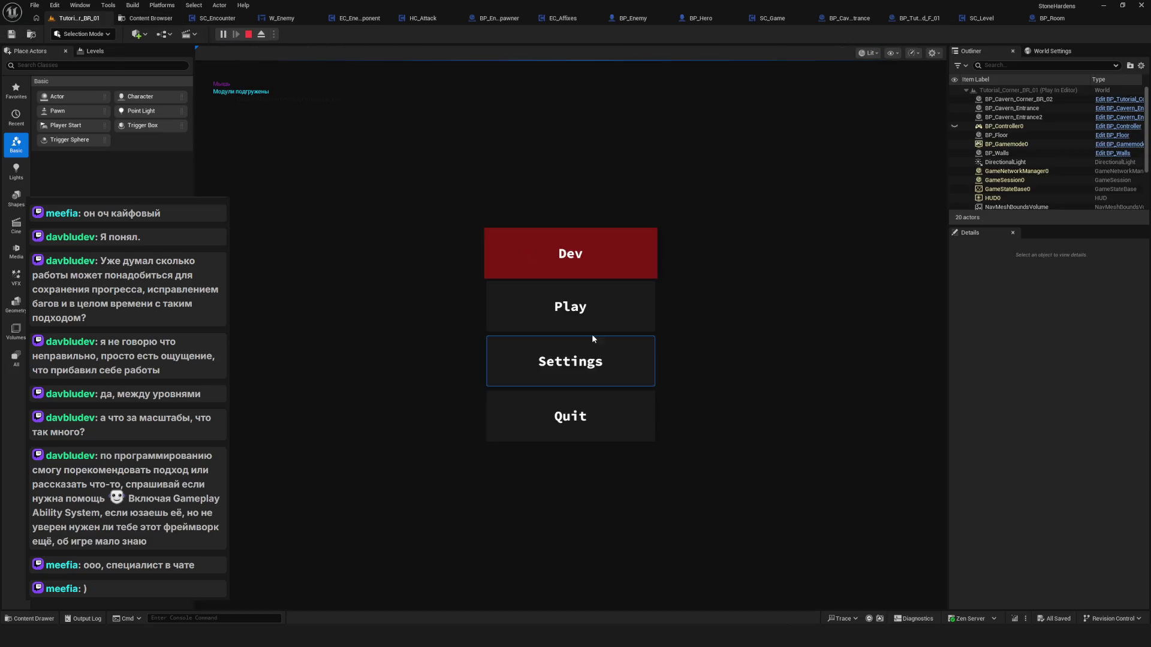
pyautogui.click(581, 302)
pyautogui.rightClick(570, 241)
pyautogui.click(510, 347)
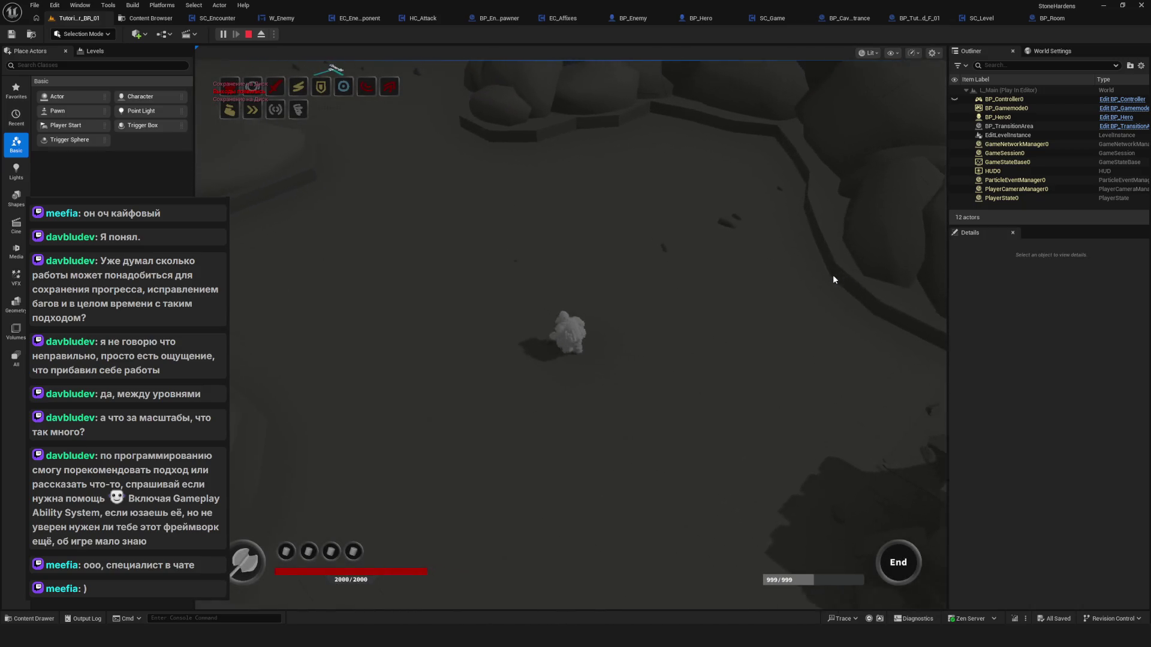
# Walk the hero around the cavern with WASD.
pyautogui.press('w')
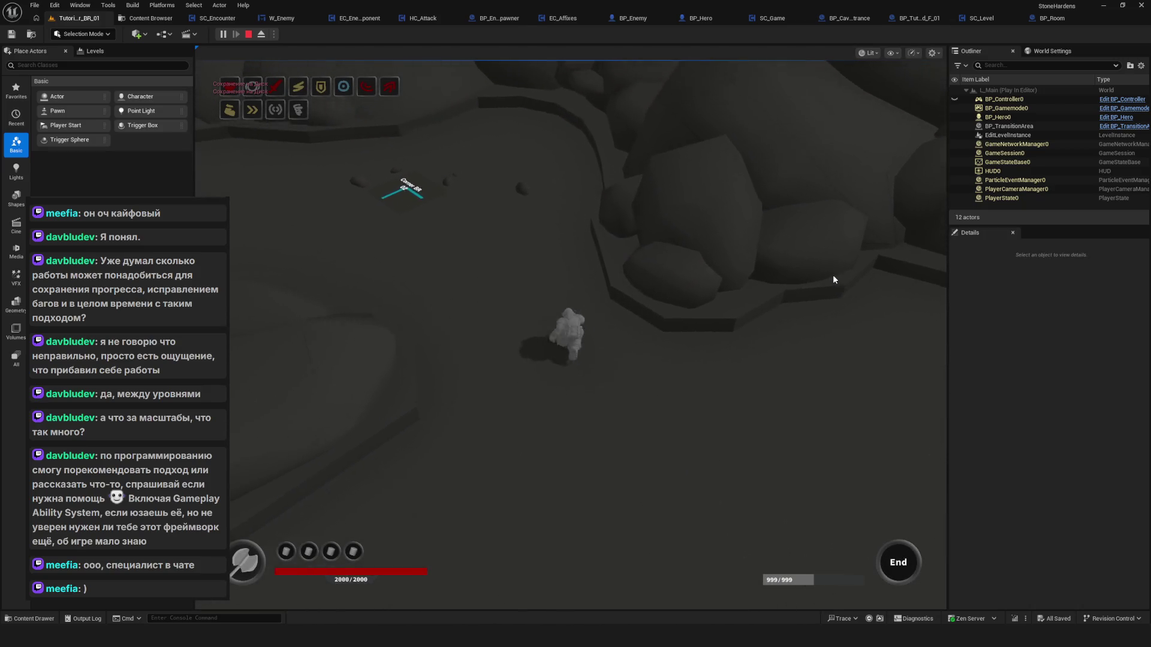
pyautogui.press('w')
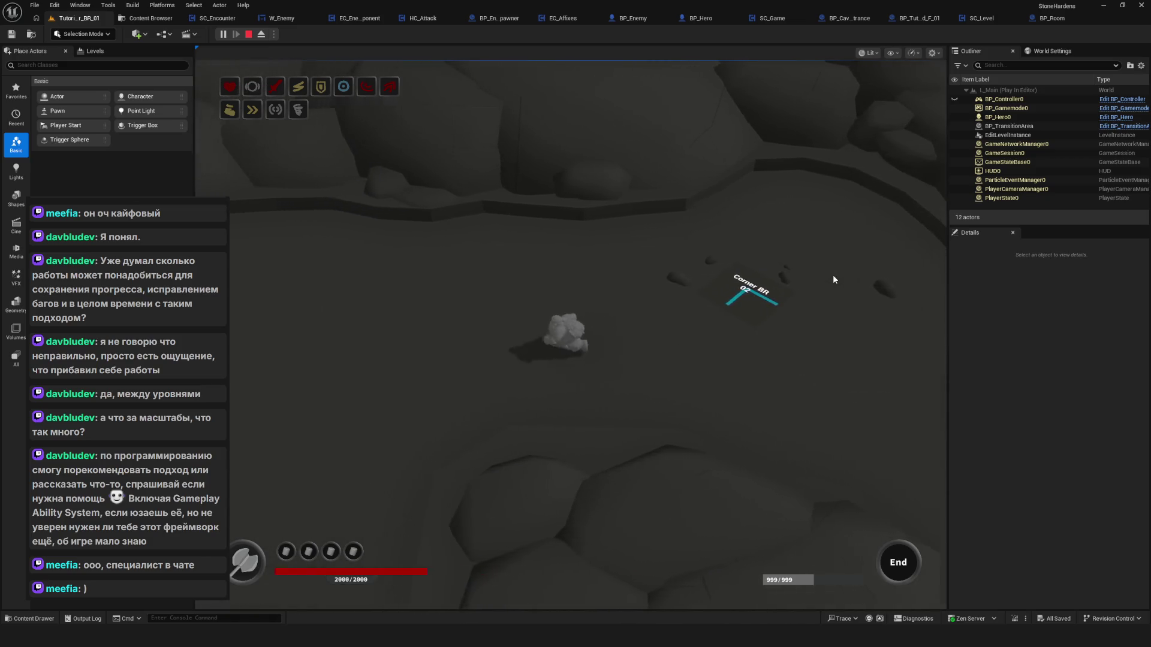
pyautogui.press('a')
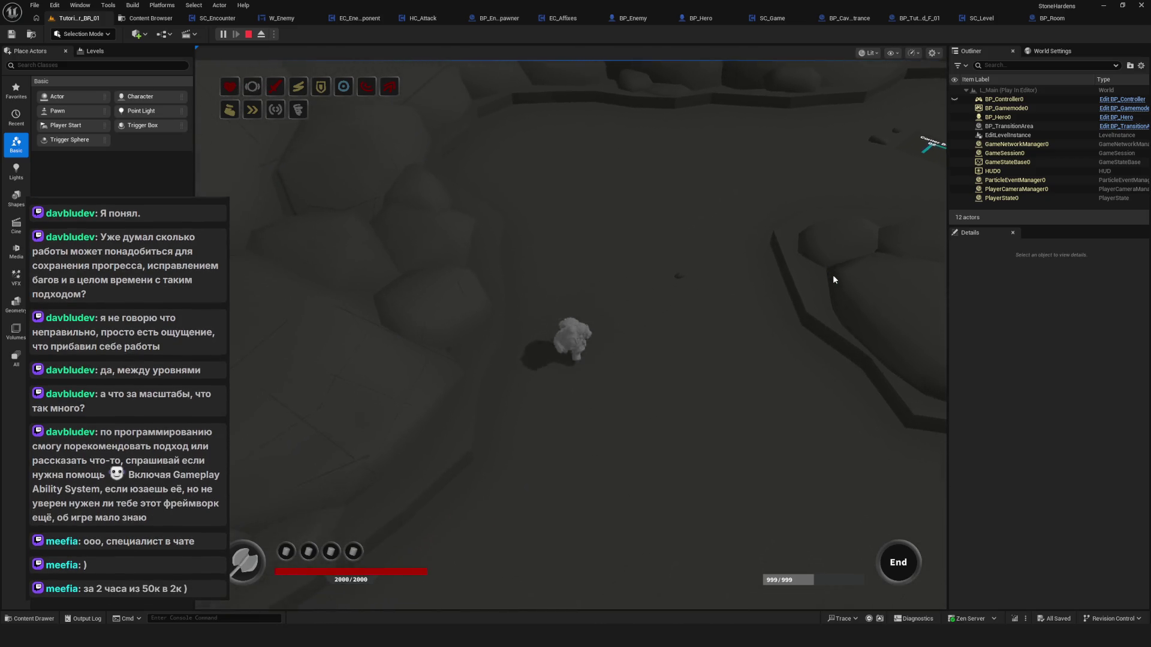
pyautogui.press('s')
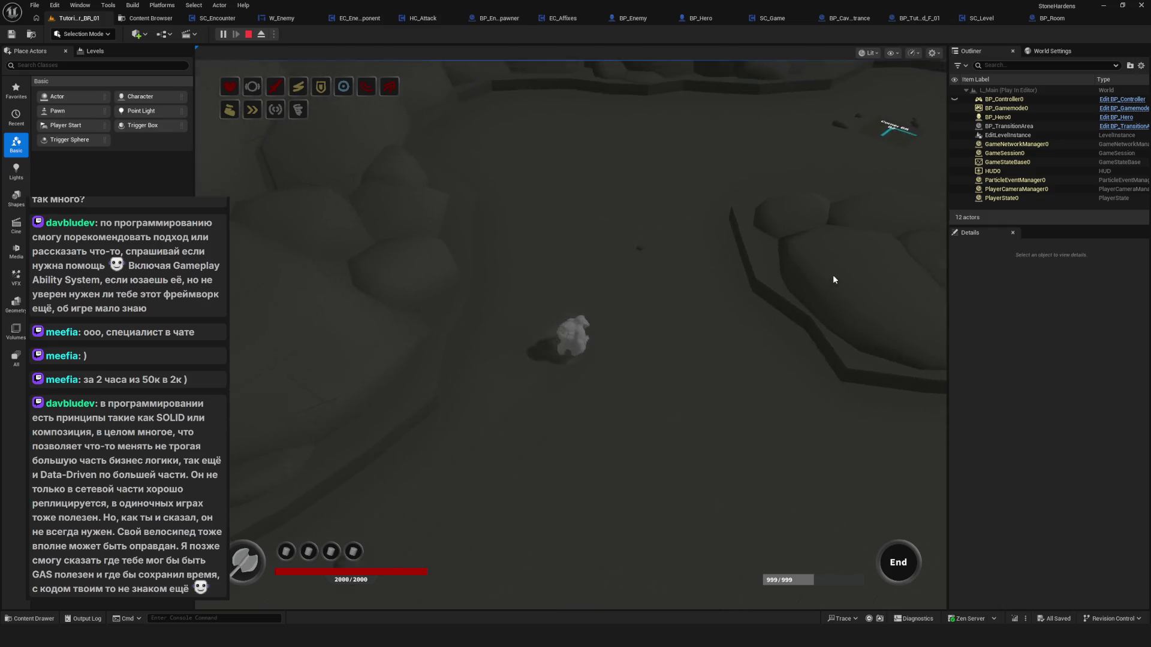
pyautogui.press('d')
pyautogui.press('a')
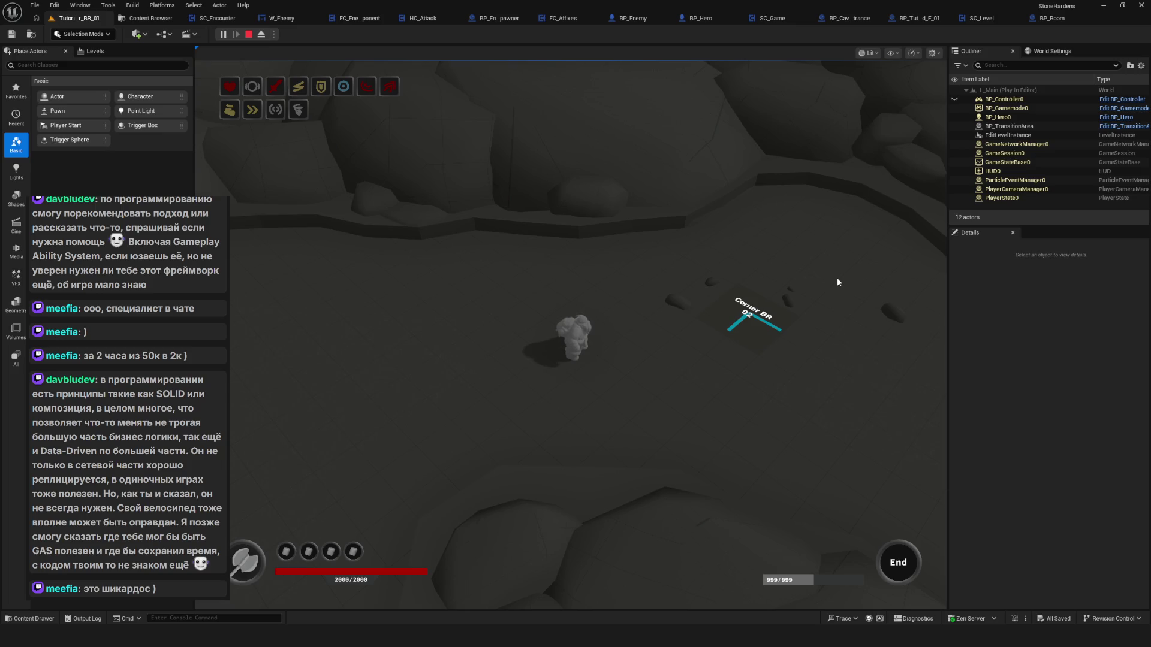
# Walk the hero past the Corner BR marker onto new terrain, then end the play session.
pyautogui.press('s')
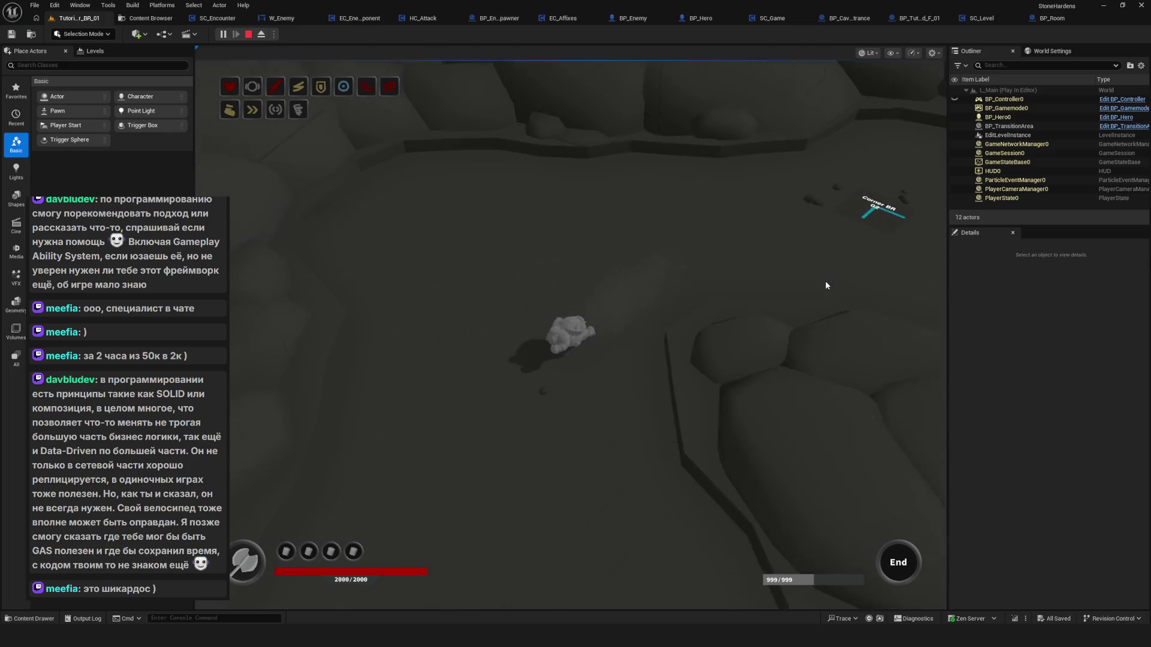
pyautogui.press('s')
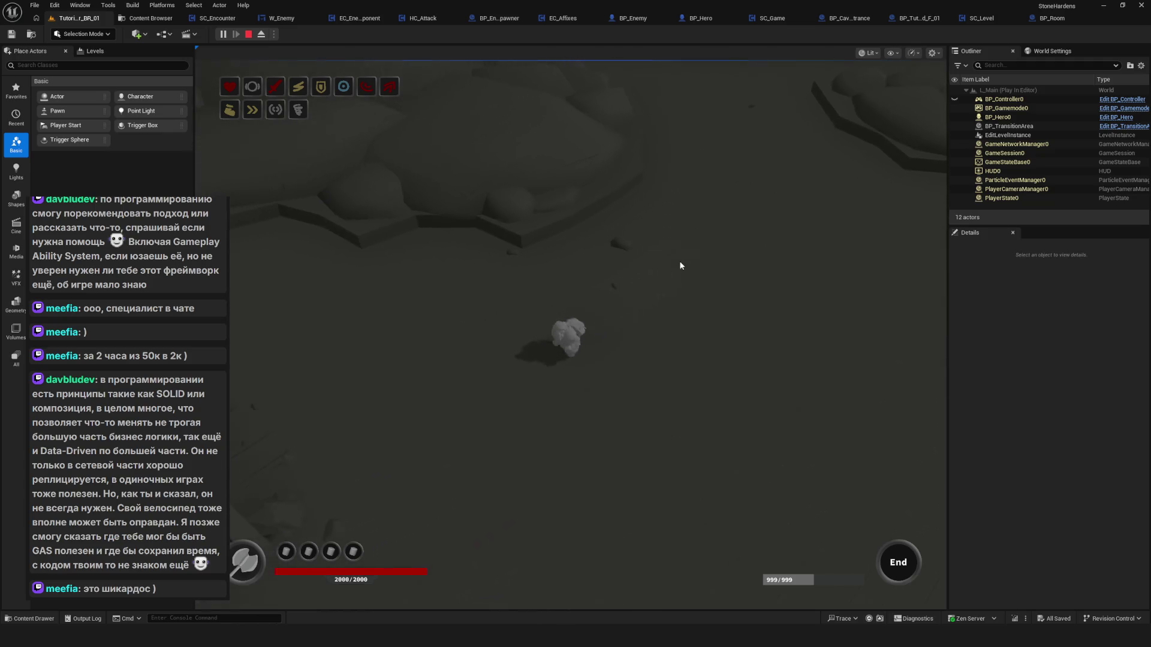
pyautogui.press('s')
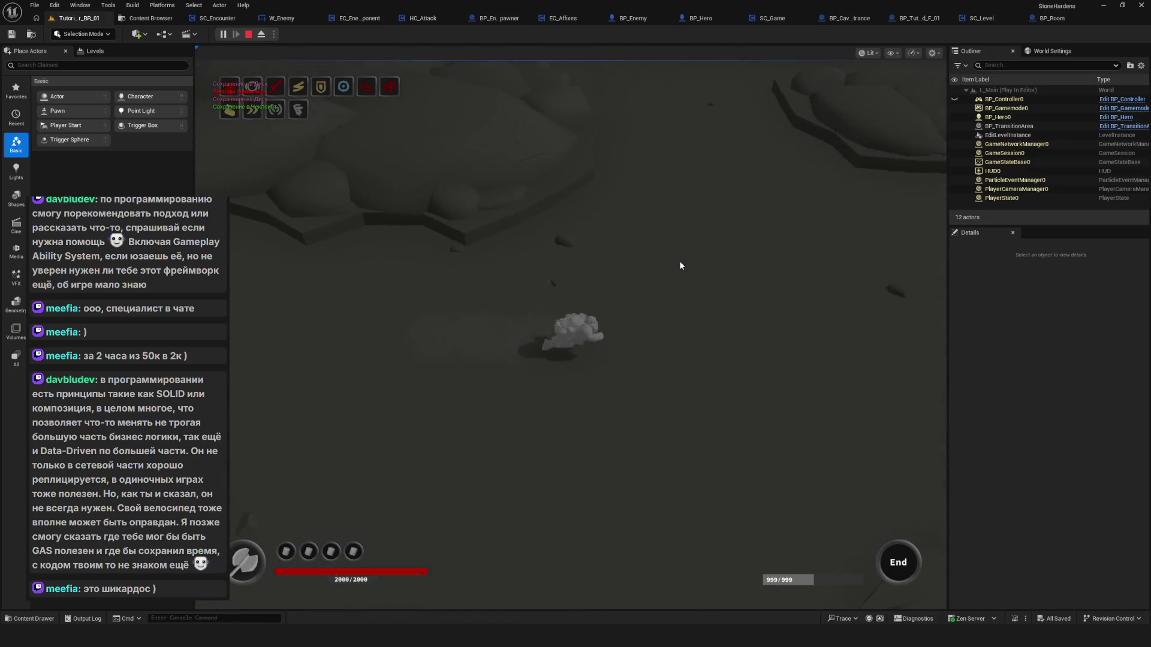
pyautogui.press('w')
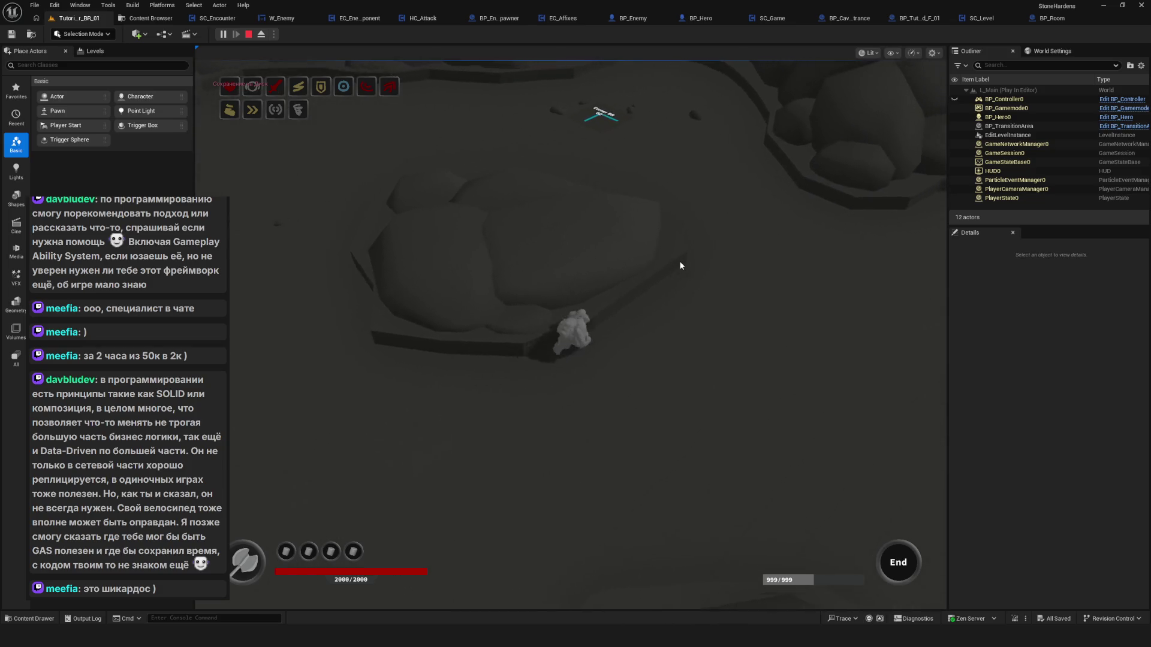
pyautogui.press('s')
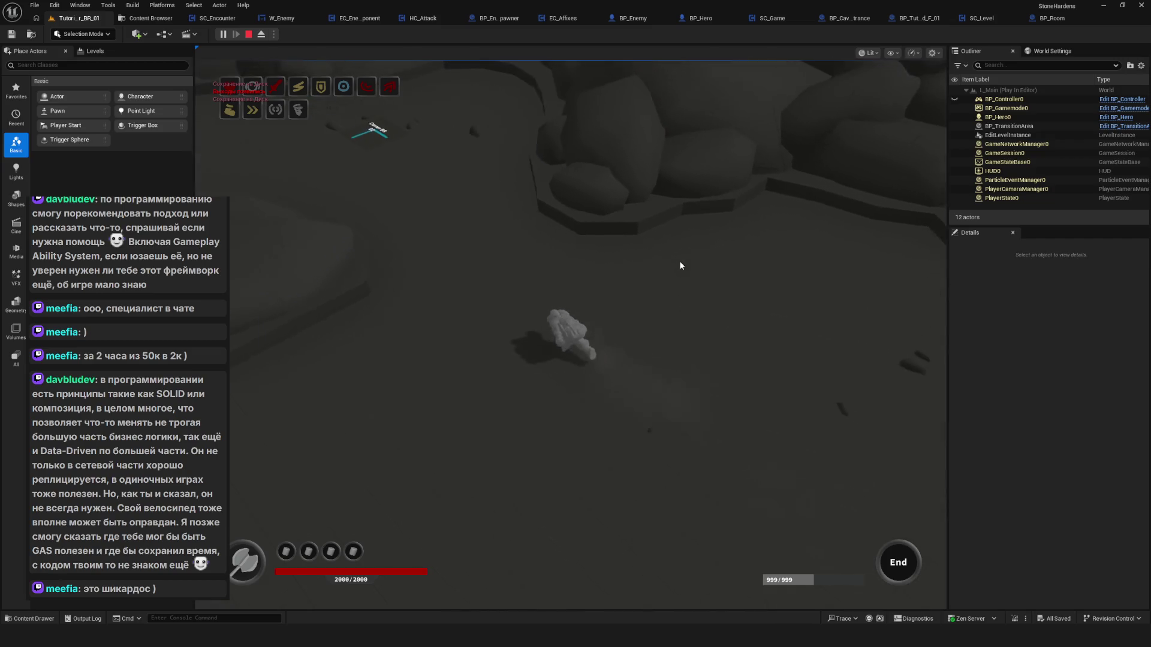
pyautogui.press('s')
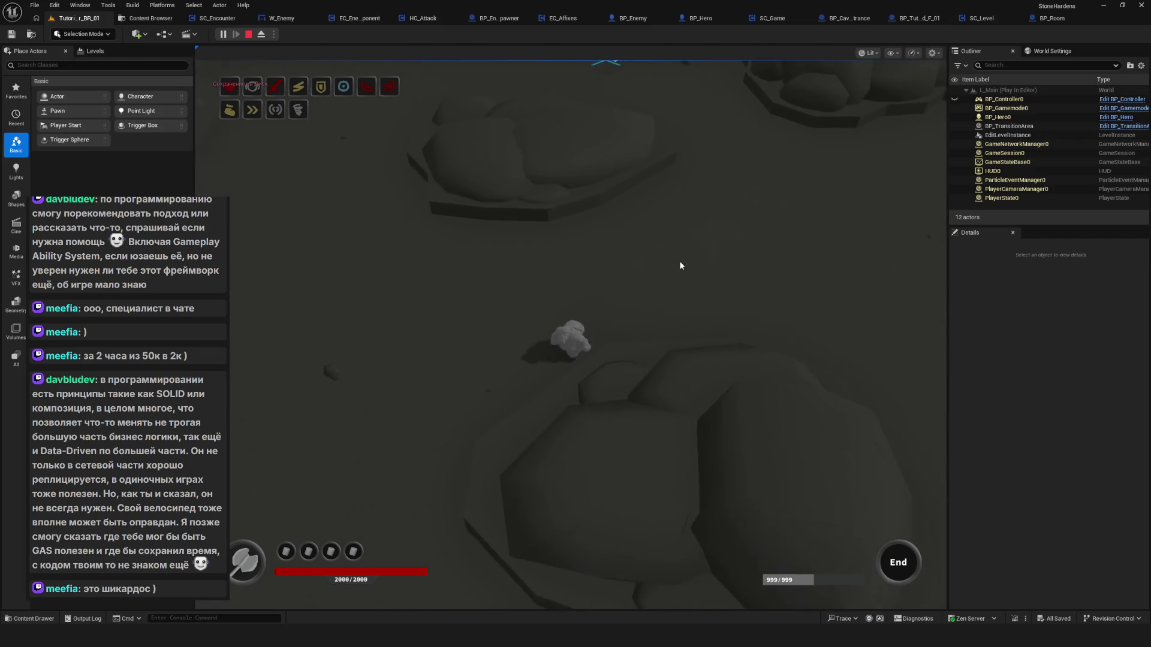
pyautogui.press('a')
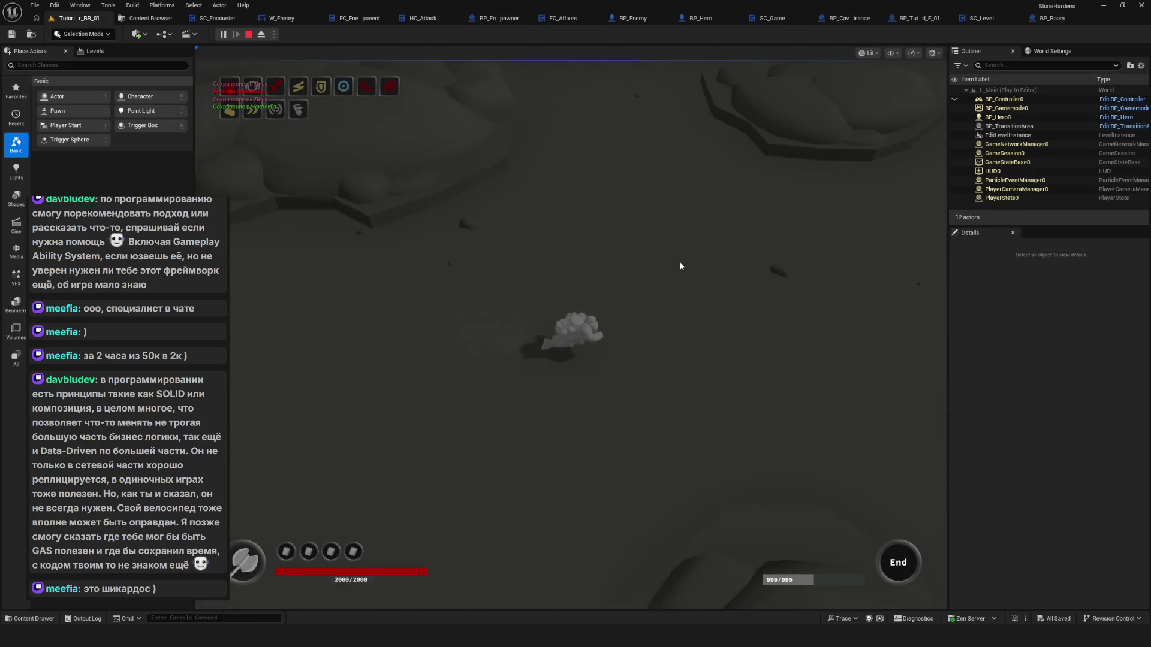
pyautogui.press('w')
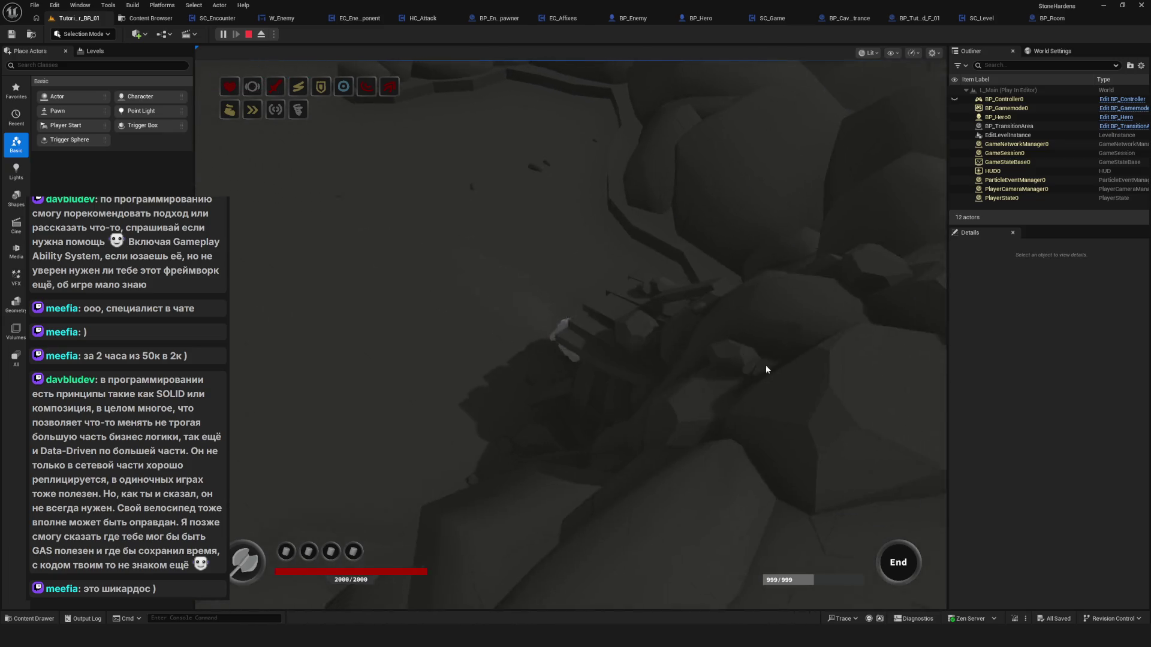
pyautogui.press('s')
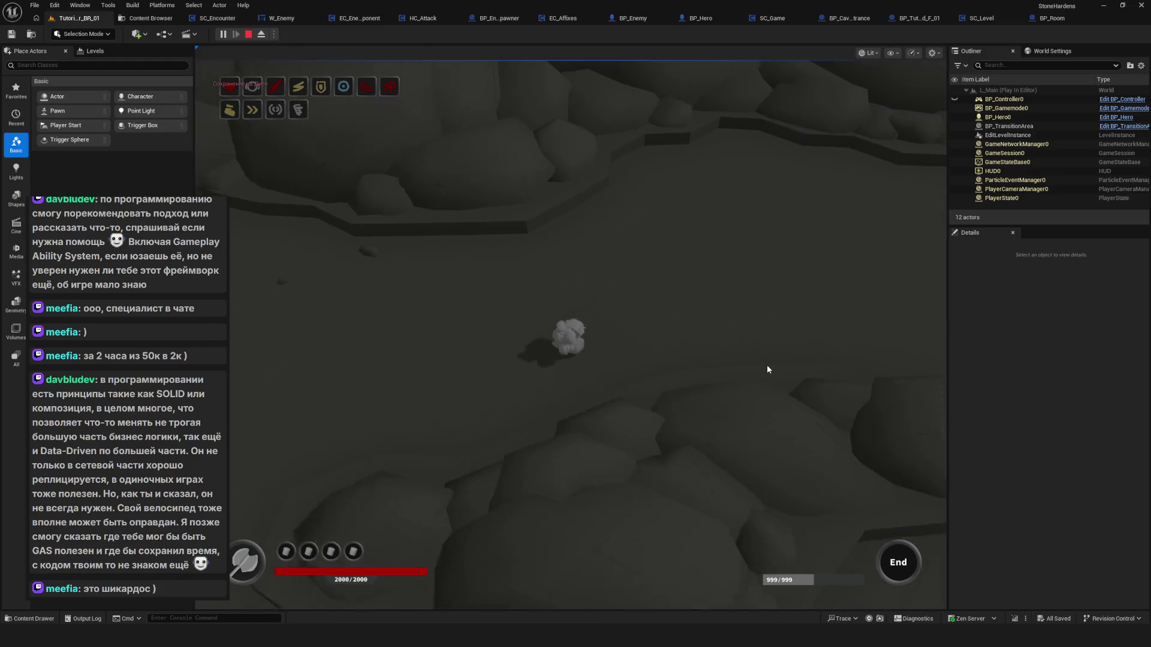
pyautogui.press('Escape')
pyautogui.moveTo(781, 411); pyautogui.dragTo(780, 411)
# Fly over the cave floor, then browse to the Rooms/Triple/FLR/01 folder.
pyautogui.moveTo(290, 229); pyautogui.dragTo(290, 229)
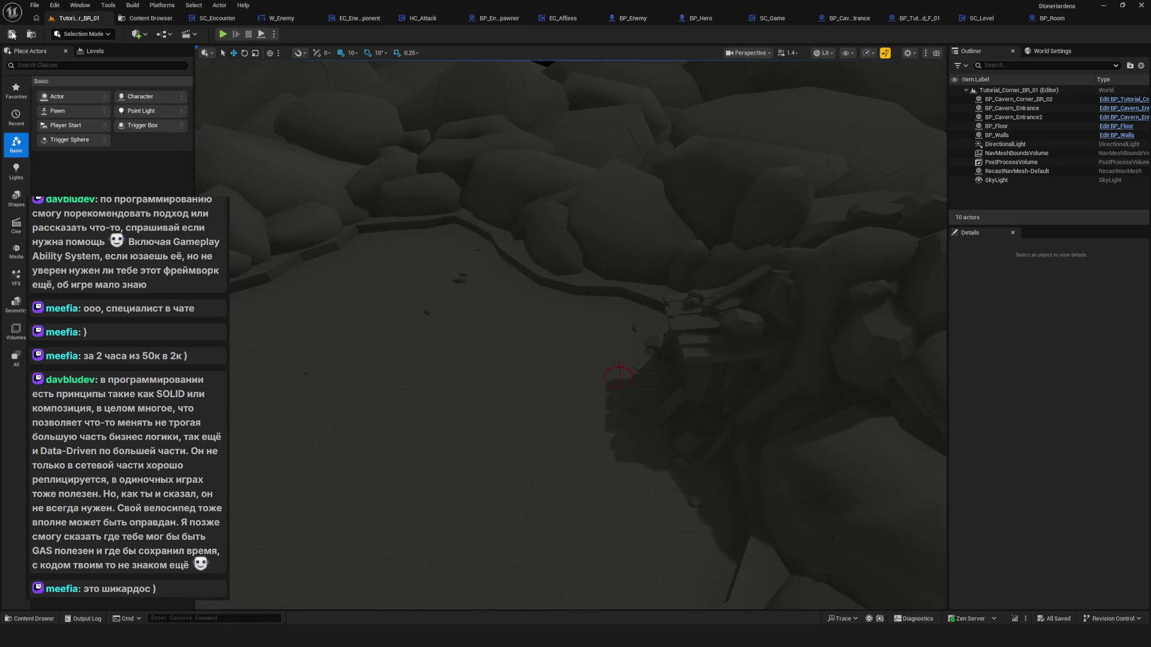
pyautogui.moveTo(683, 339); pyautogui.dragTo(683, 338)
pyautogui.click(155, 19)
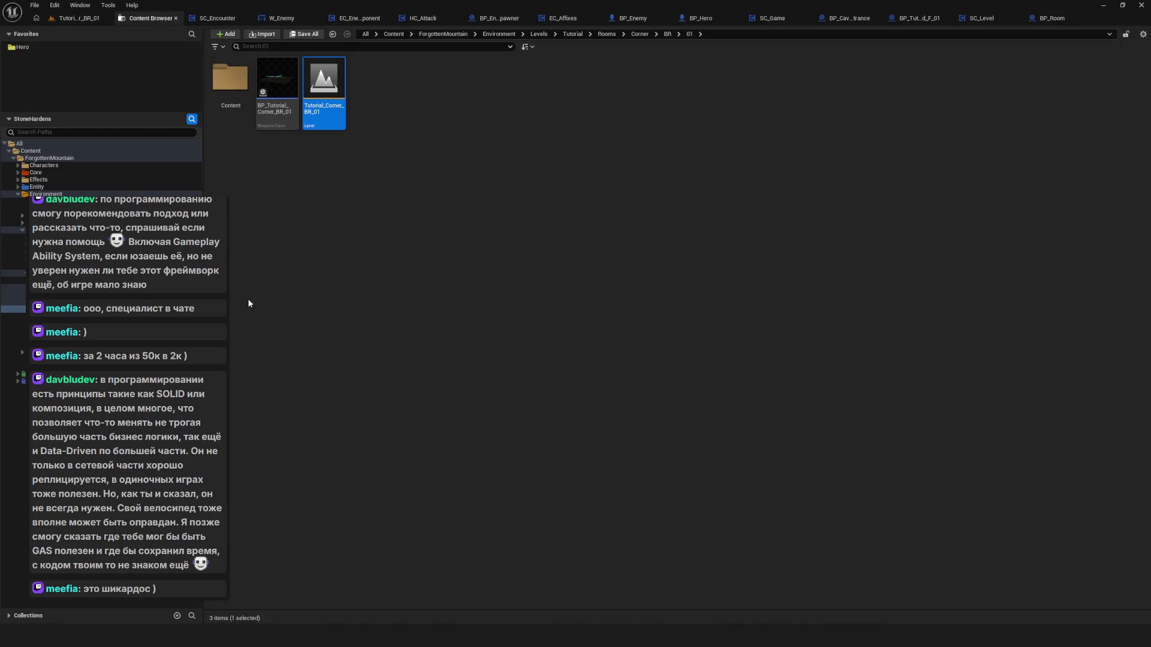
pyautogui.click(60, 331)
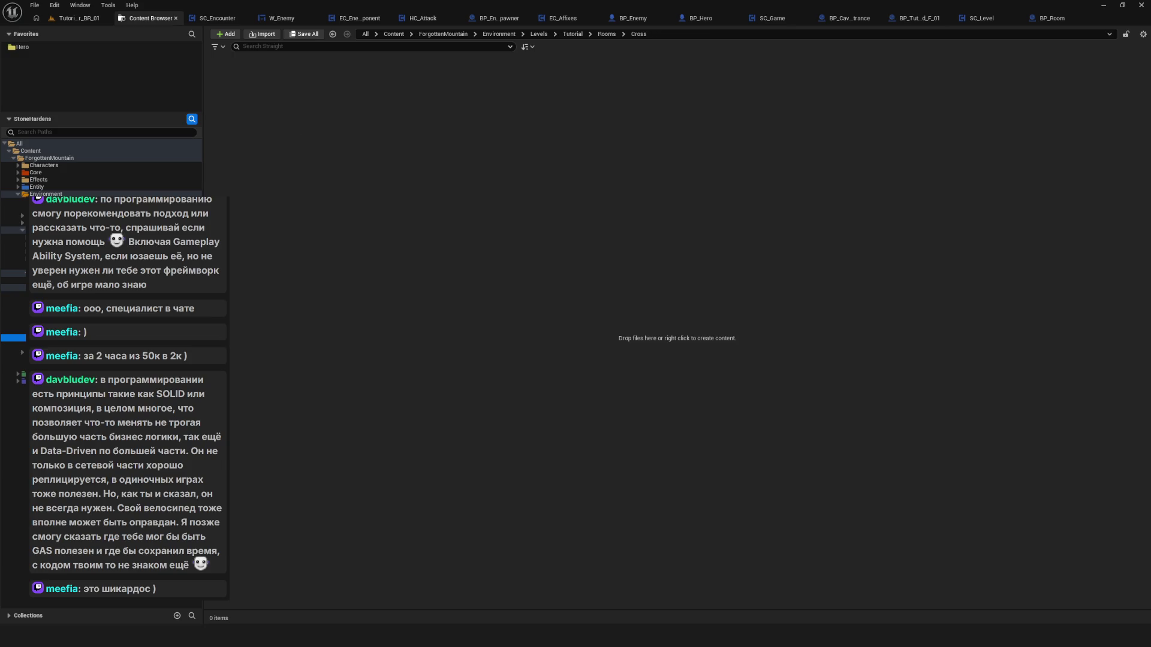
pyautogui.click(60, 345)
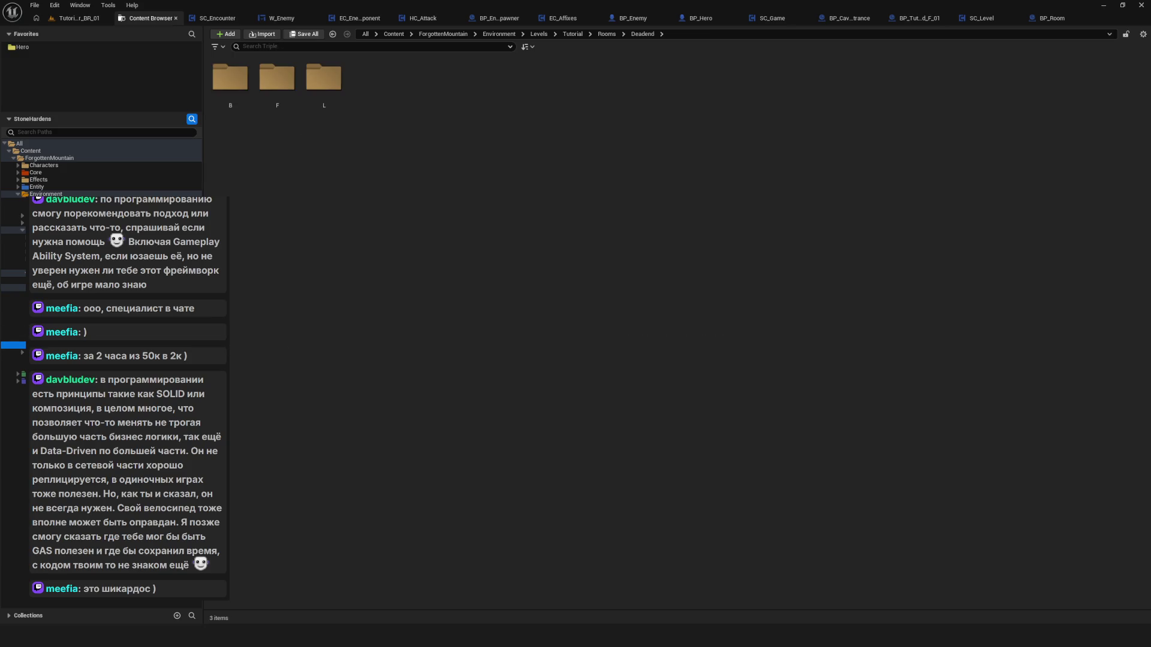
pyautogui.click(232, 88)
pyautogui.doubleClick(231, 89)
pyautogui.doubleClick(230, 78)
# Open Tutorial_Triple_FLR_01, select BP_Walls, and switch to the Blender file.
pyautogui.click(324, 81)
pyautogui.click(69, 20)
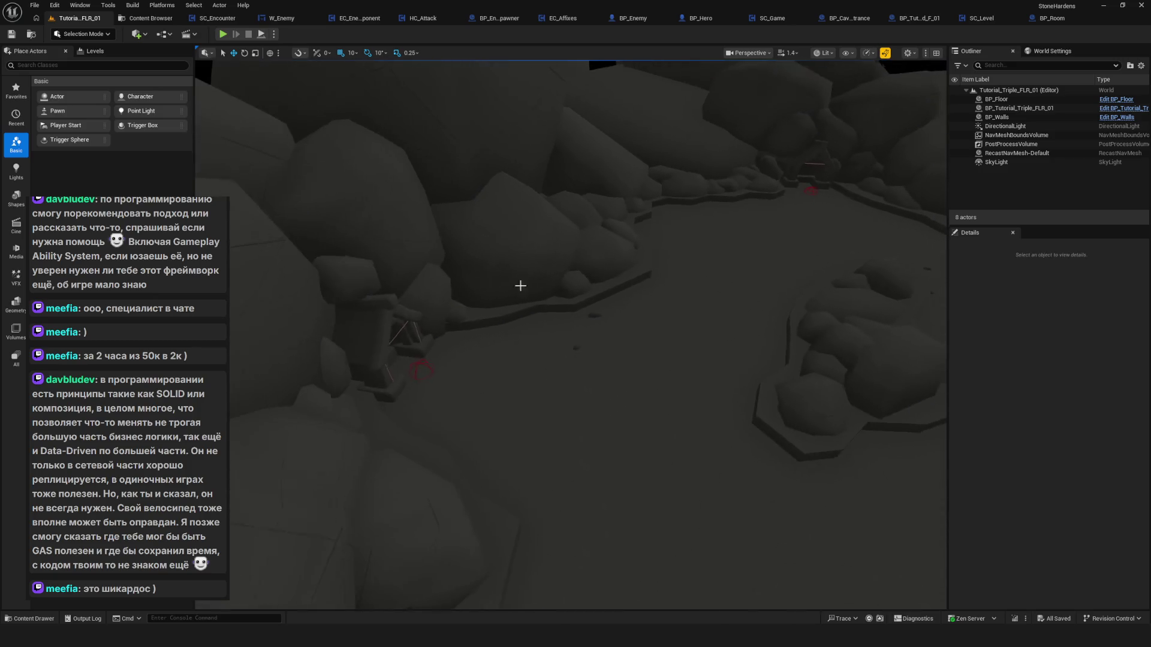
pyautogui.click(560, 352)
pyautogui.hotkey('alt', 'Tab')
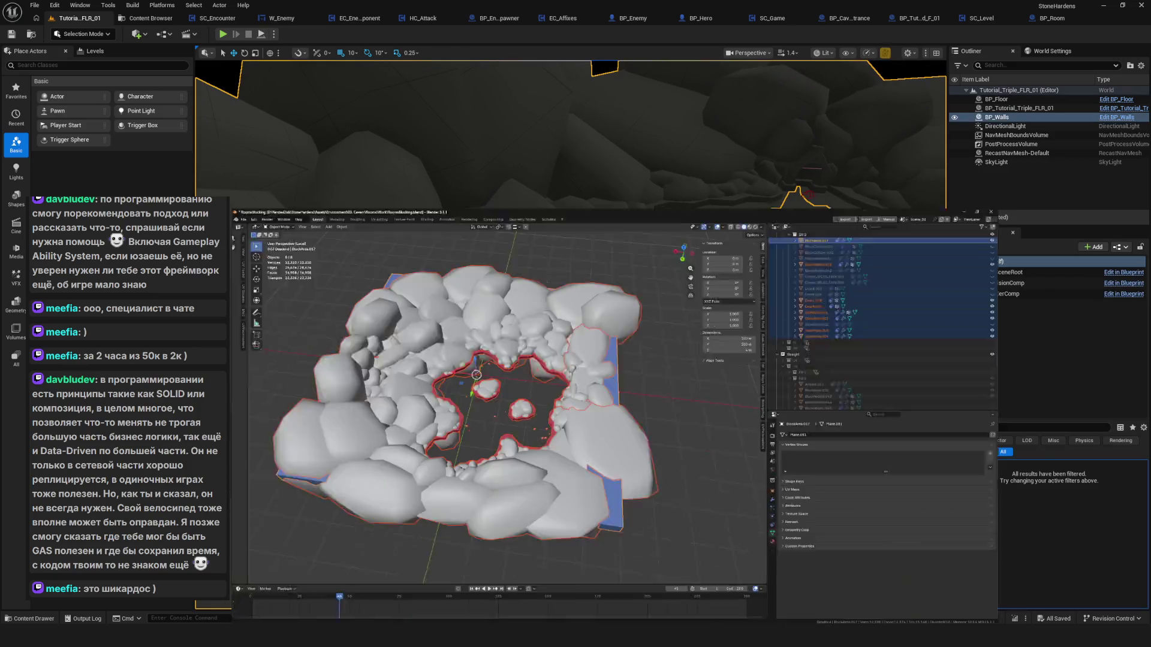
# Collapse BR 2, BR and Straight in the Outliner, hide Straight, and collapse Corners.
pyautogui.scroll(3, 956, 138)
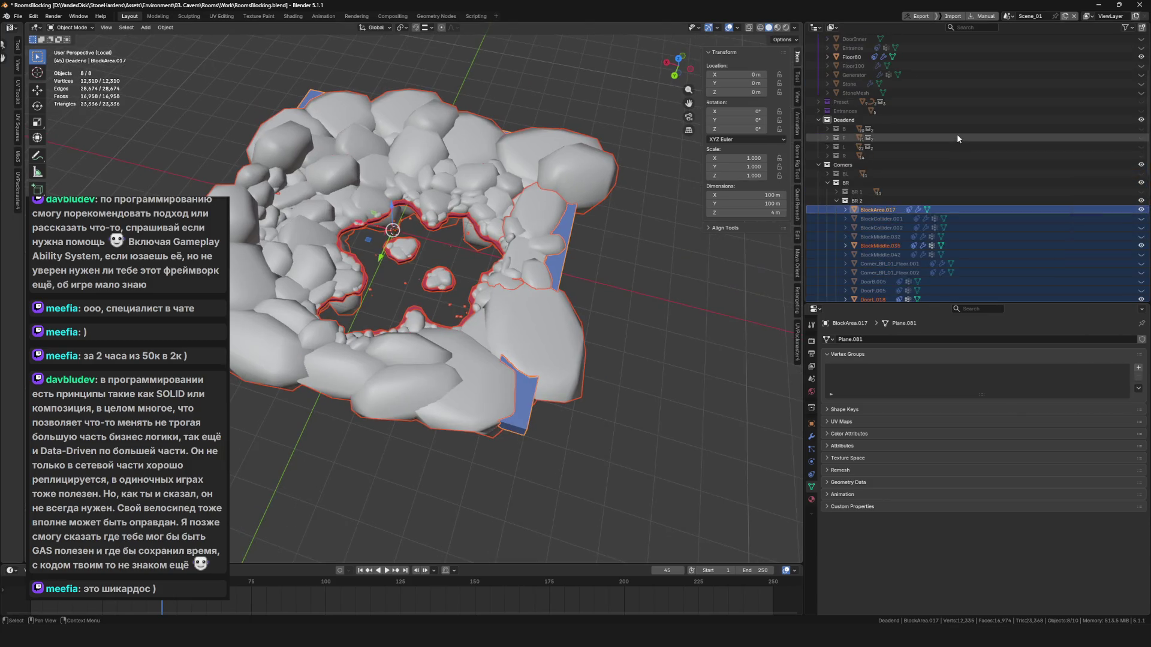
pyautogui.click(836, 201)
pyautogui.click(854, 191)
pyautogui.click(827, 183)
pyautogui.click(845, 182)
pyautogui.click(818, 211)
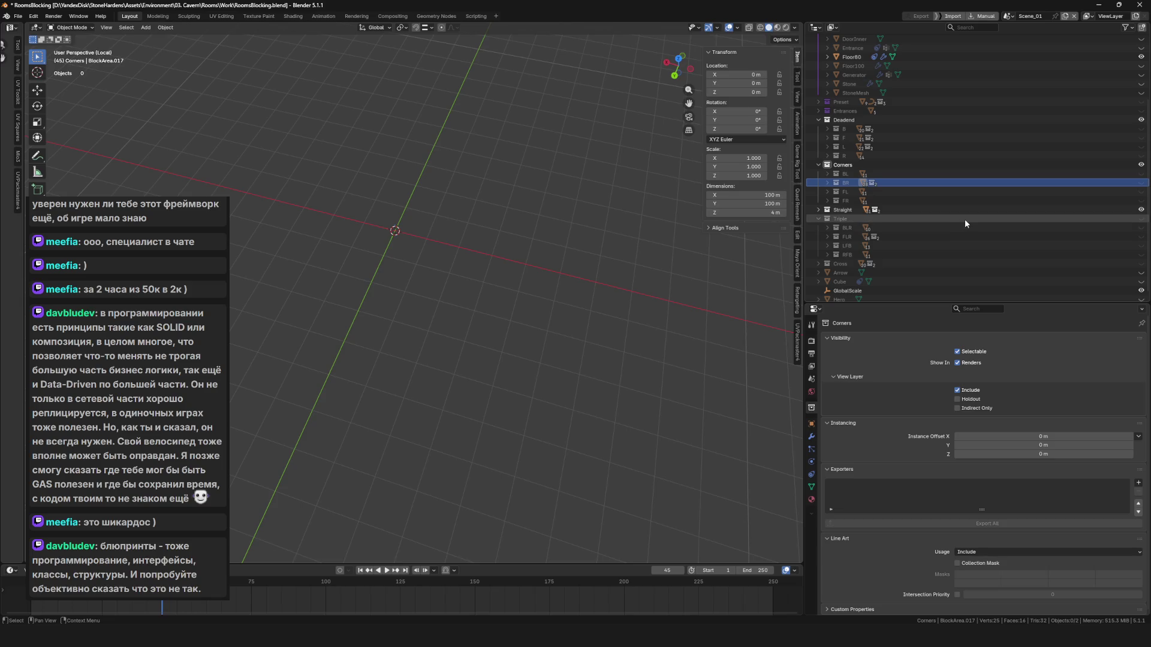
pyautogui.click(1142, 209)
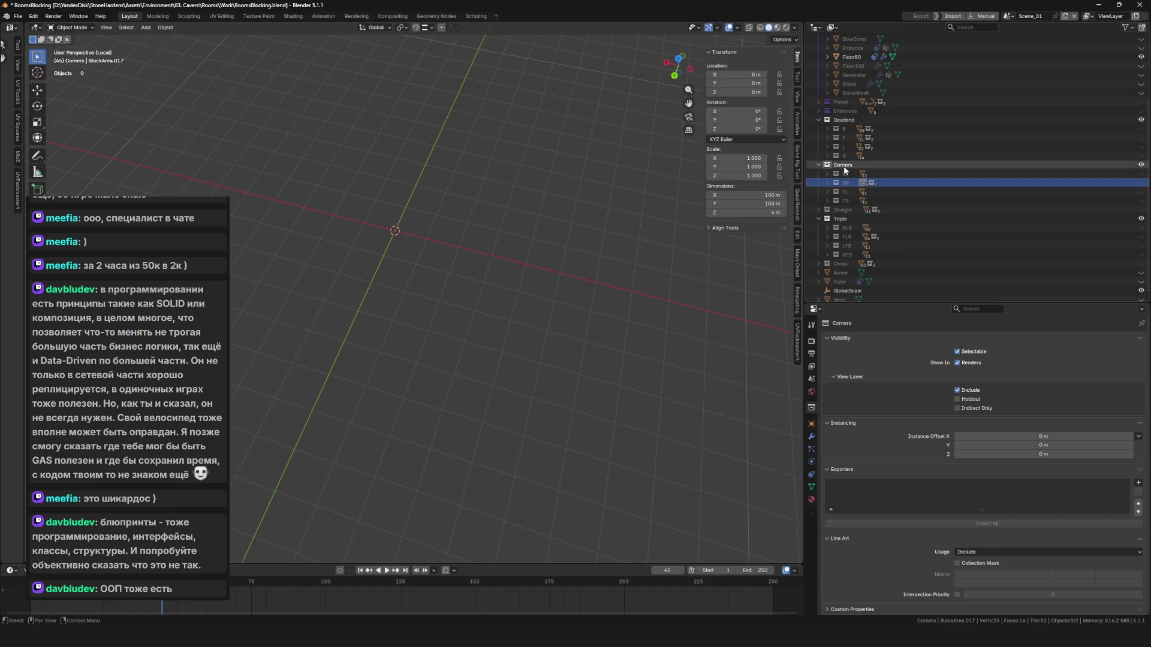
pyautogui.click(821, 167)
pyautogui.click(817, 165)
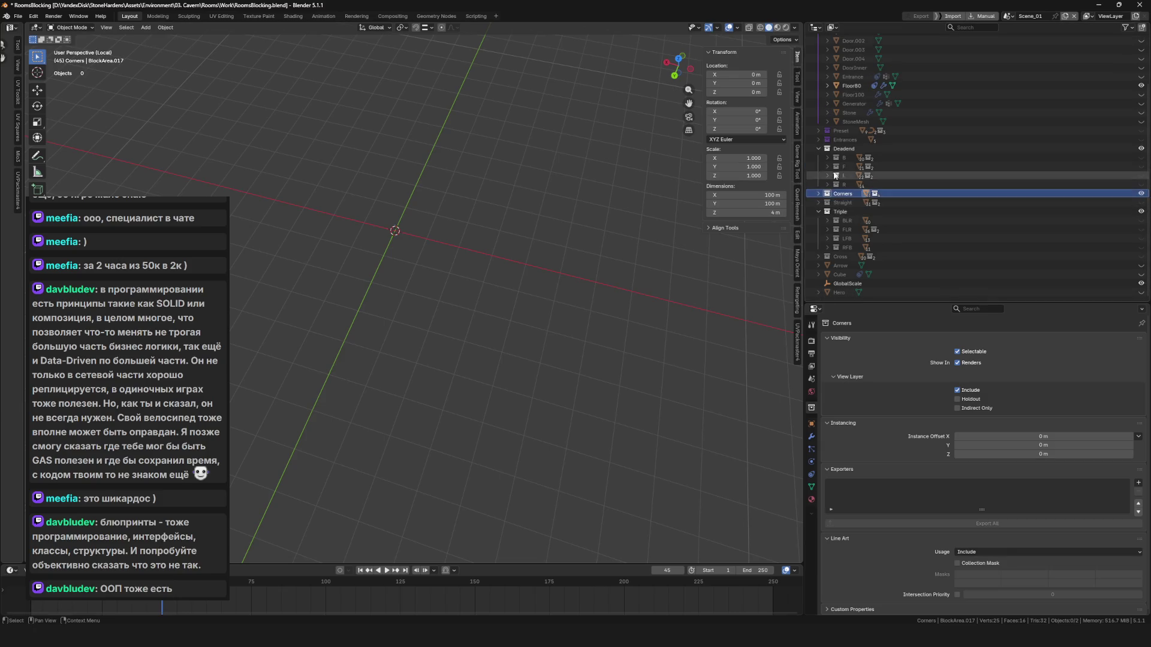
# Hide the Corners rooms and select the Triple collection.
pyautogui.click(1141, 193)
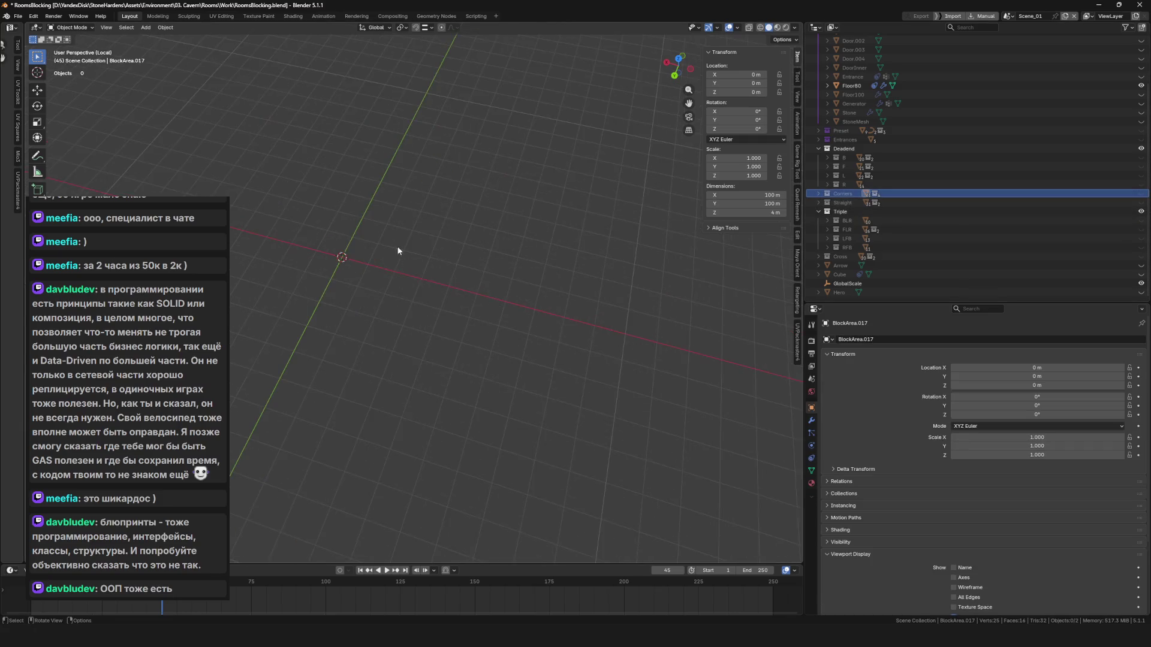
pyautogui.click(909, 210)
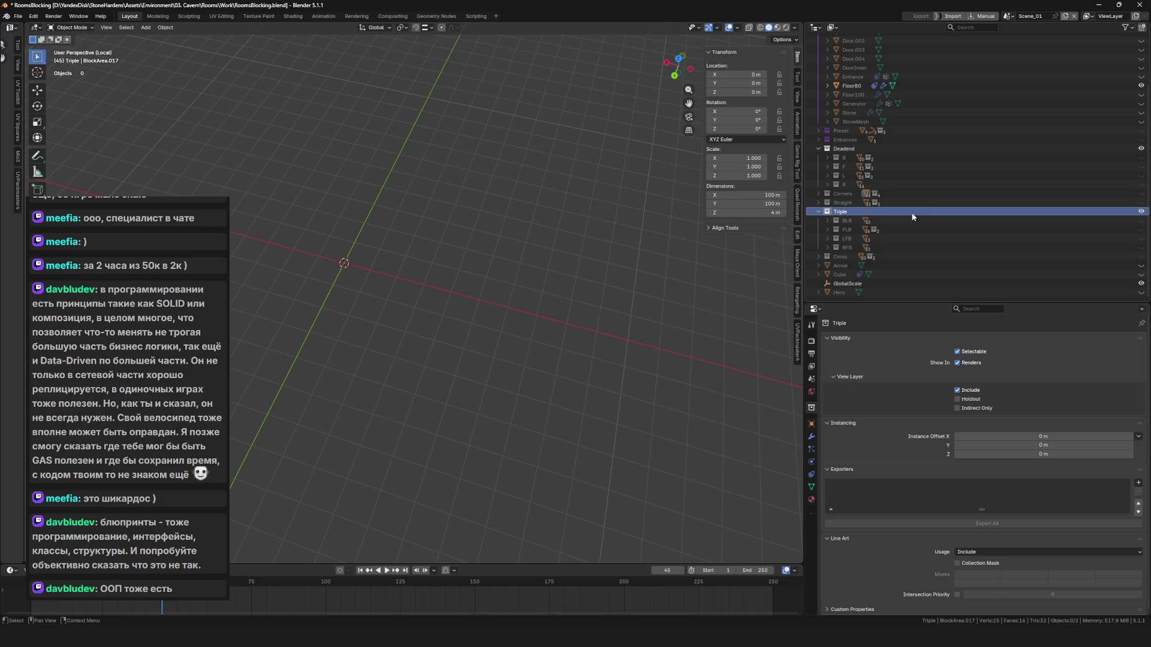
pyautogui.moveTo(396, 293); pyautogui.dragTo(659, 270)
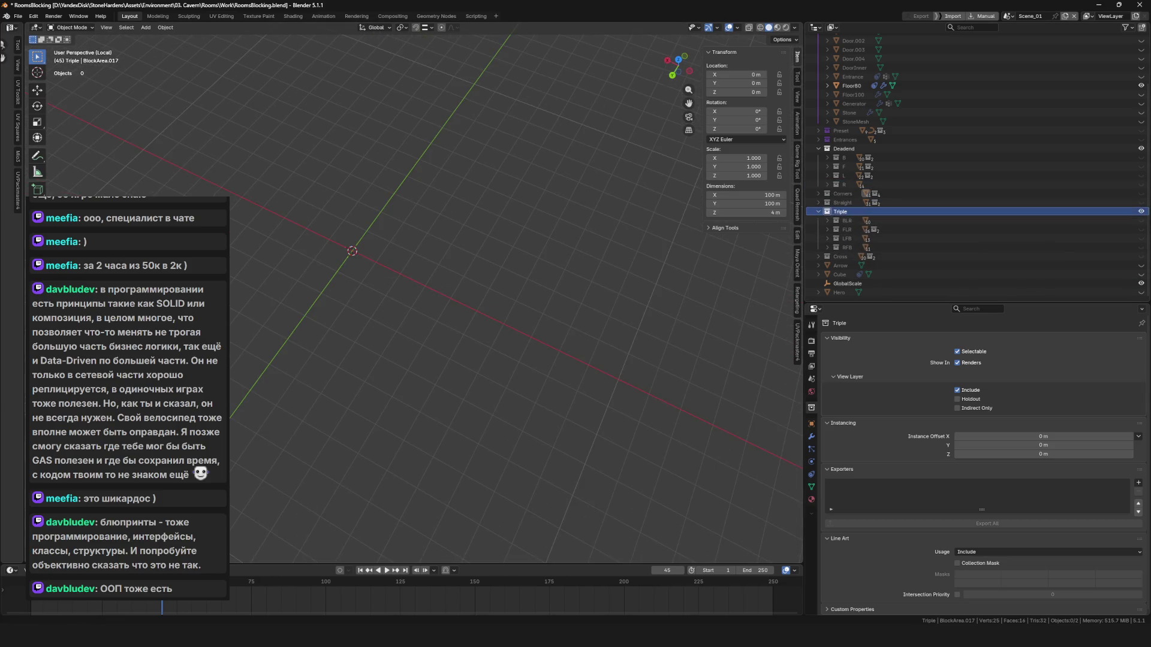
# Step through the FLR, RFB and BLR variant collections while panning and orbiting the grid.
pyautogui.click(847, 229)
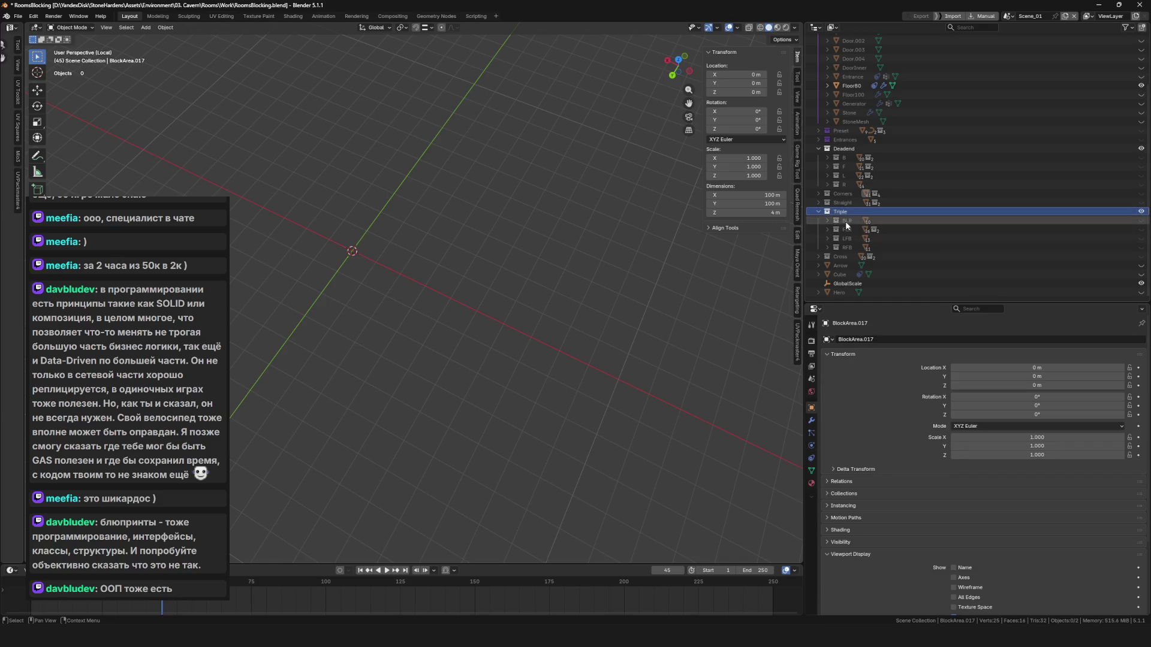
pyautogui.click(848, 248)
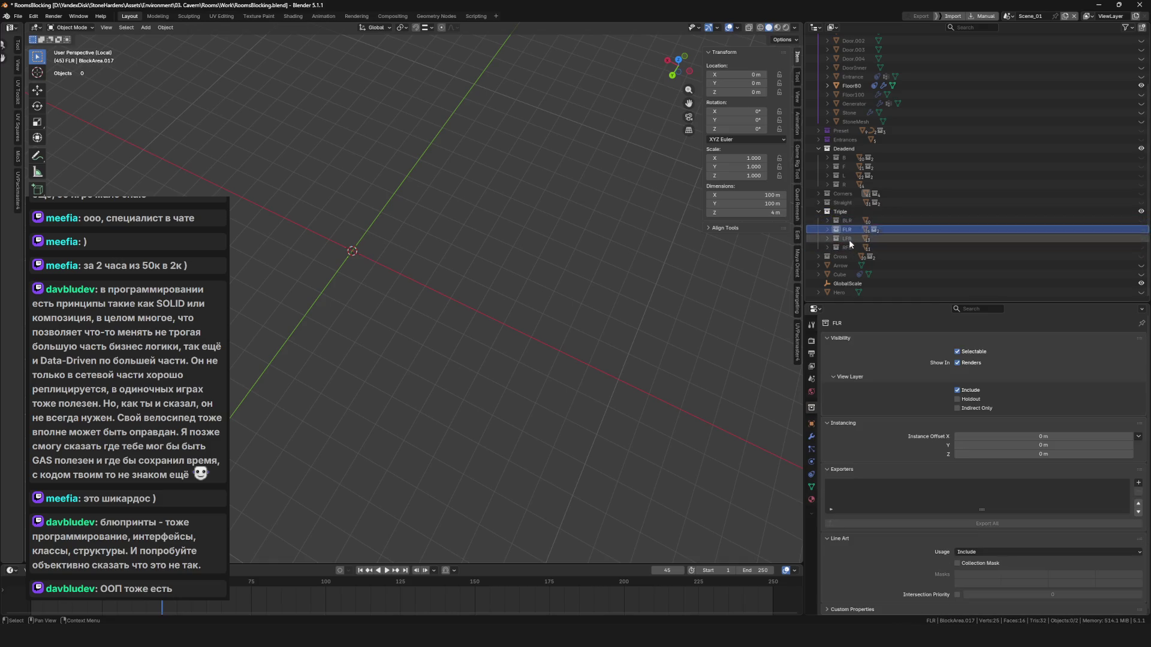
pyautogui.click(855, 230)
pyautogui.click(881, 221)
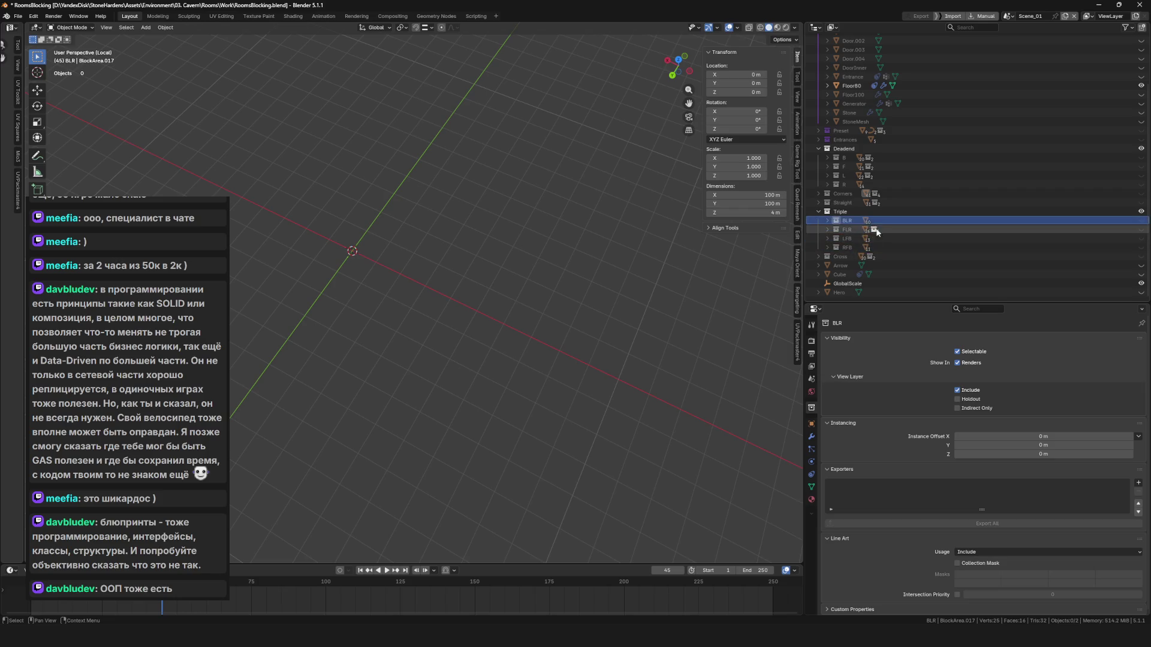
pyautogui.moveTo(411, 246)
pyautogui.mouseDown()
pyautogui.moveTo(505, 280)
pyautogui.moveTo(408, 276)
pyautogui.mouseUp()
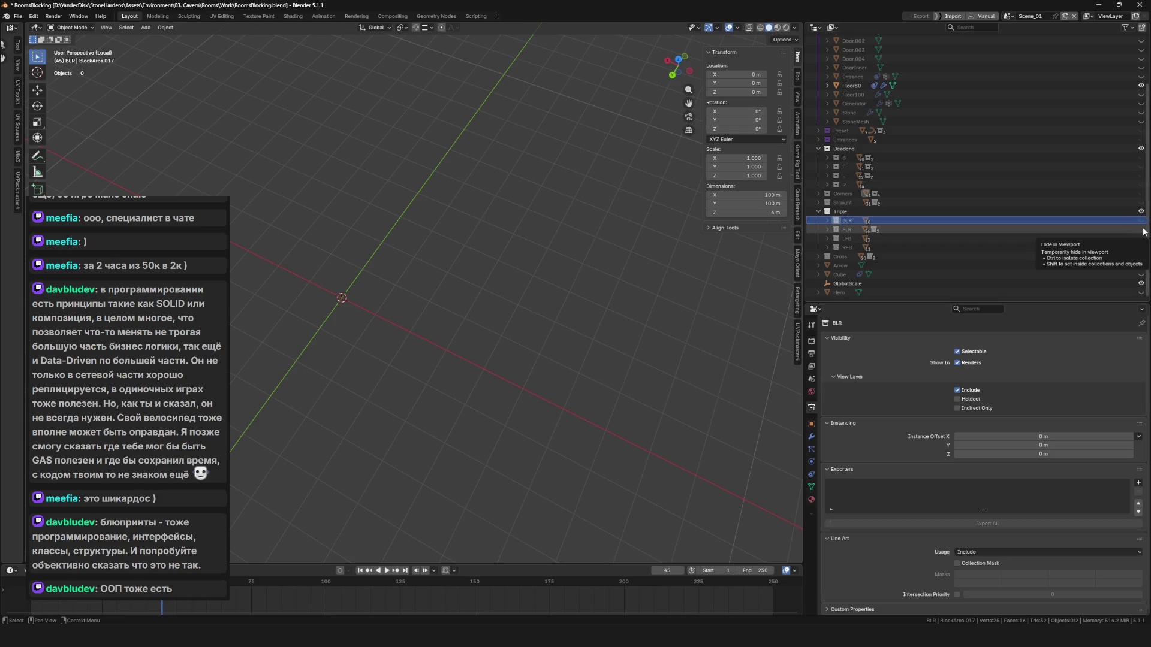
pyautogui.moveTo(455, 282)
pyautogui.mouseDown()
pyautogui.moveTo(601, 283)
pyautogui.moveTo(473, 269)
pyautogui.moveTo(293, 297)
pyautogui.moveTo(327, 276)
pyautogui.moveTo(337, 291)
pyautogui.mouseUp()
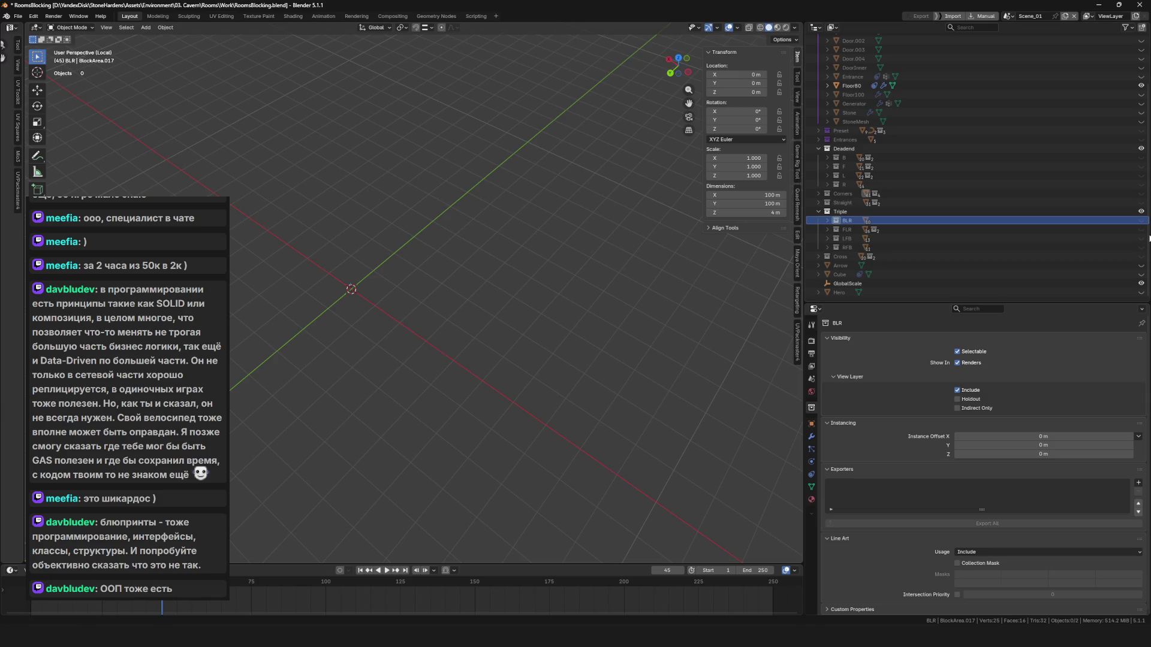
pyautogui.moveTo(358, 267)
pyautogui.mouseDown()
pyautogui.moveTo(461, 292)
pyautogui.moveTo(575, 282)
pyautogui.mouseUp()
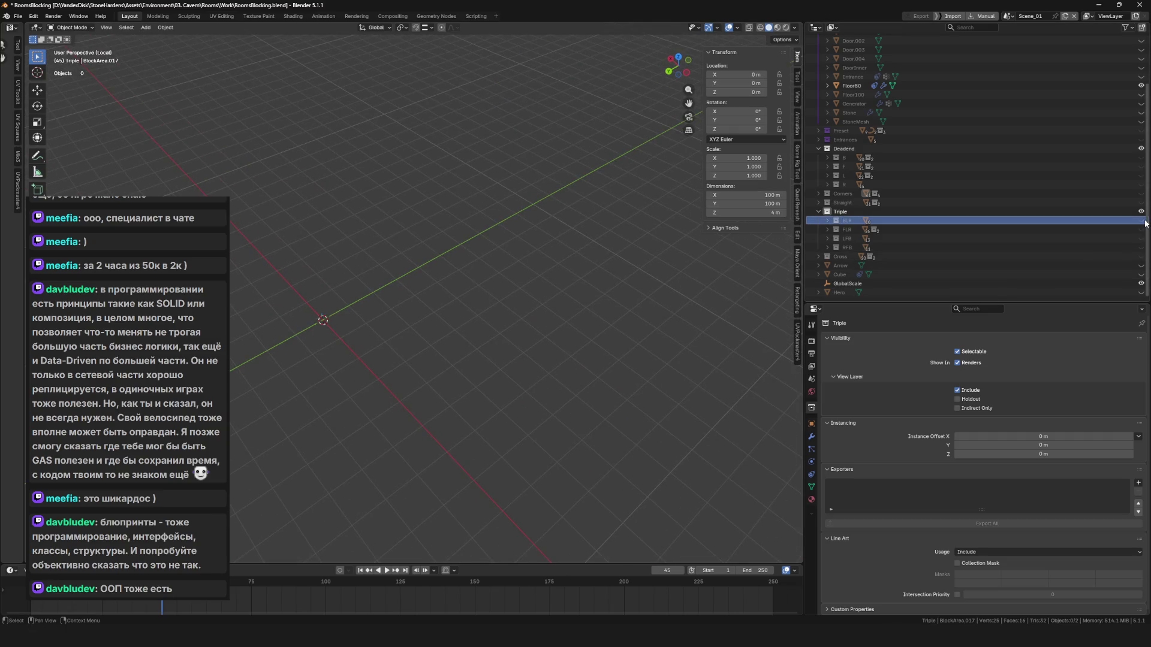
# Reselect Triple, then RFB and BLR, and widen the 3D view against the side panels.
pyautogui.click(839, 213)
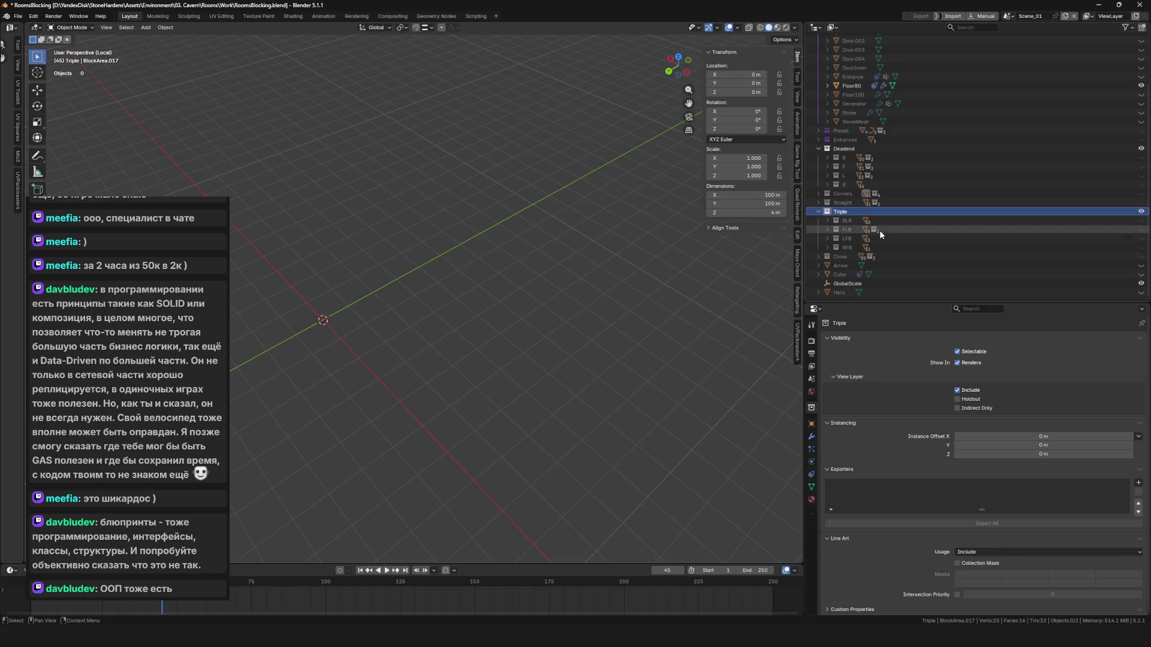
pyautogui.click(848, 247)
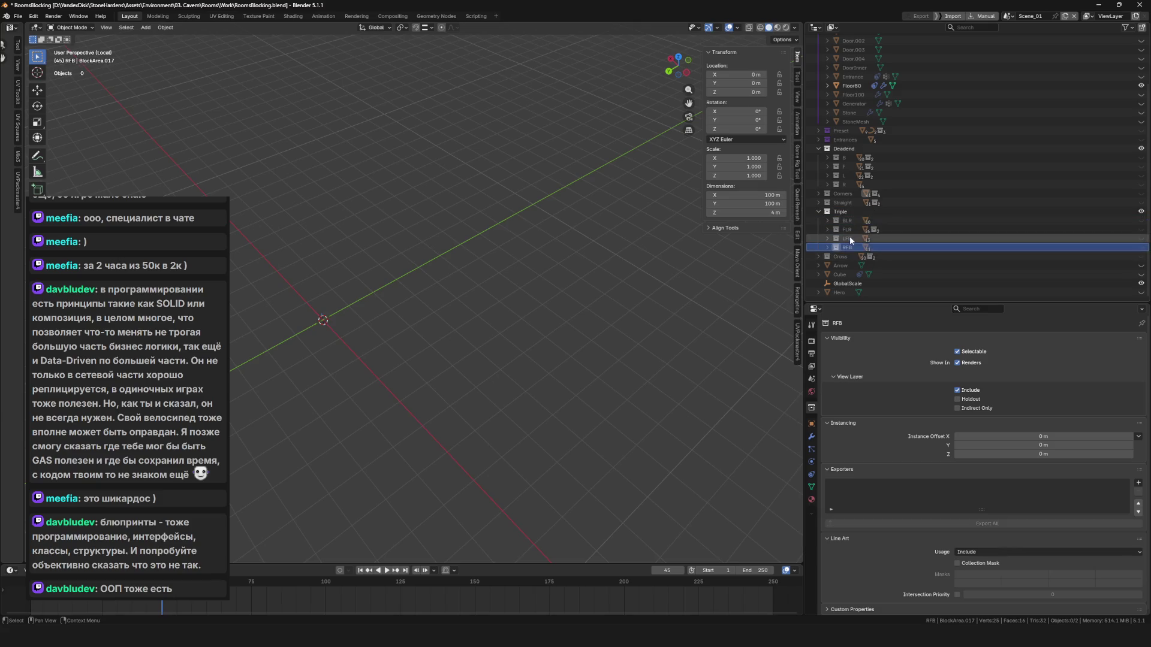
pyautogui.press('Up')
pyautogui.press('Up')
pyautogui.press('Up')
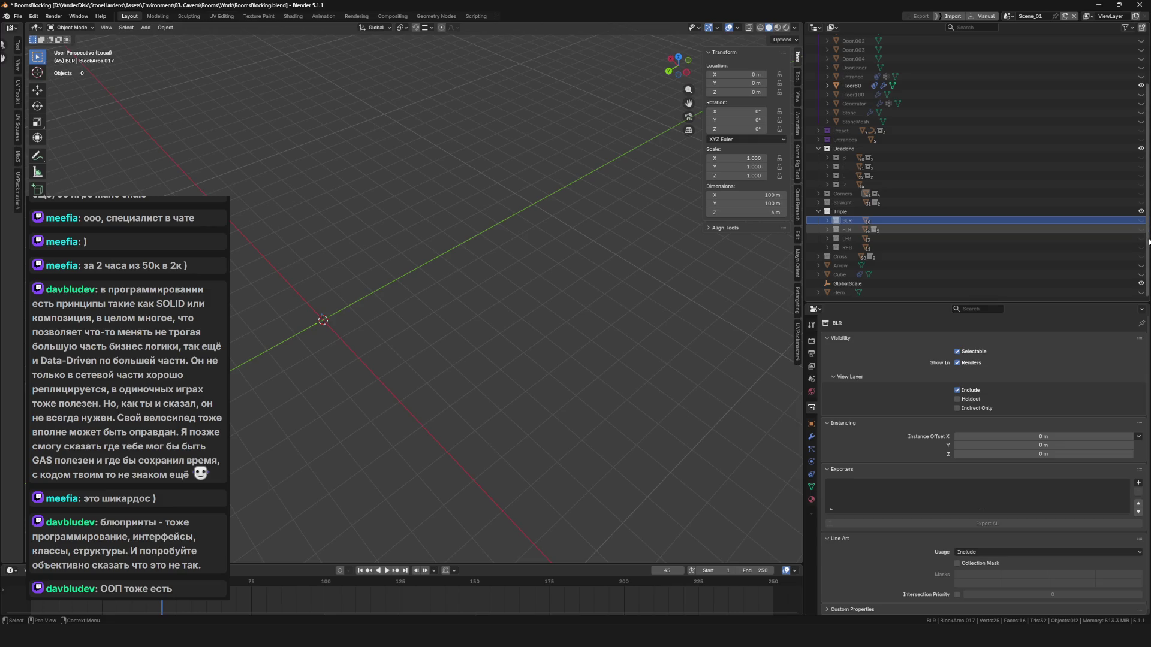
pyautogui.moveTo(805, 234)
pyautogui.mouseDown()
pyautogui.moveTo(749, 233)
pyautogui.moveTo(835, 233)
pyautogui.mouseUp()
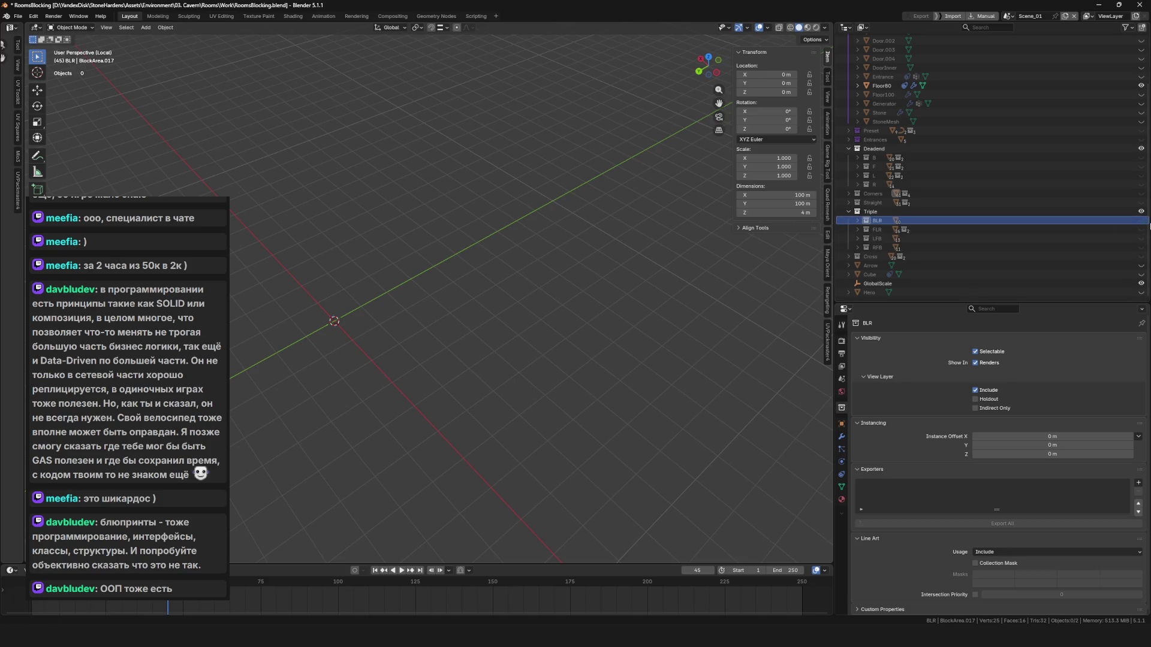
# Hide BLR, expand FLR and FLR 2, and select the BlockArea.018 object.
pyautogui.click(1141, 220)
pyautogui.click(857, 230)
pyautogui.click(869, 246)
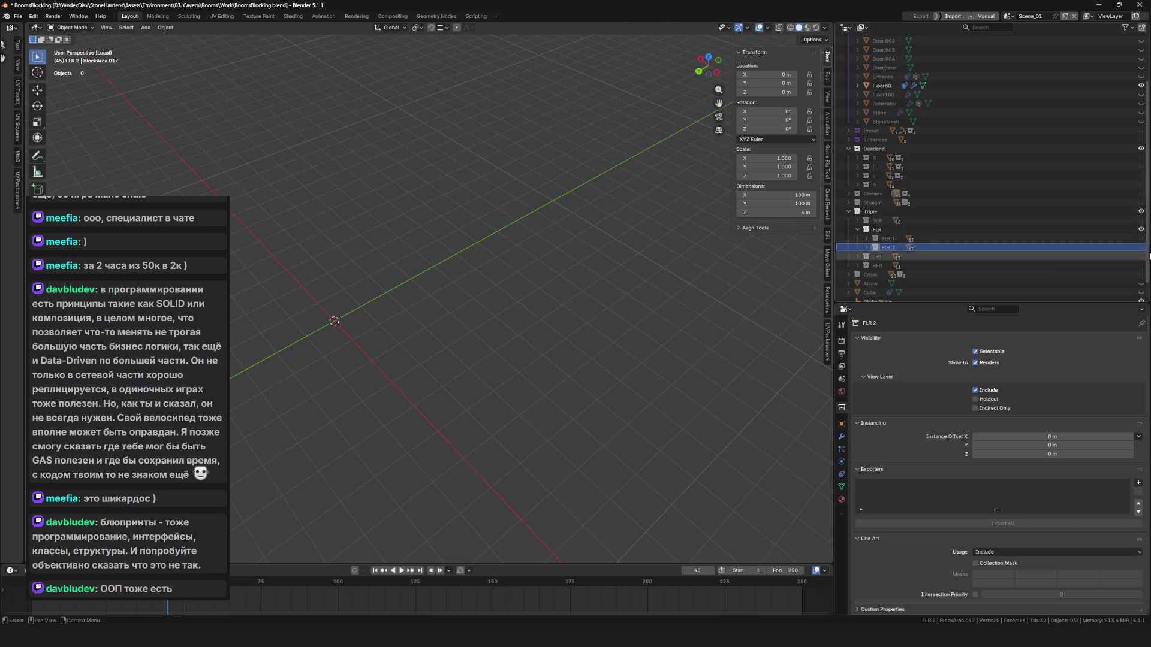
pyautogui.click(867, 247)
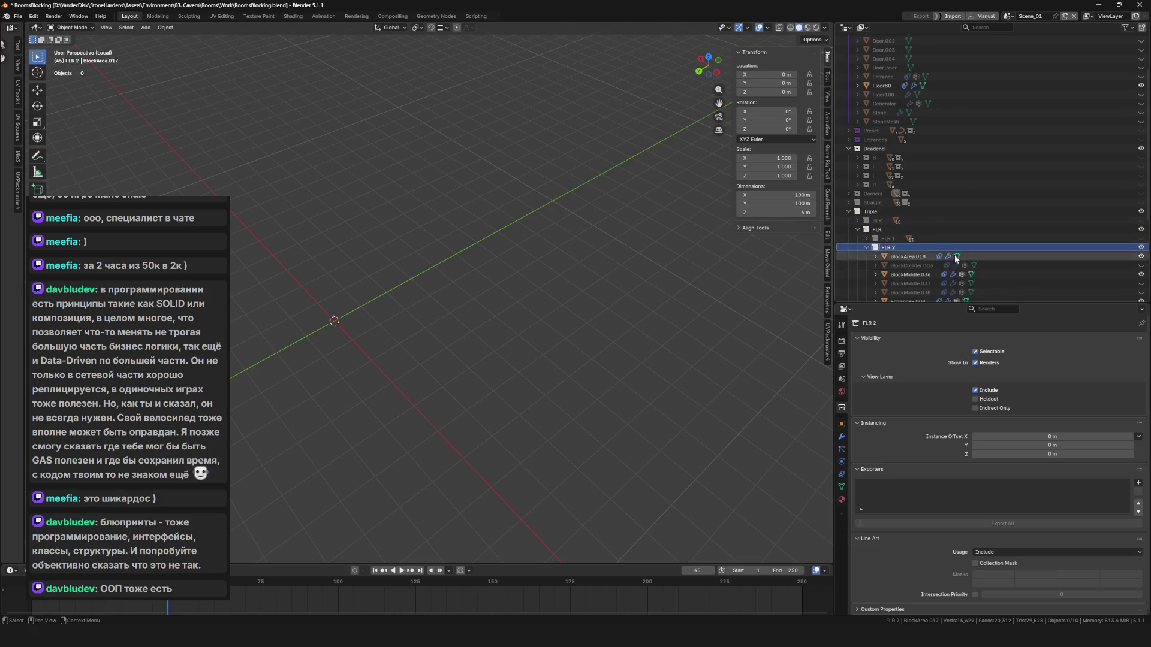
pyautogui.scroll(-5, 865, 279)
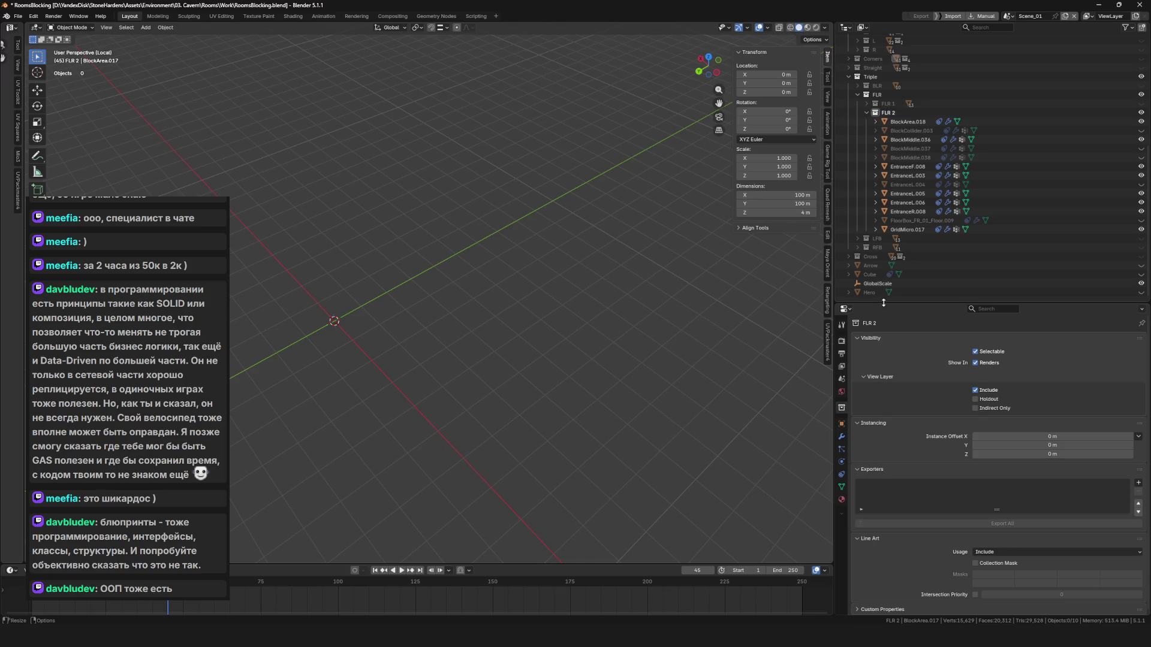
pyautogui.moveTo(930, 303); pyautogui.dragTo(930, 334)
pyautogui.scroll(5, 930, 153)
pyautogui.click(908, 206)
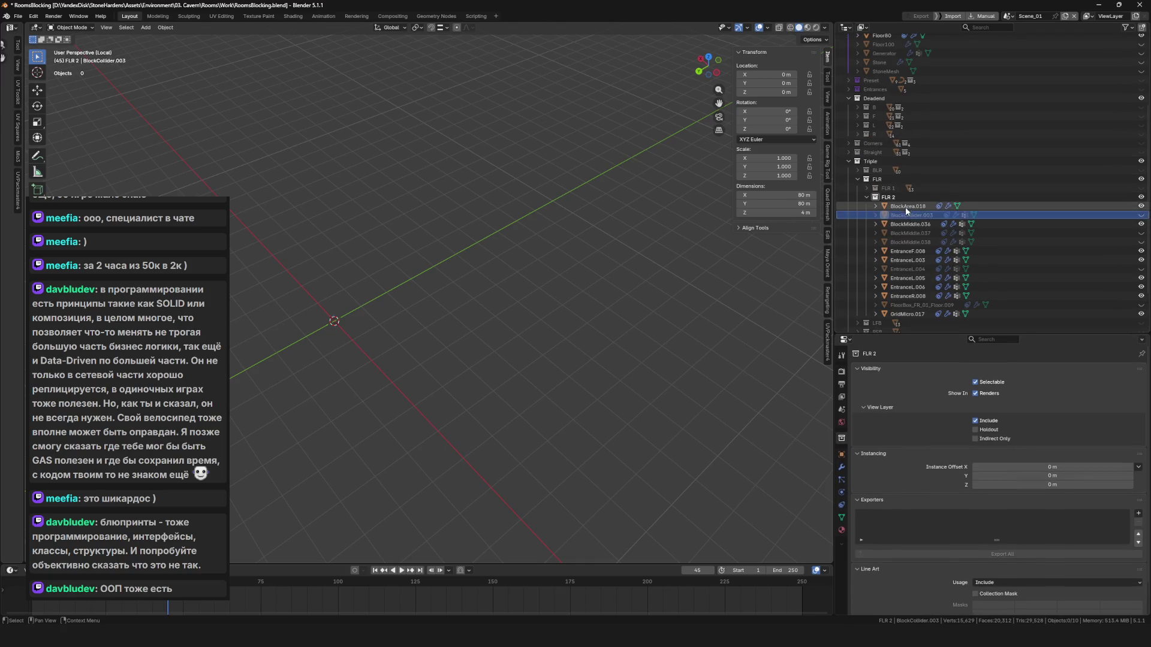
# Leave local view to reveal the FLR 2 rocky cavern and save RoomsBlocking.blend.
pyautogui.press('KP_Divide')
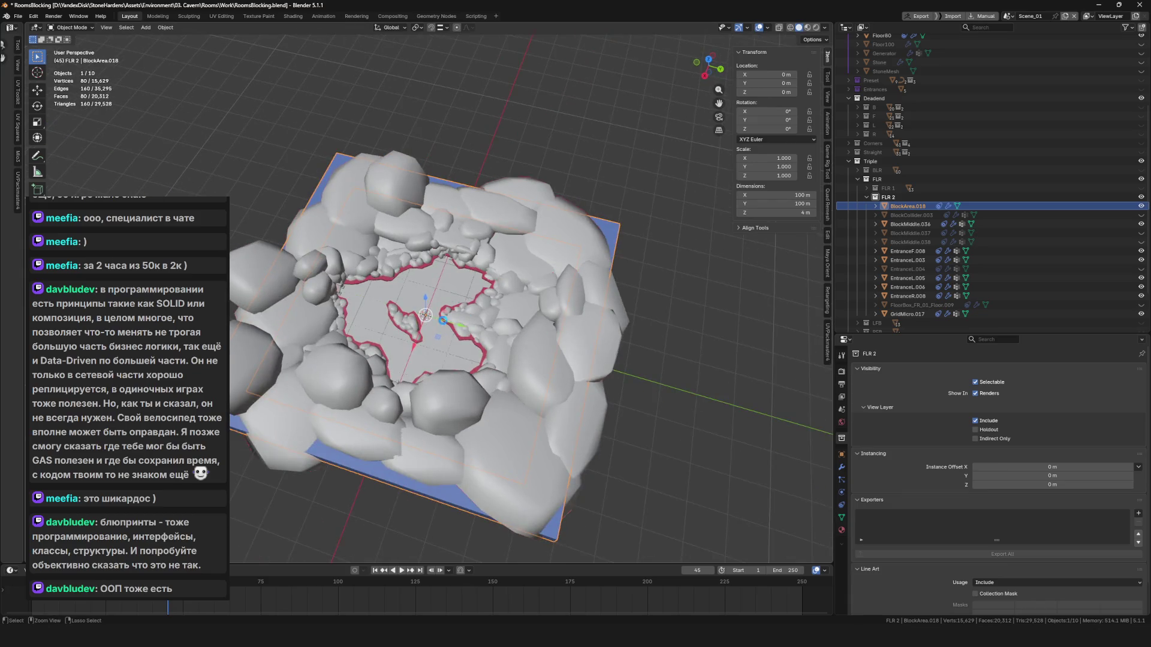
pyautogui.hotkey('ctrl', 's')
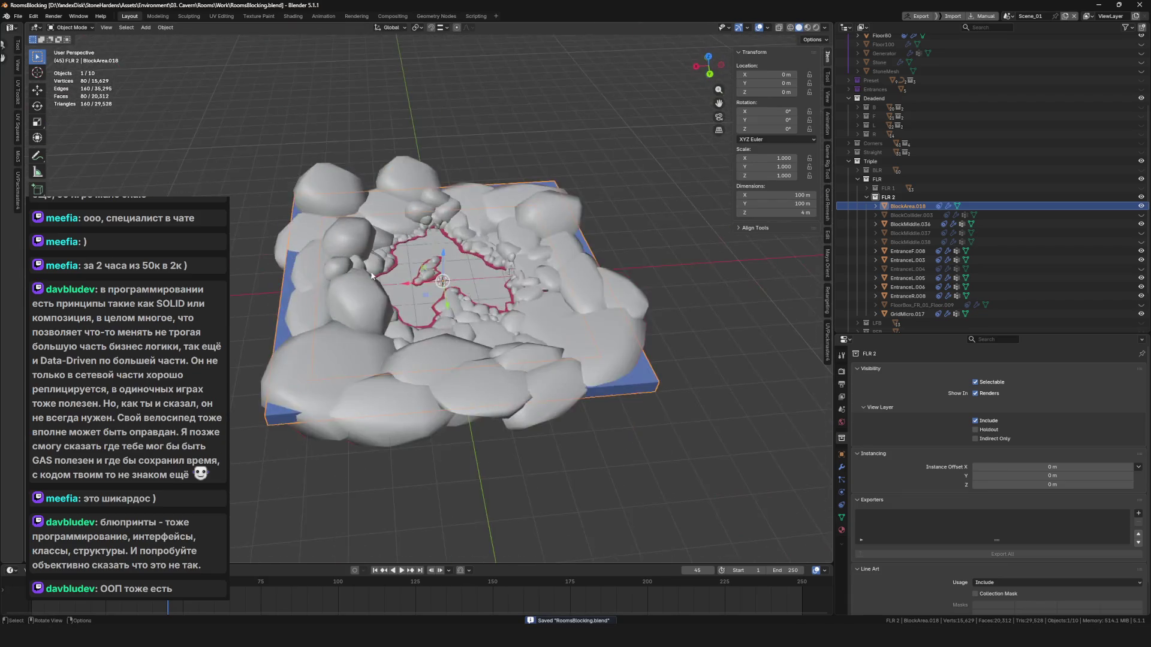
pyautogui.scroll(5, 540, 300)
pyautogui.moveTo(601, 321)
pyautogui.mouseDown()
pyautogui.moveTo(411, 319)
pyautogui.moveTo(480, 326)
pyautogui.moveTo(478, 310)
pyautogui.mouseUp()
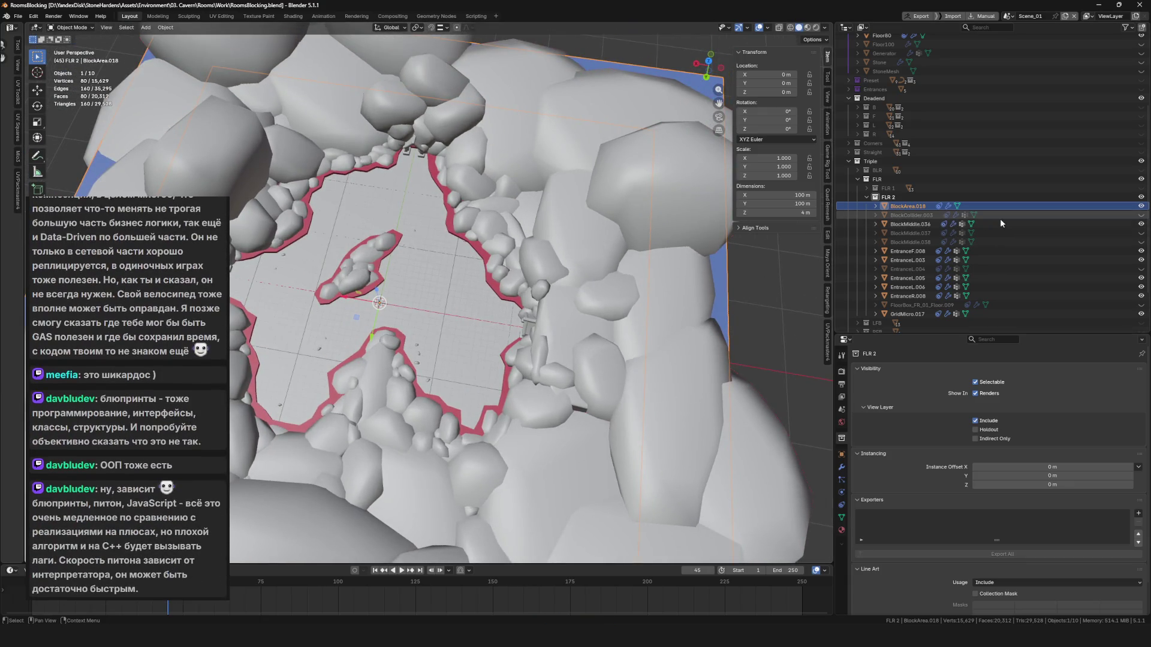
pyautogui.moveTo(531, 295); pyautogui.dragTo(474, 307)
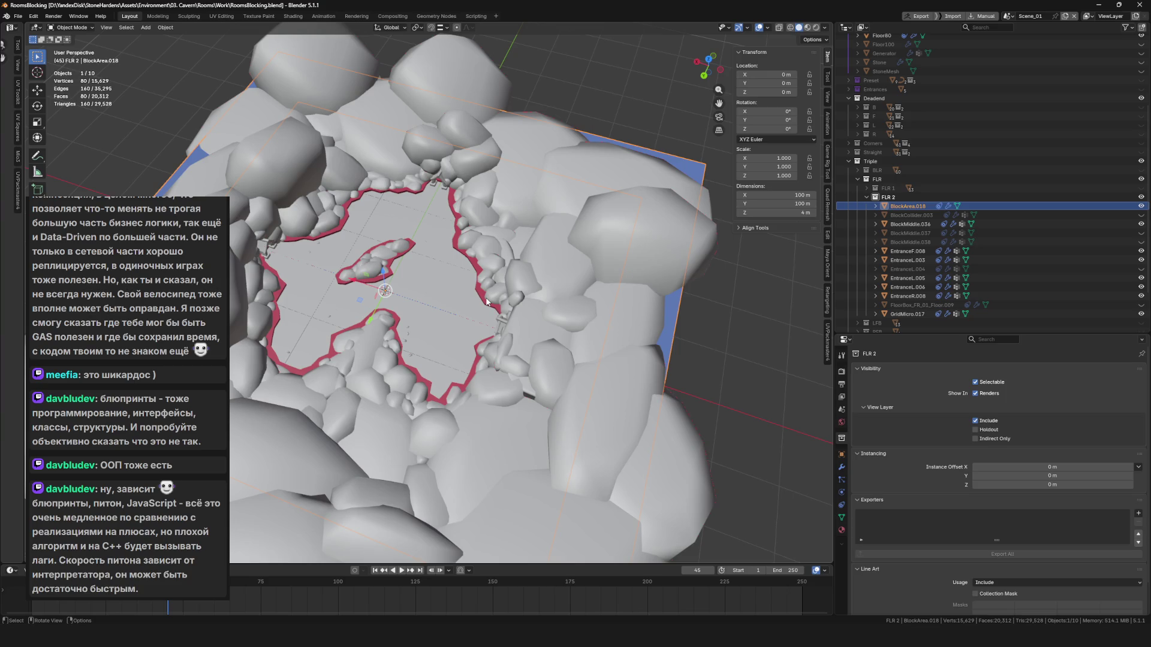
# Frame the whole blocking area and hide the Floor80 floor.
pyautogui.press('KP_Decimal')
pyautogui.scroll(6, 428, 332)
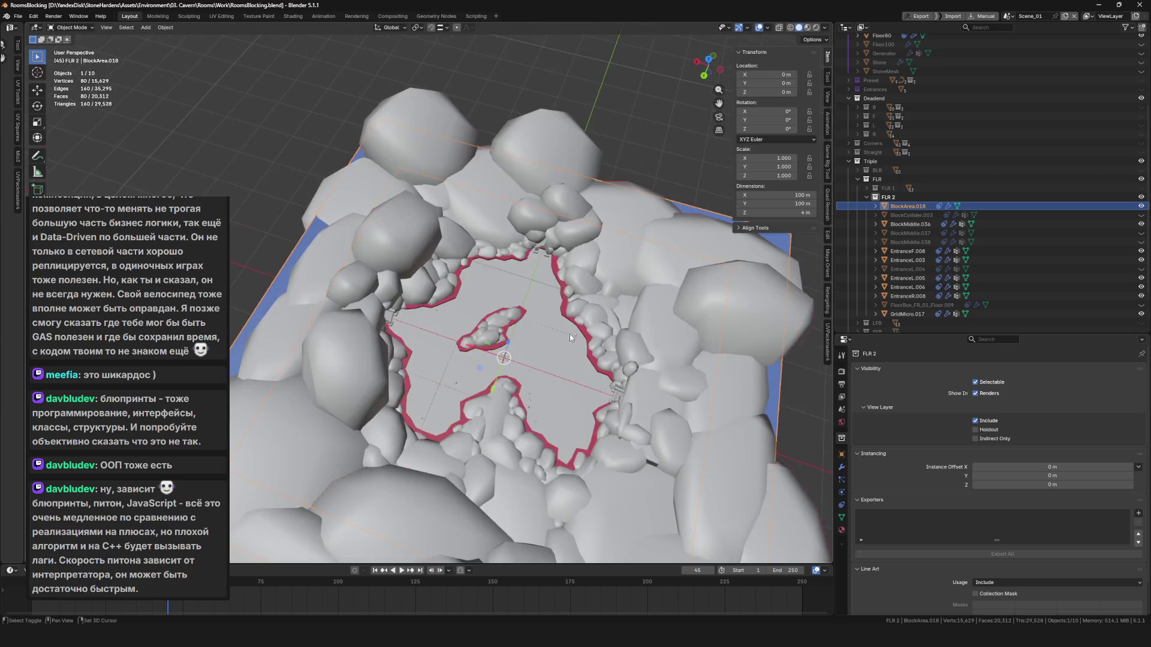
pyautogui.scroll(5, 887, 150)
pyautogui.click(859, 144)
pyautogui.click(1141, 143)
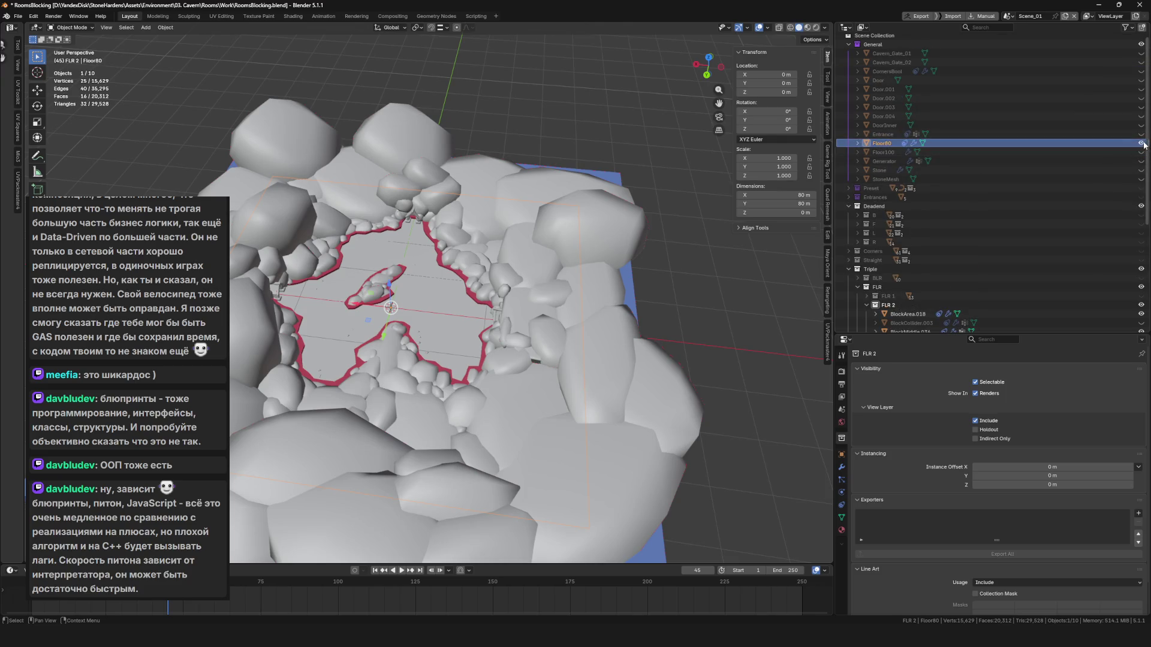
# Save RoomsBlocking.blend and look over the FLR 2 cavern objects.
pyautogui.hotkey('ctrl', 's')
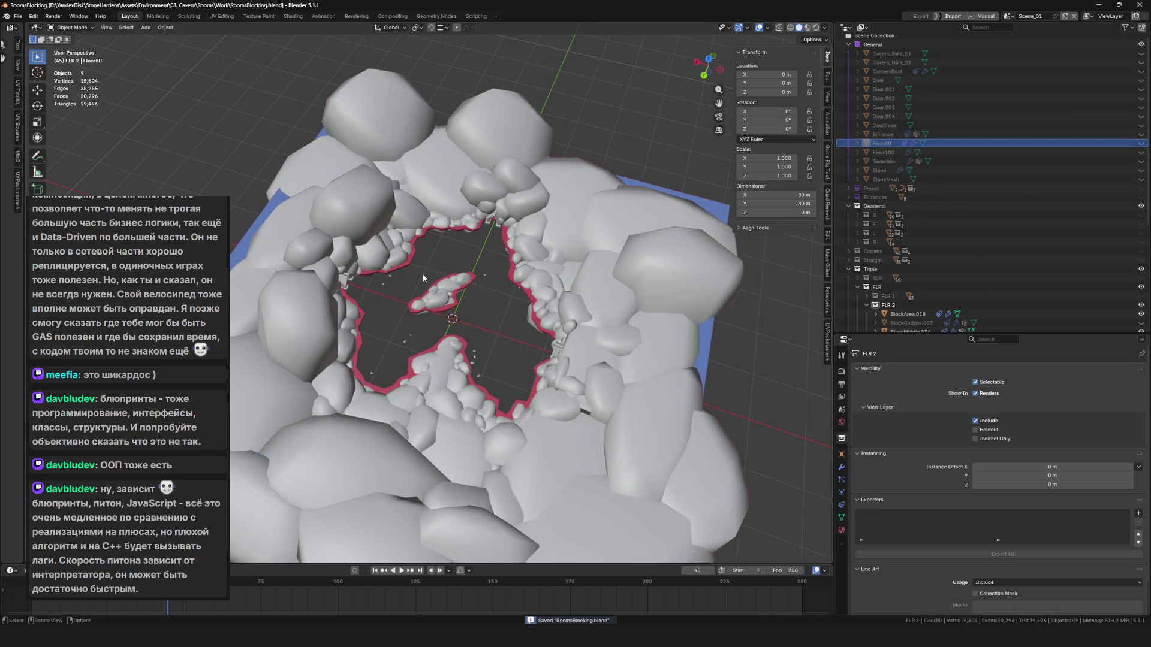
pyautogui.scroll(5, 447, 300)
pyautogui.scroll(-6, 448, 300)
pyautogui.scroll(5, 447, 297)
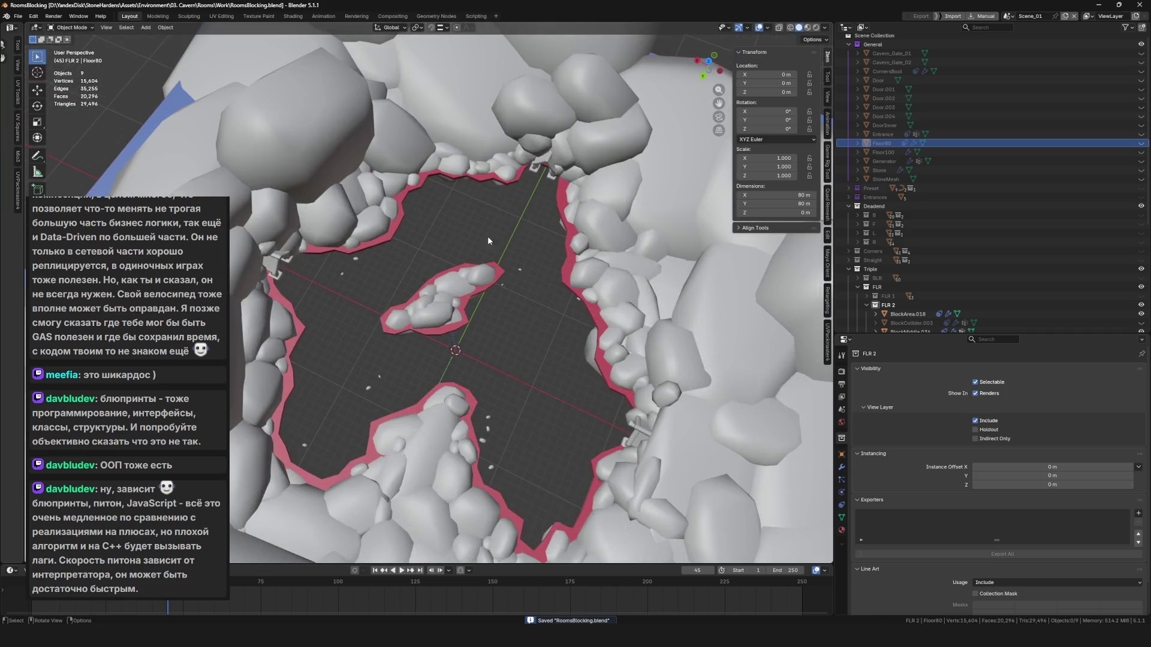
pyautogui.scroll(-6, 392, 289)
pyautogui.scroll(3, 384, 300)
pyautogui.scroll(-5, 928, 252)
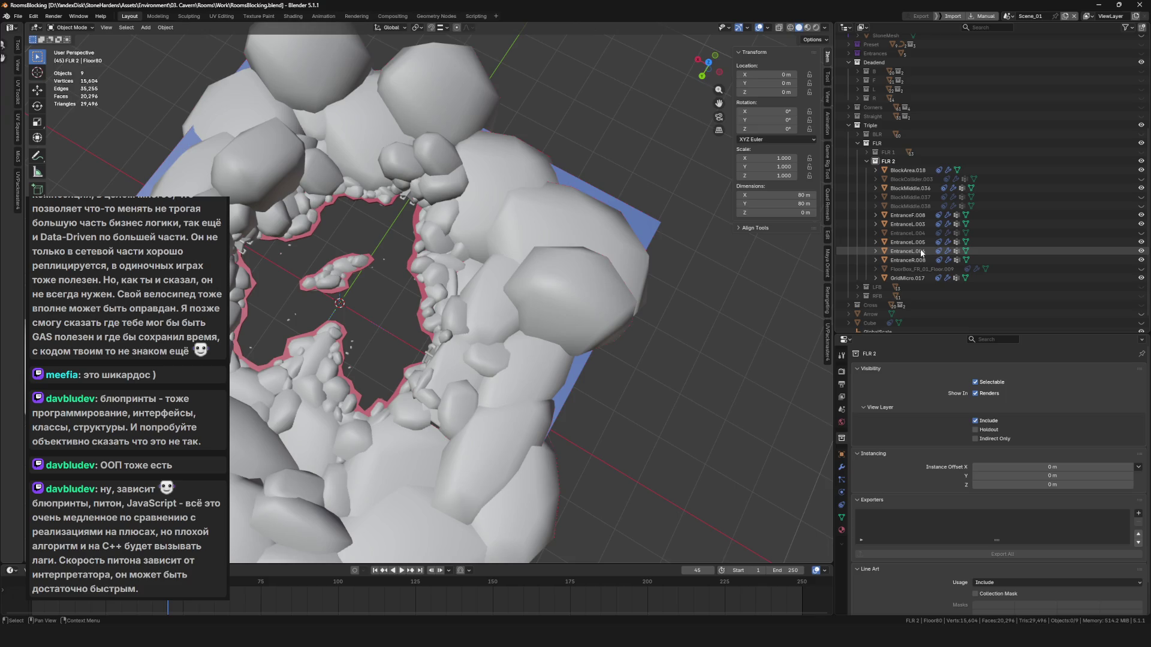
pyautogui.scroll(-3, 404, 314)
pyautogui.scroll(6, 431, 251)
pyautogui.scroll(-5, 483, 272)
pyautogui.scroll(4, 585, 283)
pyautogui.scroll(5, 461, 307)
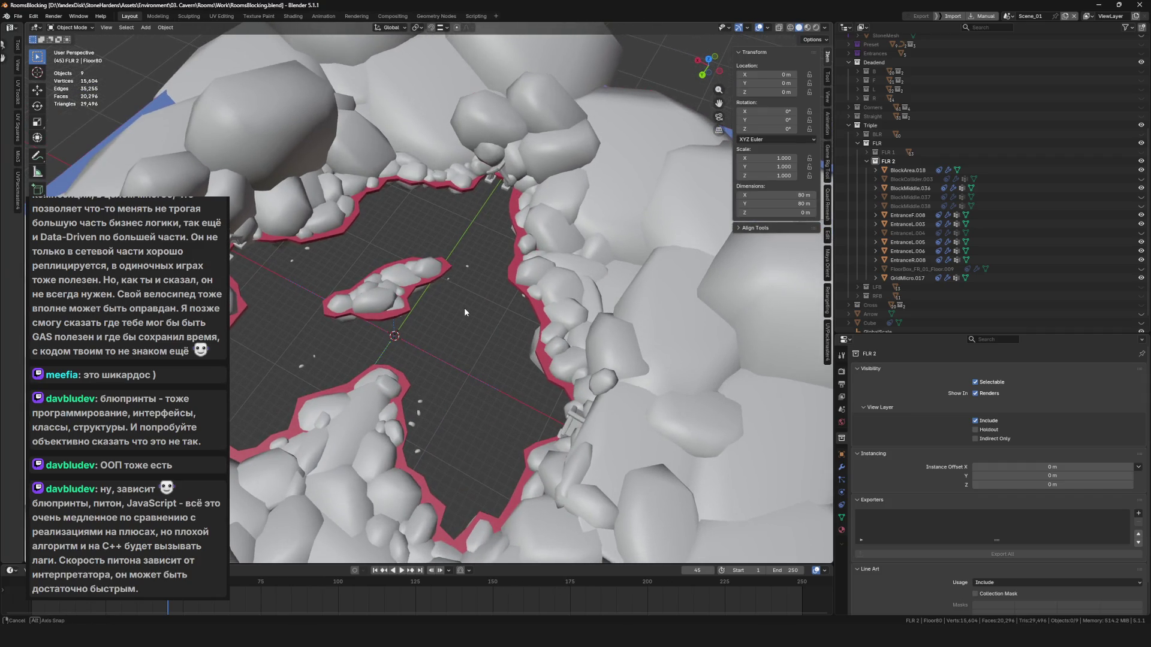
# Select the FLR 2 objects from BlockArea.018 to GridMicro.017, save again, then clear the selection.
pyautogui.click(986, 170)
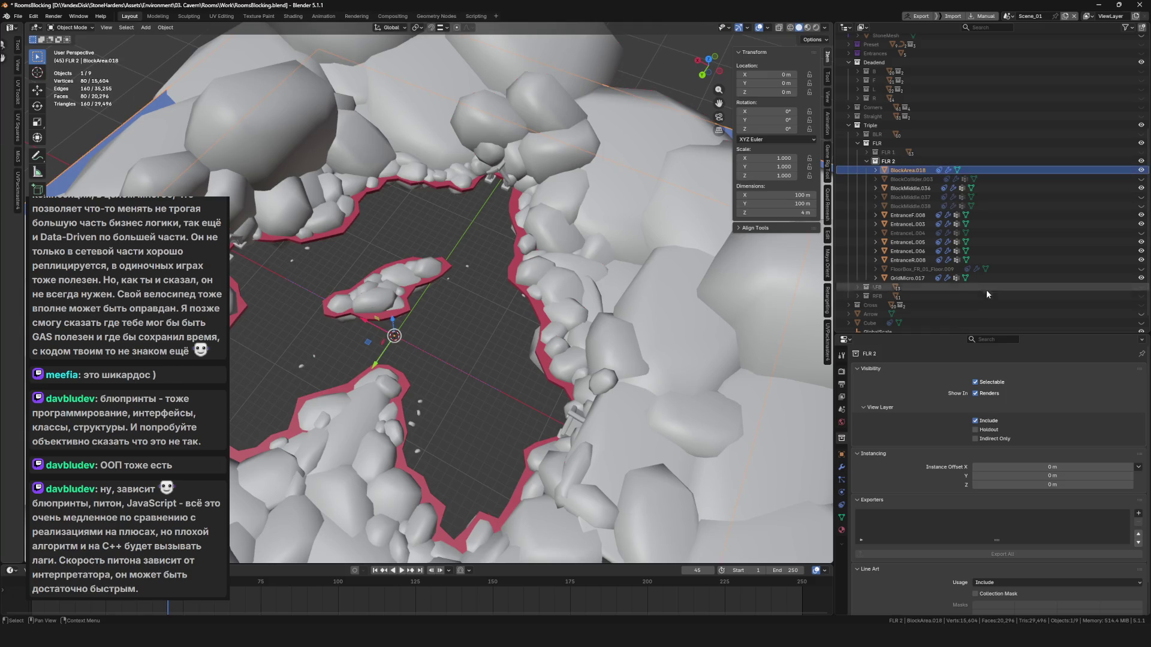
pyautogui.keyDown('shift'); pyautogui.click(901, 278); pyautogui.keyUp('shift')
pyautogui.scroll(-5, 446, 327)
pyautogui.scroll(5, 474, 303)
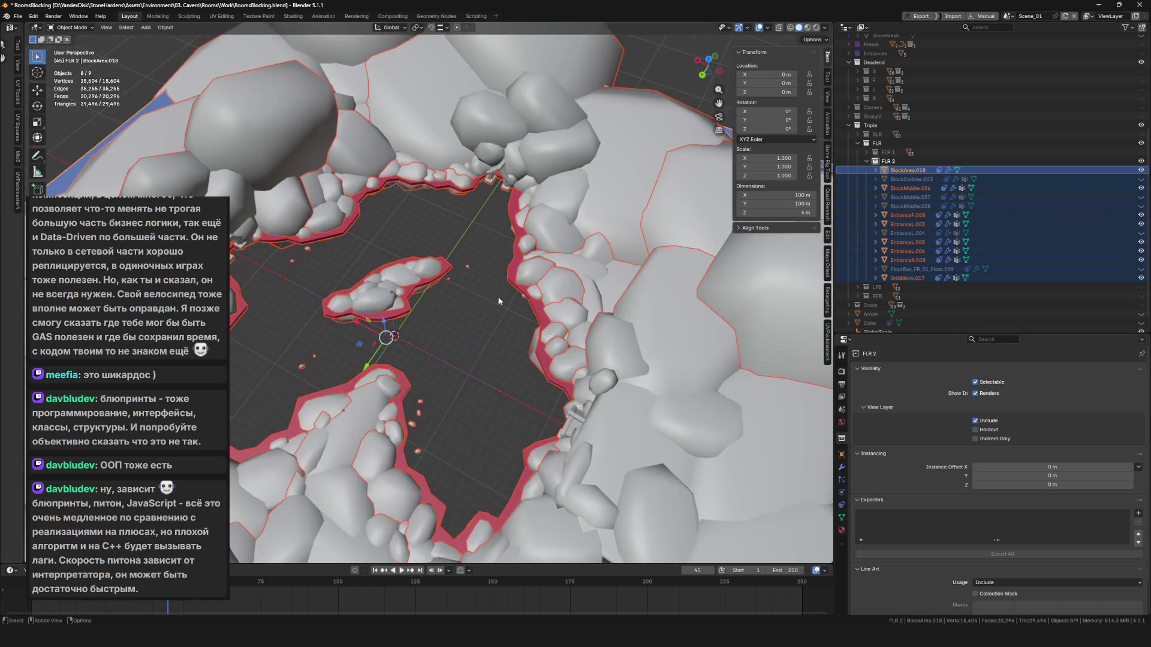
pyautogui.moveTo(455, 282)
pyautogui.mouseDown()
pyautogui.moveTo(423, 279)
pyautogui.moveTo(454, 280)
pyautogui.mouseUp()
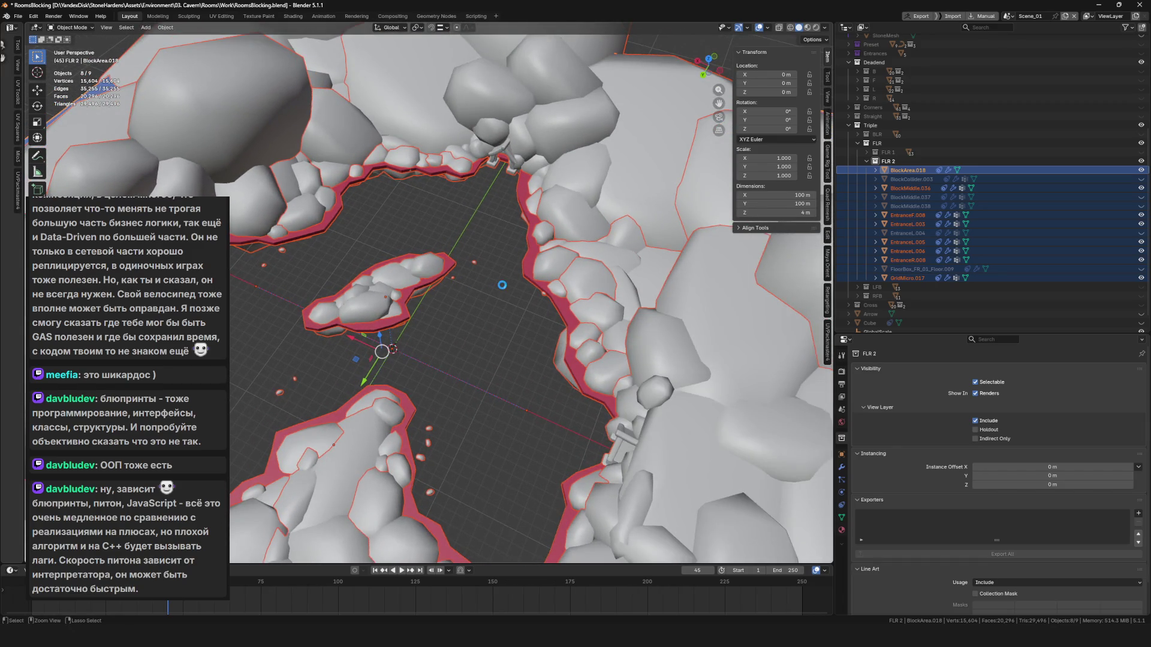
pyautogui.hotkey('ctrl', 's')
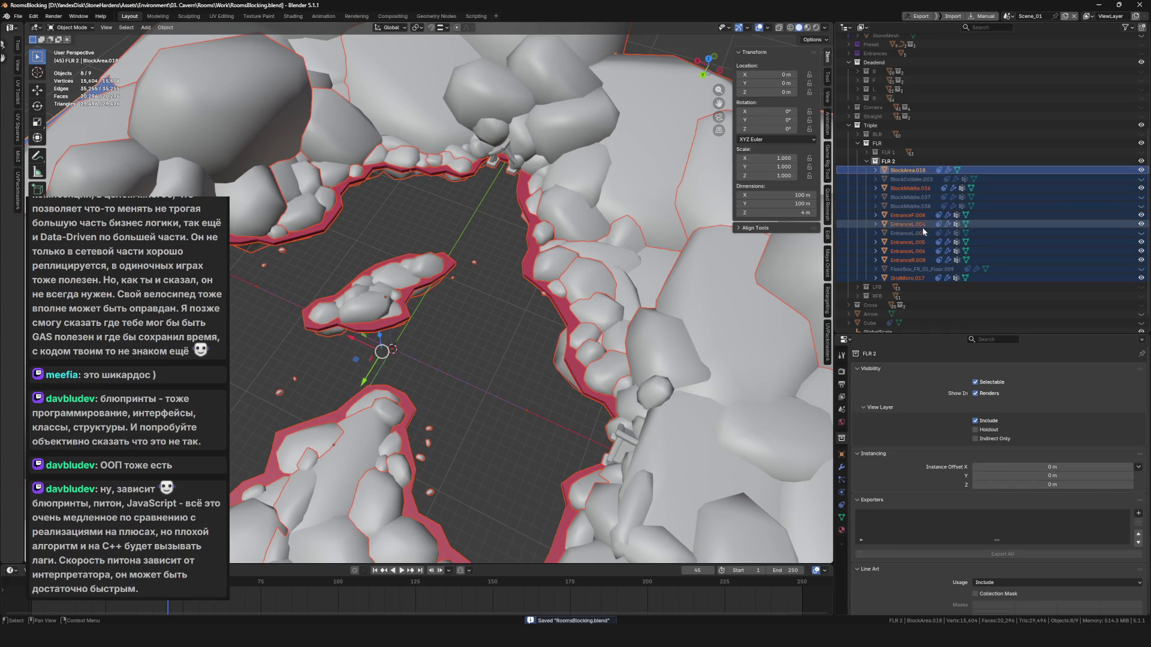
pyautogui.scroll(-2, 943, 240)
pyautogui.scroll(-8, 517, 311)
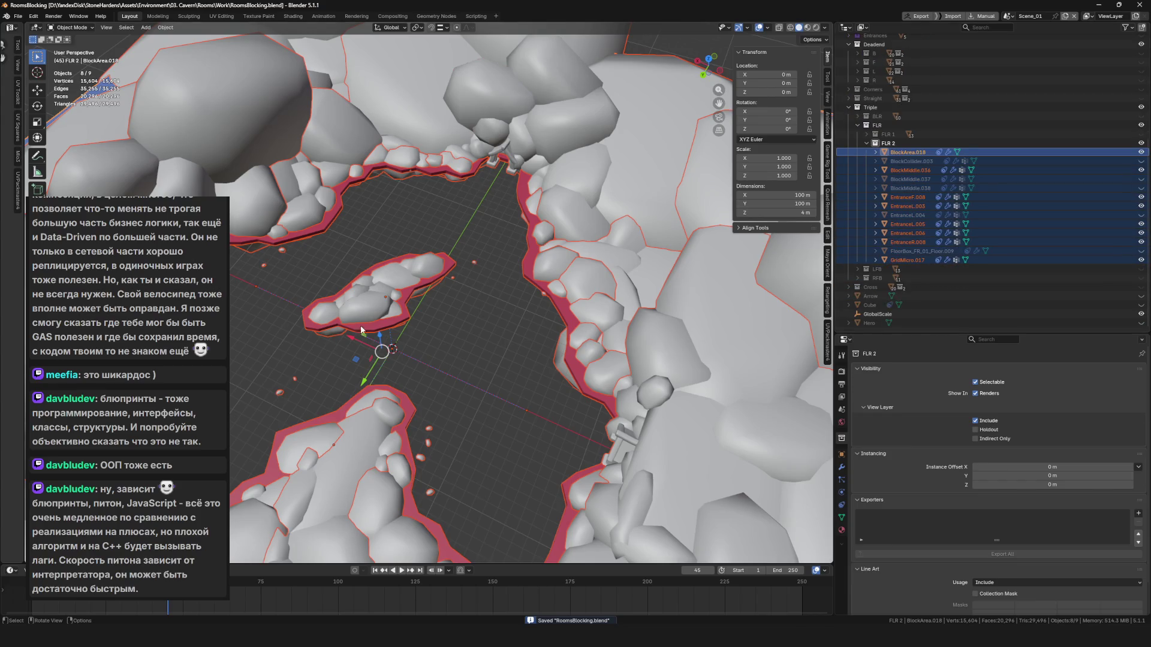
pyautogui.hotkey('alt', 'a')
pyautogui.scroll(8, 517, 310)
# Enter Edit Mode on EntranceL.005 and inspect its gate door up close.
pyautogui.click(420, 258)
pyautogui.press('Tab')
pyautogui.moveTo(309, 350); pyautogui.dragTo(434, 355)
pyautogui.click(435, 355)
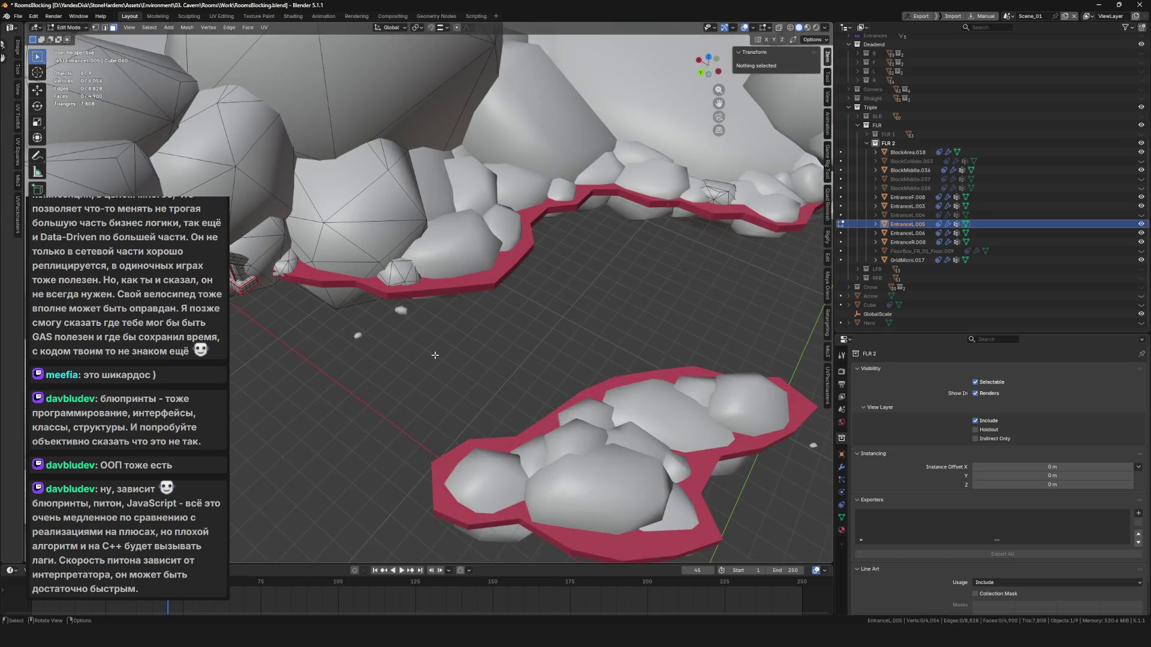
pyautogui.moveTo(270, 331)
pyautogui.mouseDown()
pyautogui.moveTo(467, 253)
pyautogui.moveTo(377, 355)
pyautogui.mouseUp()
pyautogui.moveTo(348, 283)
pyautogui.mouseDown()
pyautogui.moveTo(371, 290)
pyautogui.moveTo(235, 472)
pyautogui.moveTo(534, 362)
pyautogui.mouseUp()
pyautogui.press('Tab')
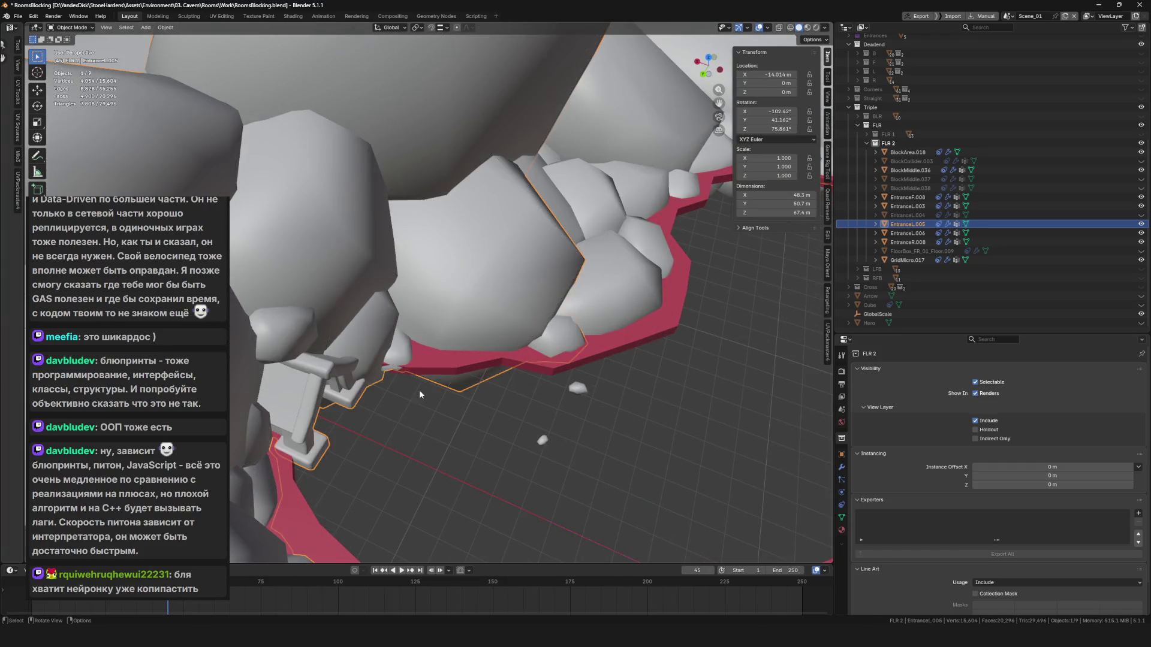
pyautogui.scroll(-5, 599, 389)
pyautogui.scroll(2, 506, 377)
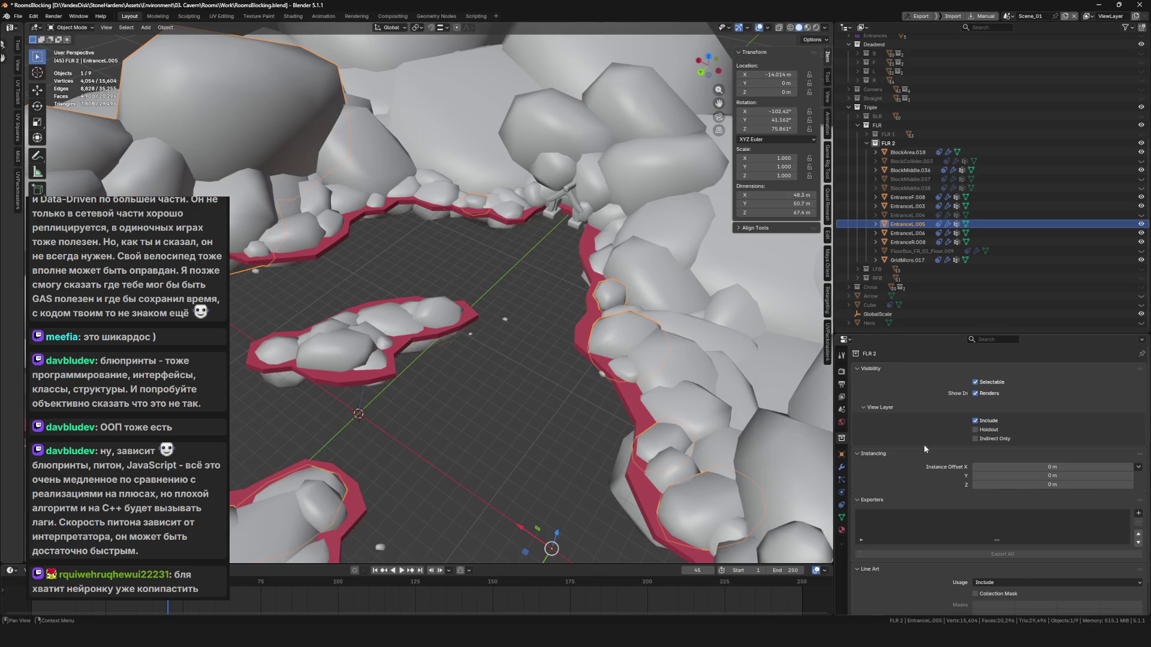
# Check EntranceL.005's constraints, physics and Cube.060 mesh data properties.
pyautogui.click(842, 505)
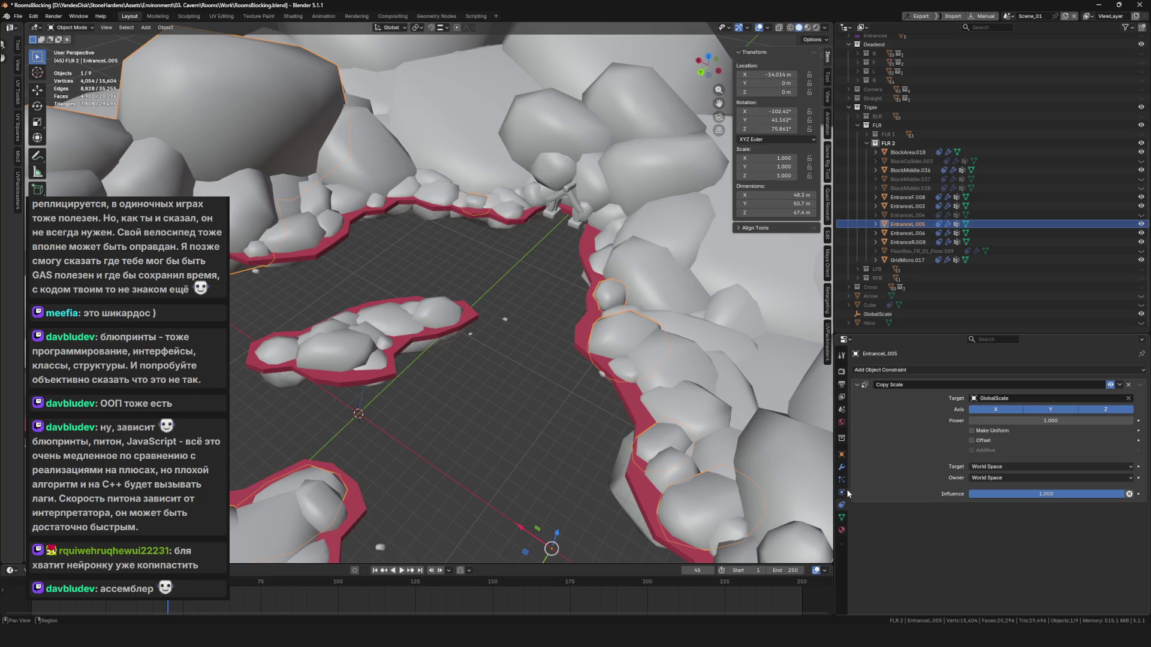
pyautogui.click(842, 493)
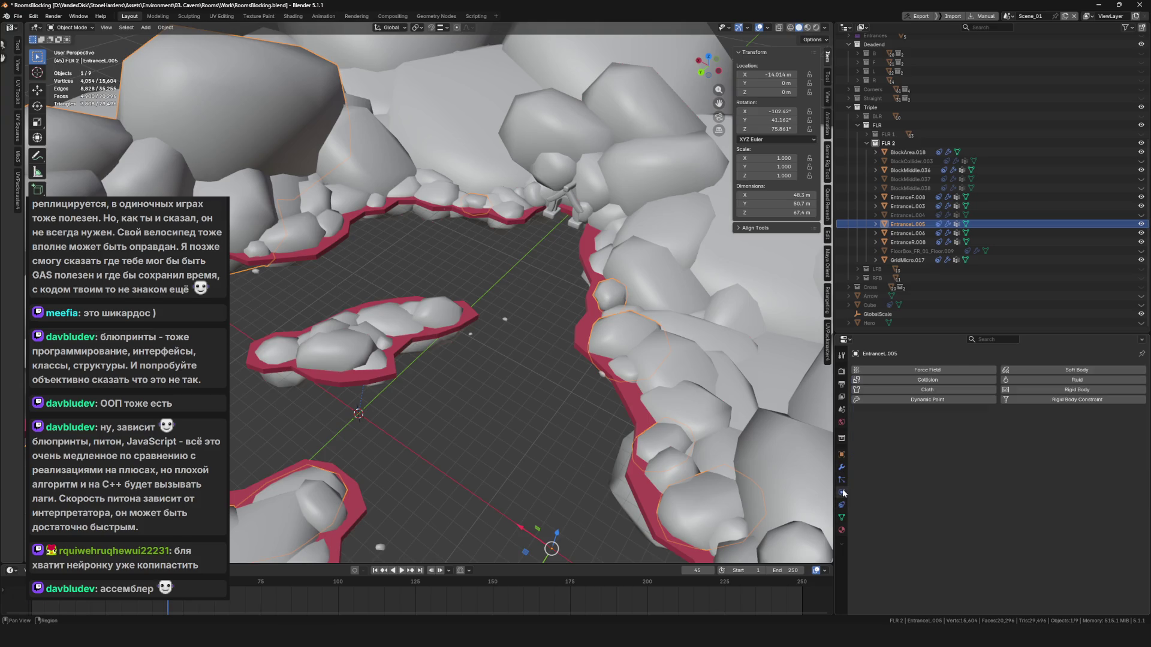
pyautogui.click(841, 517)
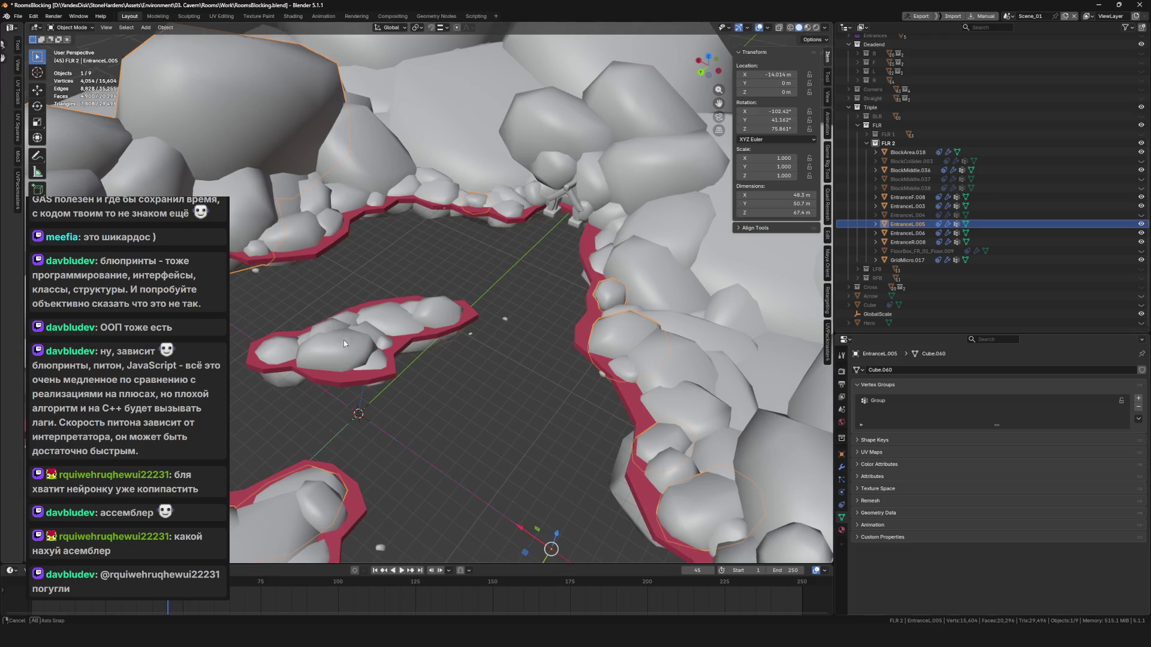
pyautogui.scroll(-3, 499, 348)
pyautogui.hotkey('ctrl', 'Tab')
pyautogui.click(499, 347)
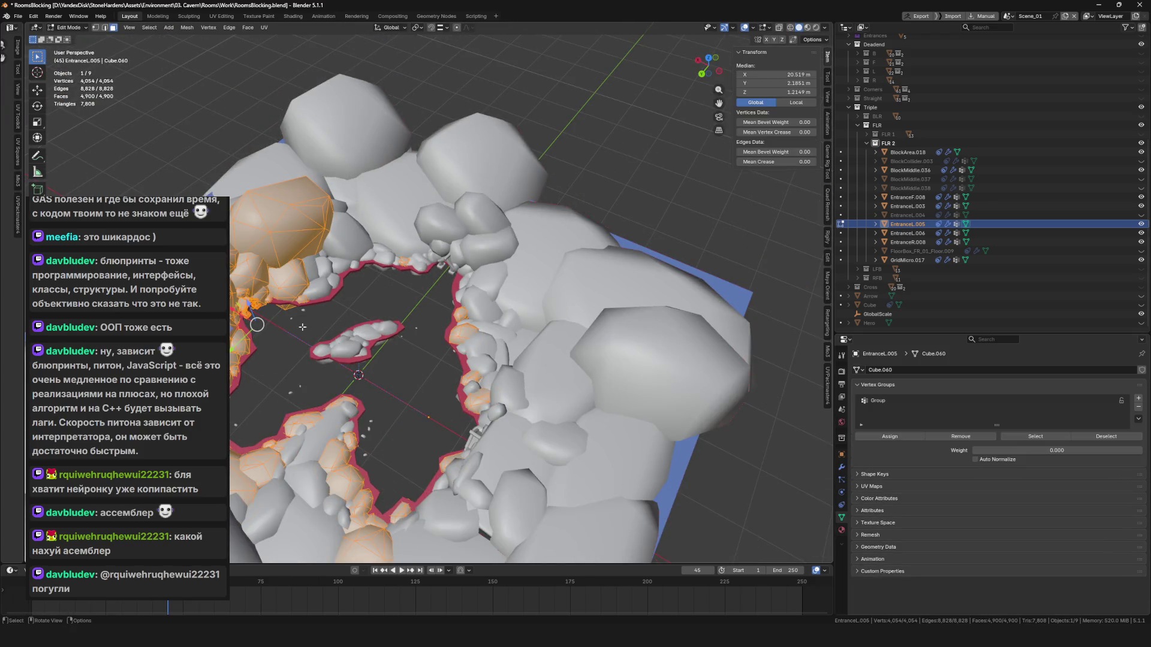
pyautogui.press('Tab')
pyautogui.scroll(5, 287, 306)
# In Edit Mode, select the 'Group' vertex group arch plus its linked grey block.
pyautogui.hotkey('ctrl', 'Tab')
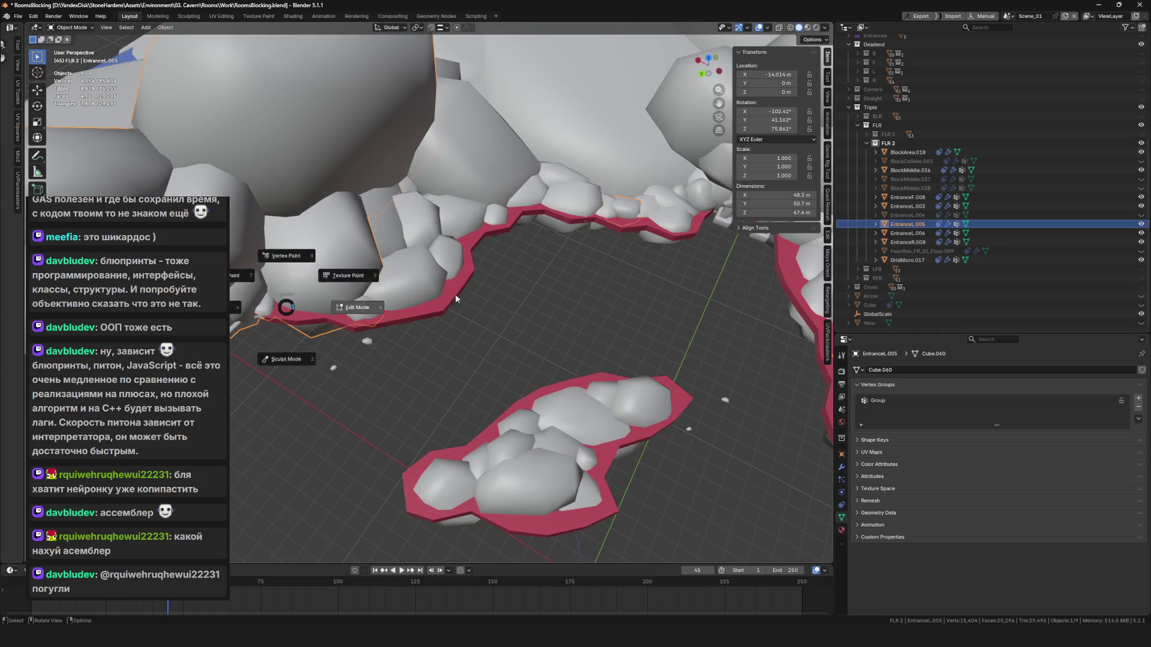
pyautogui.click(442, 299)
pyautogui.scroll(5, 442, 298)
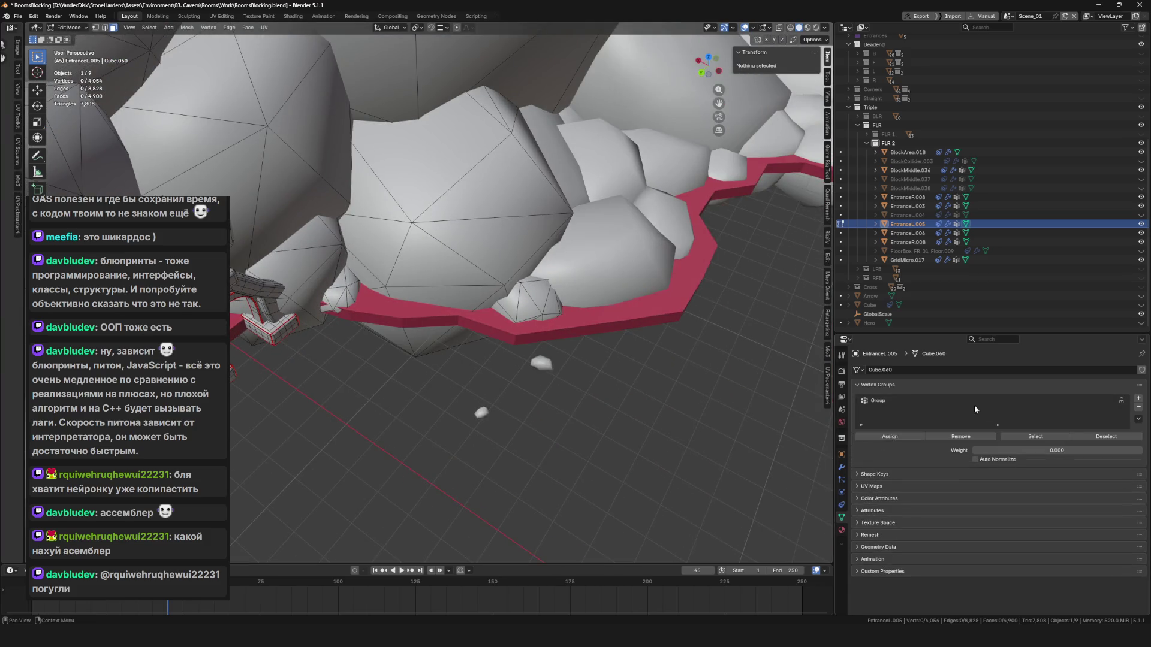
pyautogui.click(897, 401)
pyautogui.click(1037, 453)
pyautogui.keyDown('alt'); pyautogui.middleClick(262, 315); pyautogui.keyUp('alt')
pyautogui.scroll(6, 262, 316)
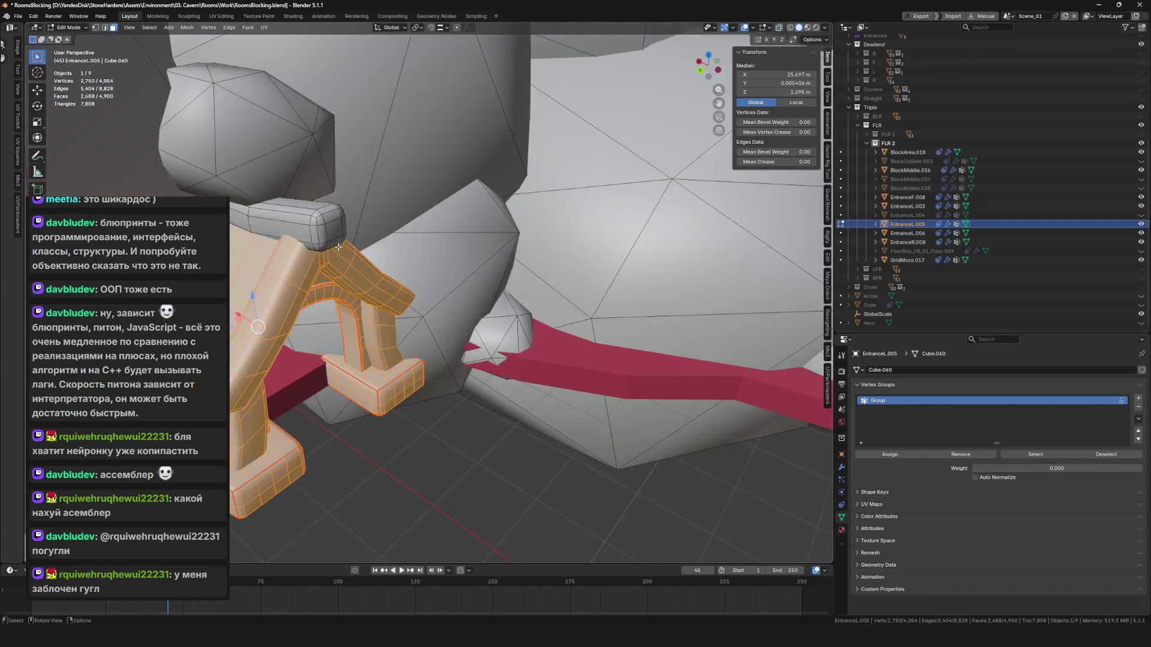
pyautogui.press('l')
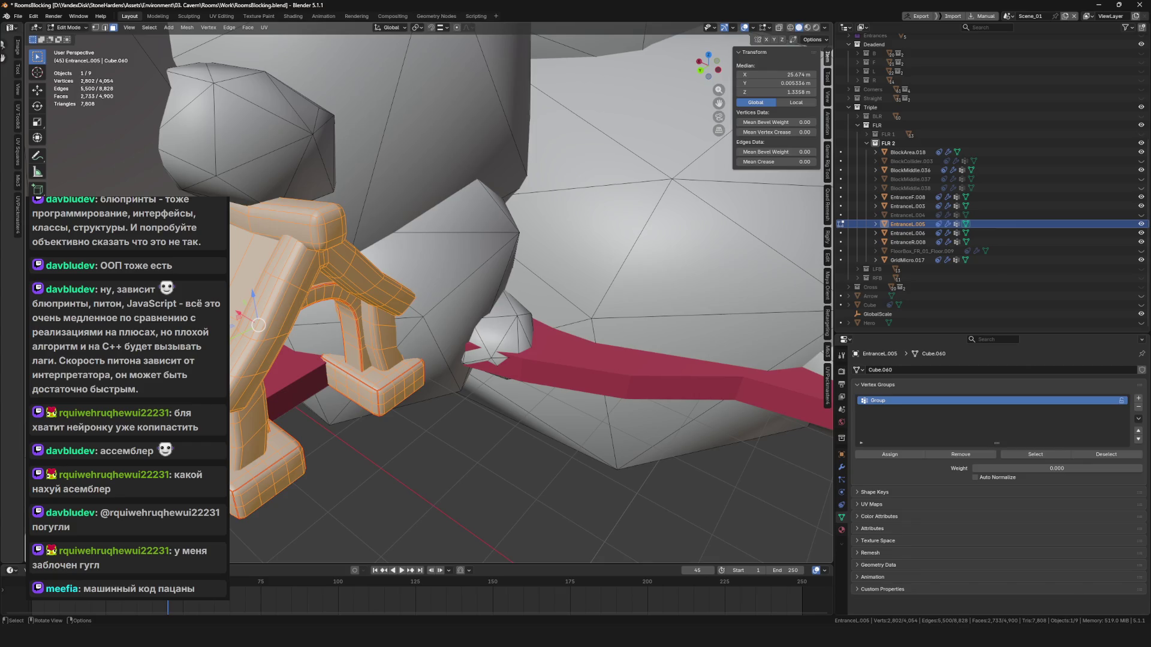
pyautogui.scroll(4, 235, 177)
pyautogui.scroll(5, 327, 335)
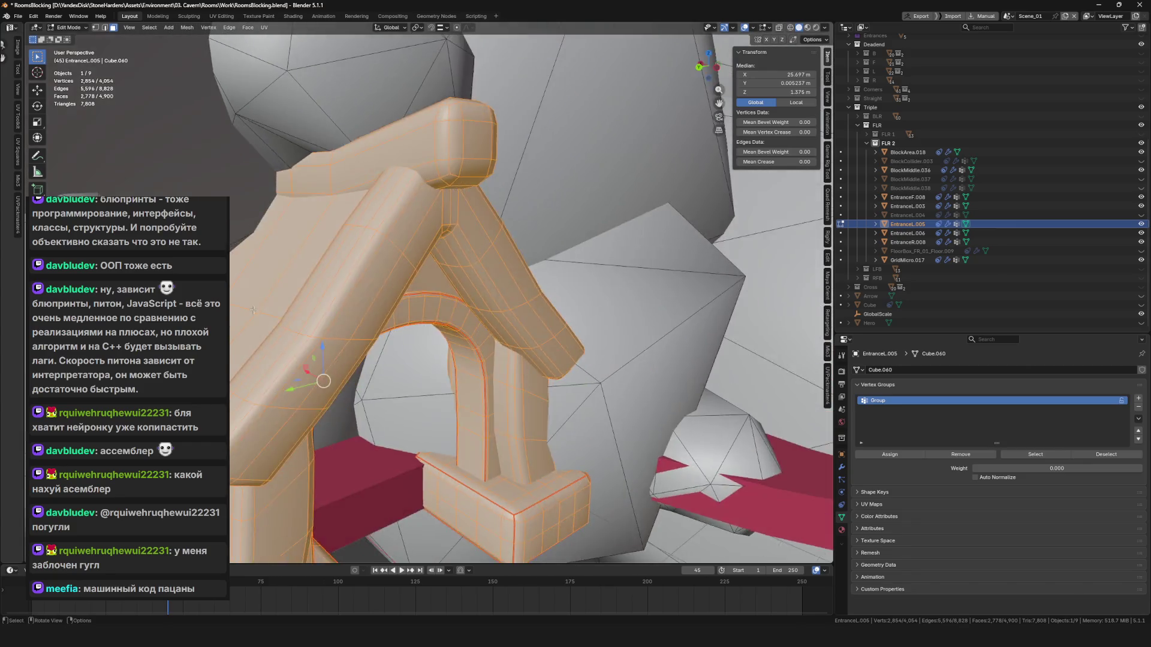
pyautogui.scroll(-8, 327, 335)
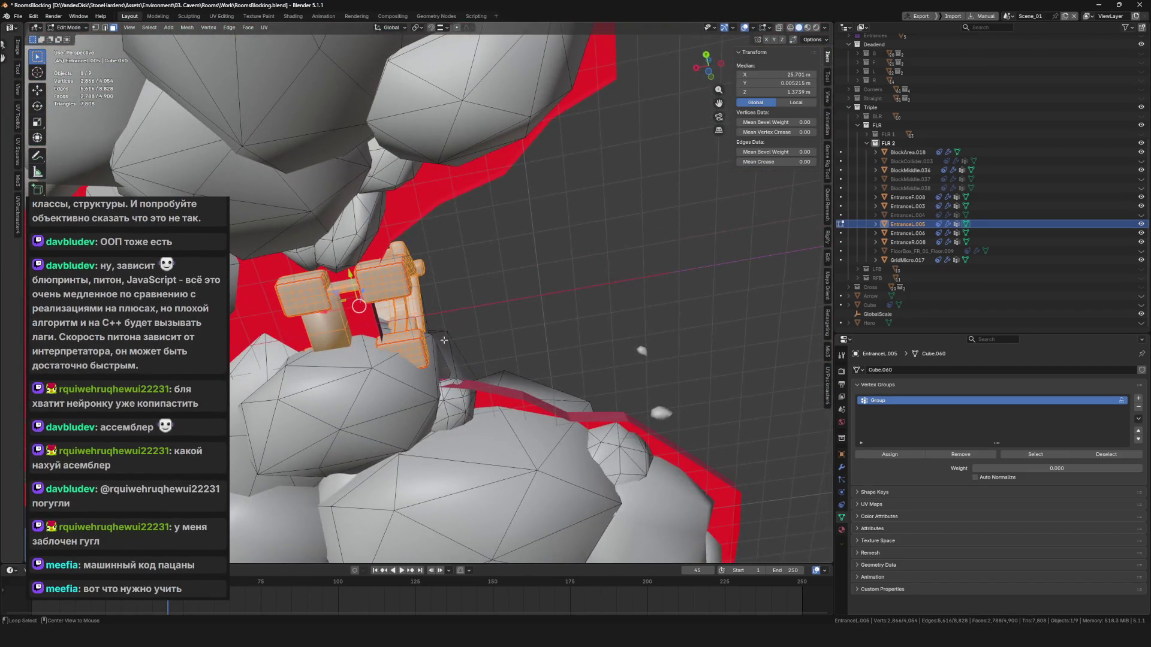
# Toggle X-ray on and off to check the arch selection for hidden parts.
pyautogui.hotkey('alt', 'z')
pyautogui.scroll(5, 384, 360)
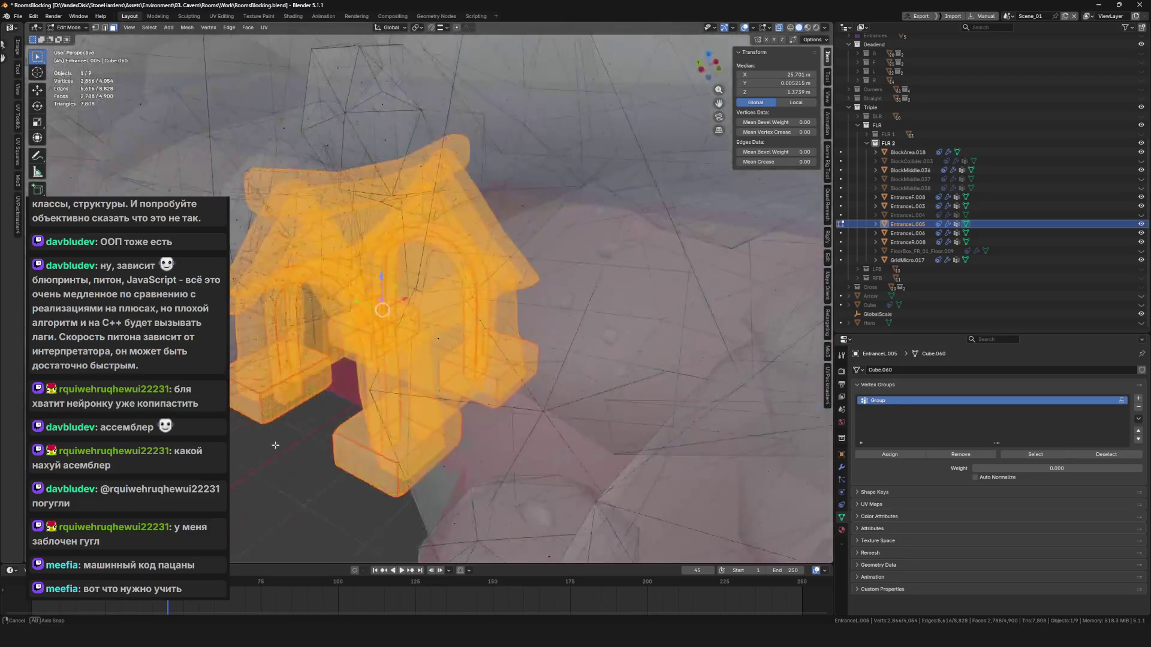
pyautogui.hotkey('alt', 'z')
pyautogui.scroll(5, 568, 381)
pyautogui.scroll(-6, 568, 380)
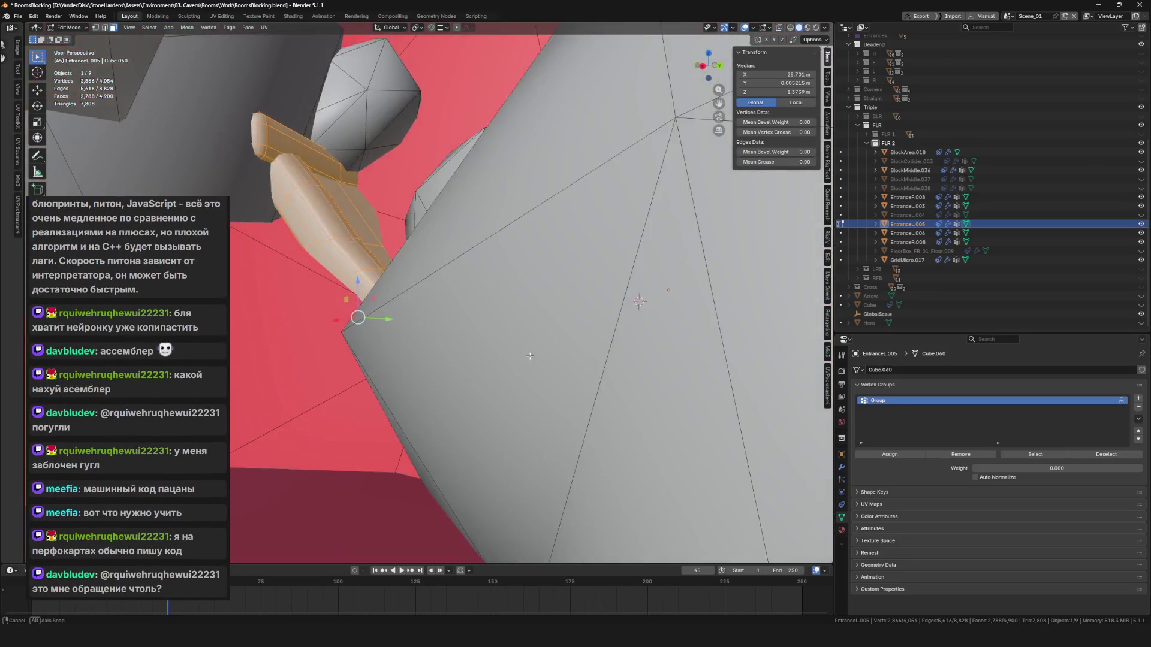
pyautogui.hotkey('alt', 'z')
pyautogui.scroll(-5, 392, 385)
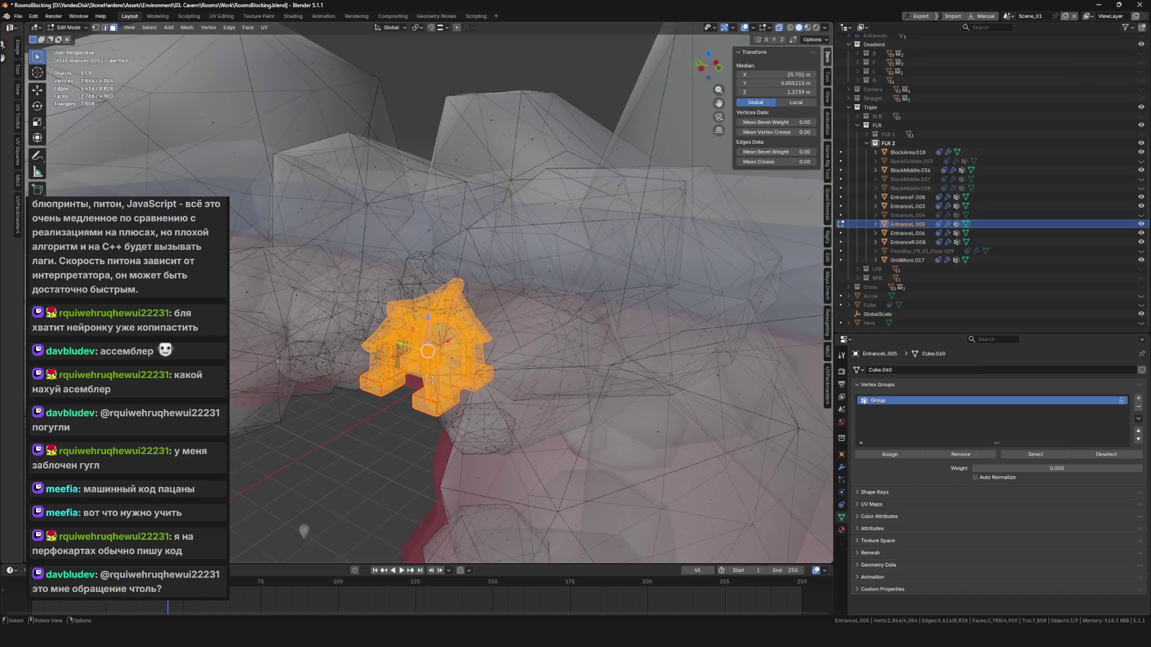
pyautogui.hotkey('alt', 'z')
pyautogui.scroll(5, 490, 408)
# Delete the selected arch vertices and return to Object Mode.
pyautogui.press('x')
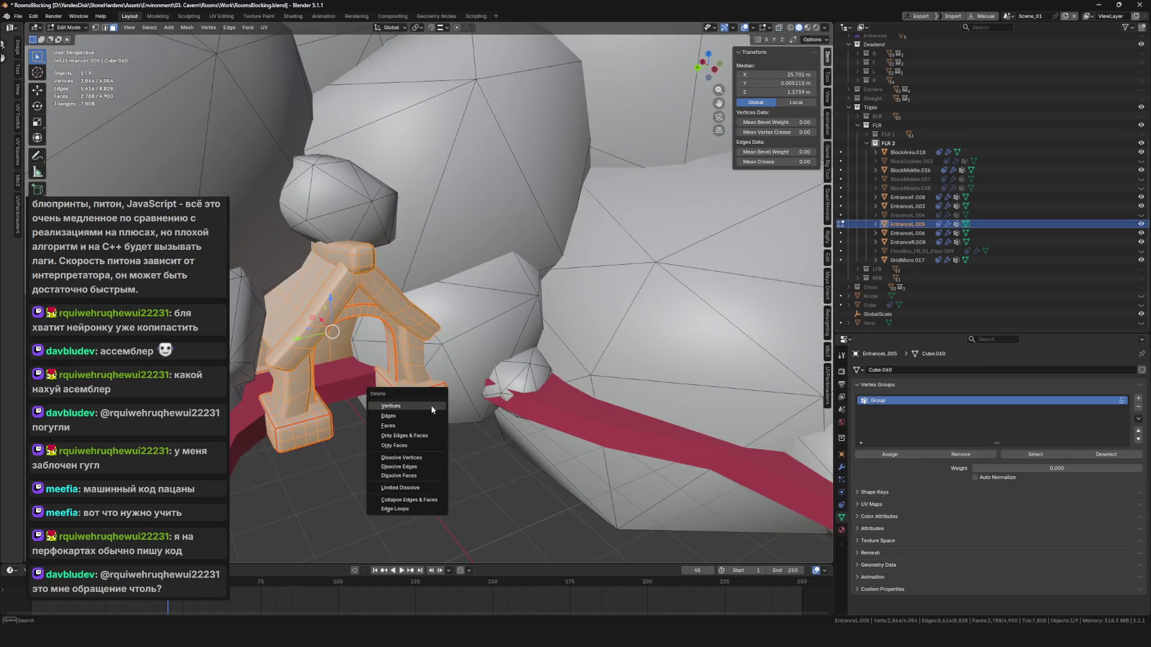
pyautogui.click(389, 437)
pyautogui.scroll(-8, 369, 363)
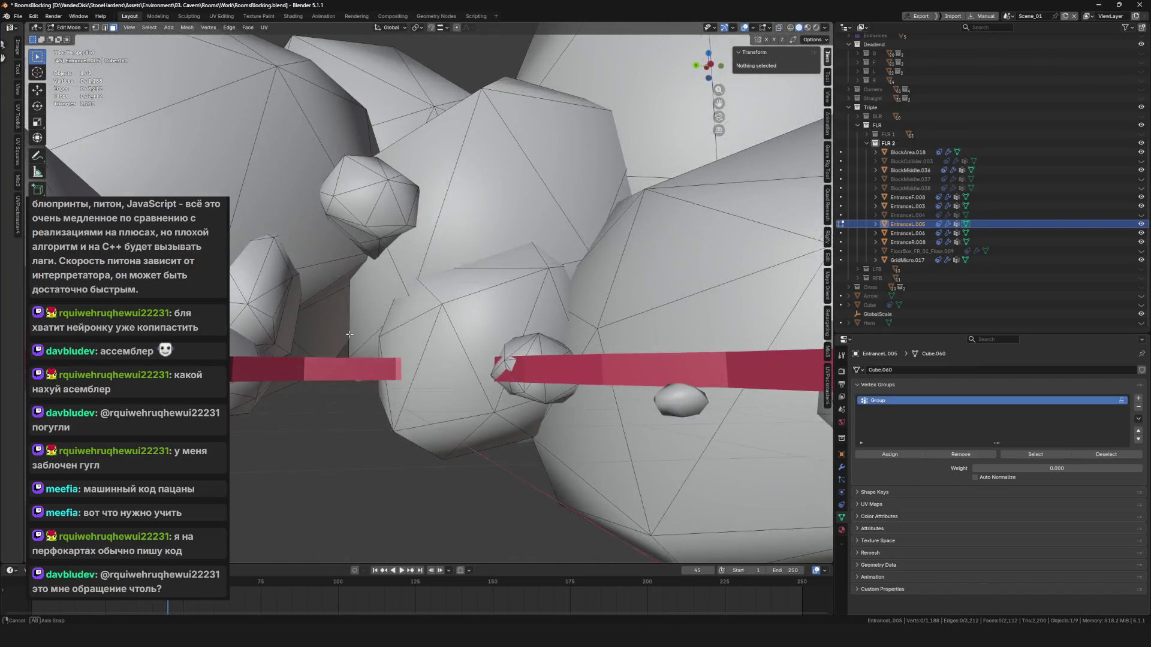
pyautogui.press('Tab')
pyautogui.scroll(5, 597, 422)
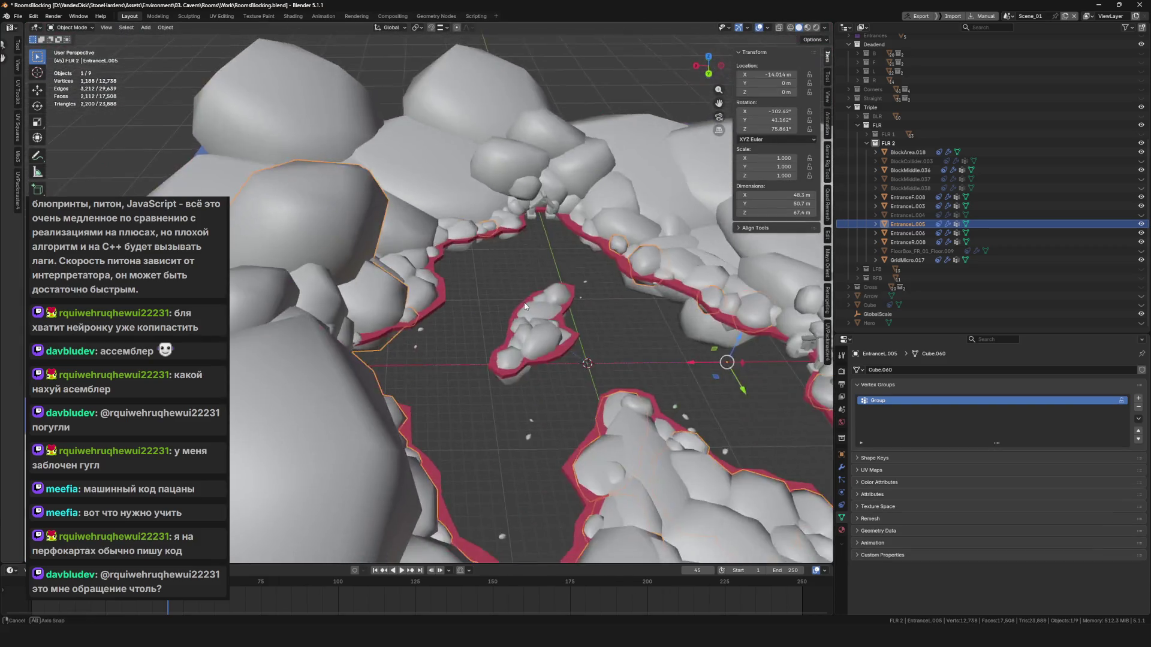
pyautogui.click(471, 311)
# Edit EntranceF.008, selecting and framing its connected arch mesh with X-ray toggled.
pyautogui.press('Tab')
pyautogui.scroll(3, 470, 311)
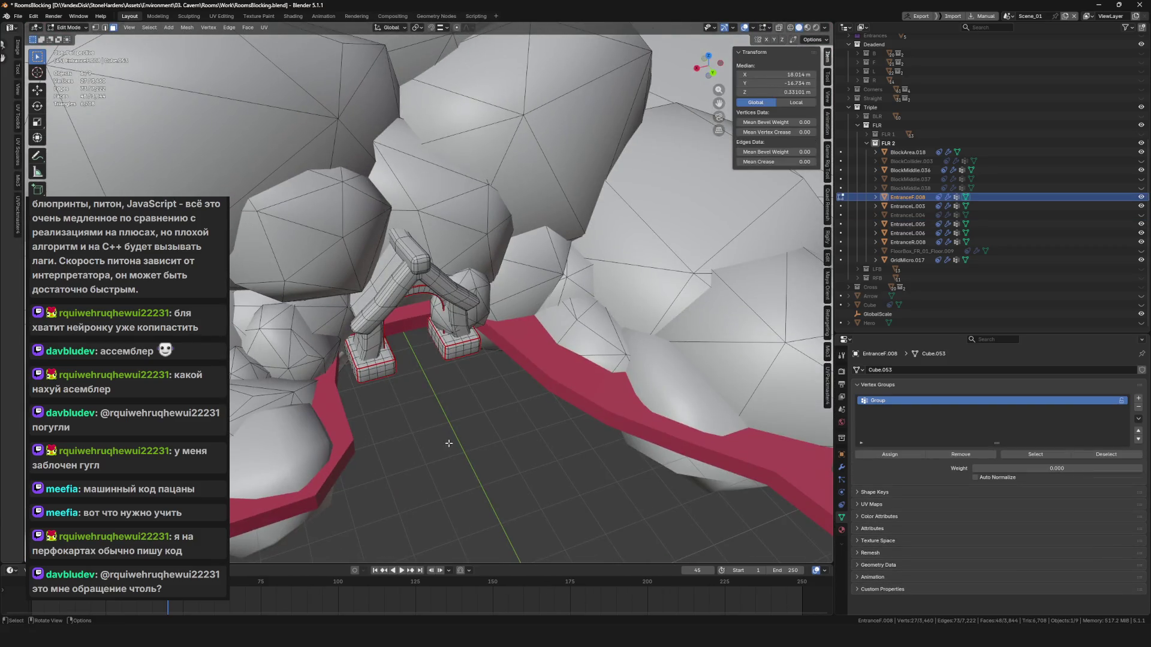
pyautogui.hotkey('ctrl', 'l')
pyautogui.press('KP_Decimal')
pyautogui.hotkey('alt', 'z')
pyautogui.hotkey('alt', 'z')
pyautogui.hotkey('alt', 'z')
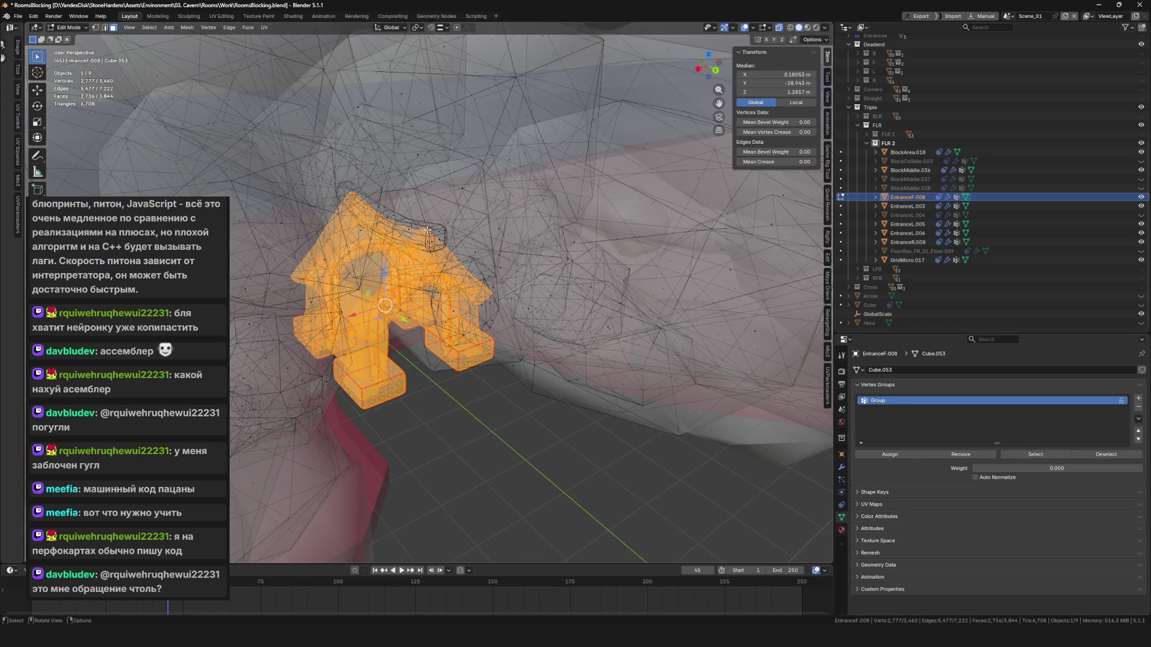
pyautogui.scroll(5, 427, 230)
pyautogui.hotkey('alt', 'z')
# Add the top lintel and remaining arch pieces to the selection with L.
pyautogui.press('l')
pyautogui.hotkey('alt', 'z')
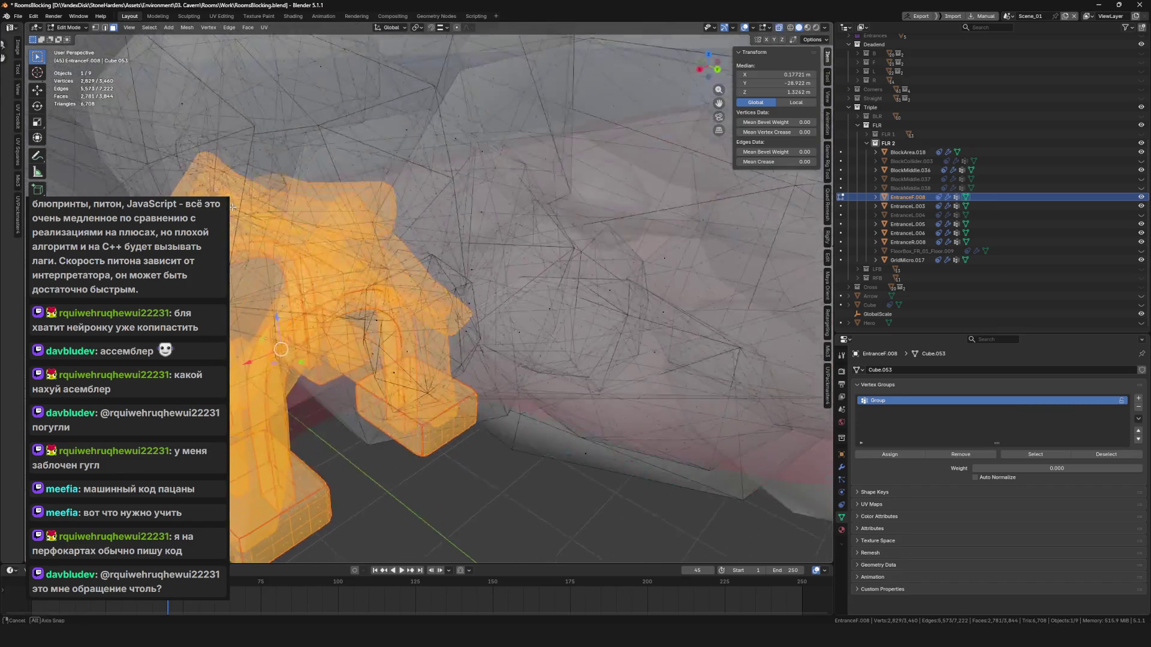
pyautogui.scroll(5, 300, 180)
pyautogui.press('l')
pyautogui.scroll(-6, 312, 170)
pyautogui.scroll(3, 420, 350)
pyautogui.hotkey('alt', 'z')
pyautogui.moveTo(419, 349)
pyautogui.mouseDown()
pyautogui.moveTo(479, 324)
pyautogui.moveTo(594, 318)
pyautogui.moveTo(493, 362)
pyautogui.moveTo(631, 240)
pyautogui.moveTo(444, 325)
pyautogui.mouseUp()
# Delete the selected arch faces and switch editing to EntranceR.008 with X-ray on.
pyautogui.press('x')
pyautogui.click(597, 314)
pyautogui.hotkey('alt', 'q')
pyautogui.hotkey('alt', 'z')
pyautogui.hotkey('alt', 'z')
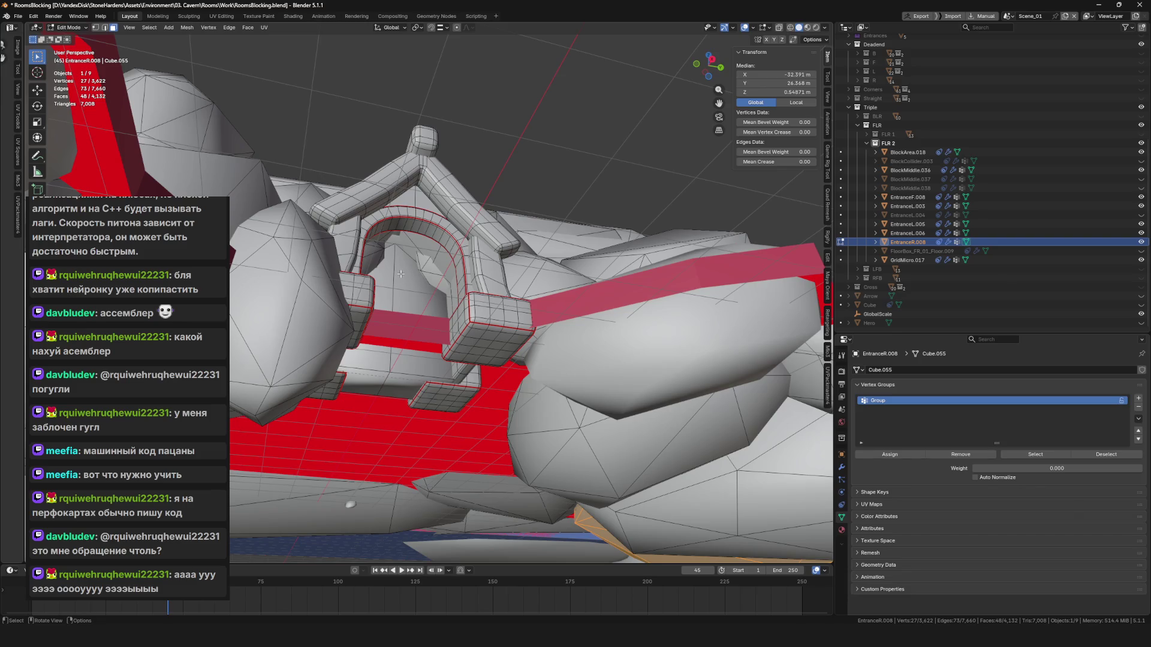
# Select the inner arch faces and the entrance vertex group of EntranceR.008.
pyautogui.hotkey('alt', 'z')
pyautogui.hotkey('alt', 'z')
pyautogui.scroll(-2, 405, 285)
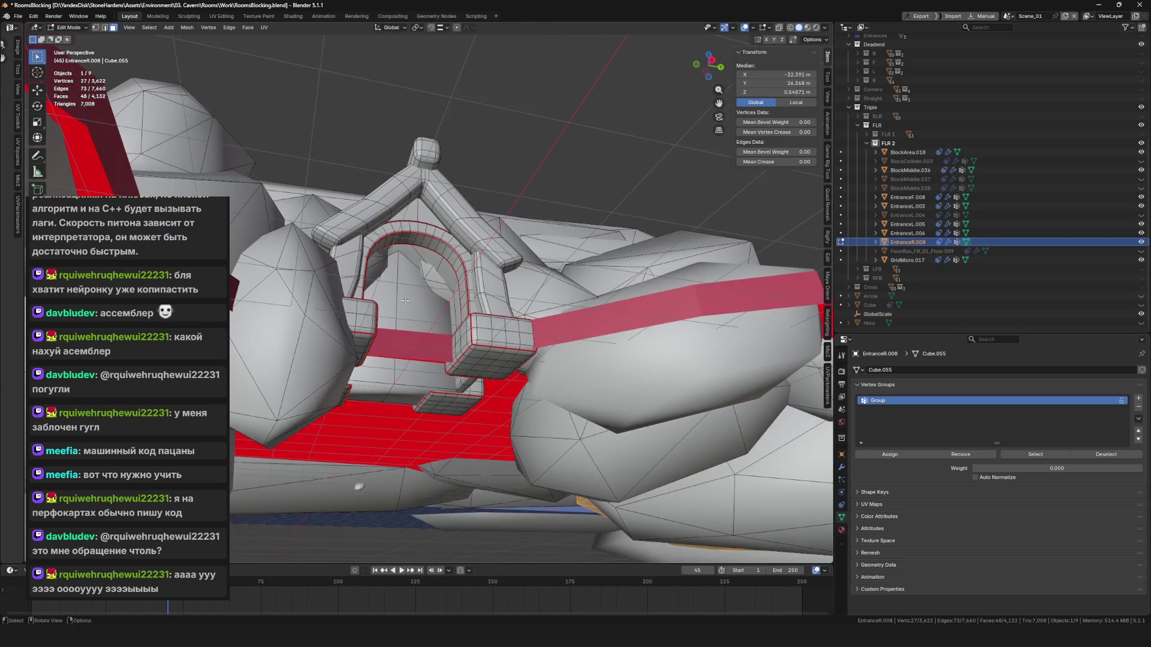
pyautogui.hotkey('alt', 'z')
pyautogui.hotkey('alt', 'z')
pyautogui.moveTo(405, 300); pyautogui.dragTo(408, 361)
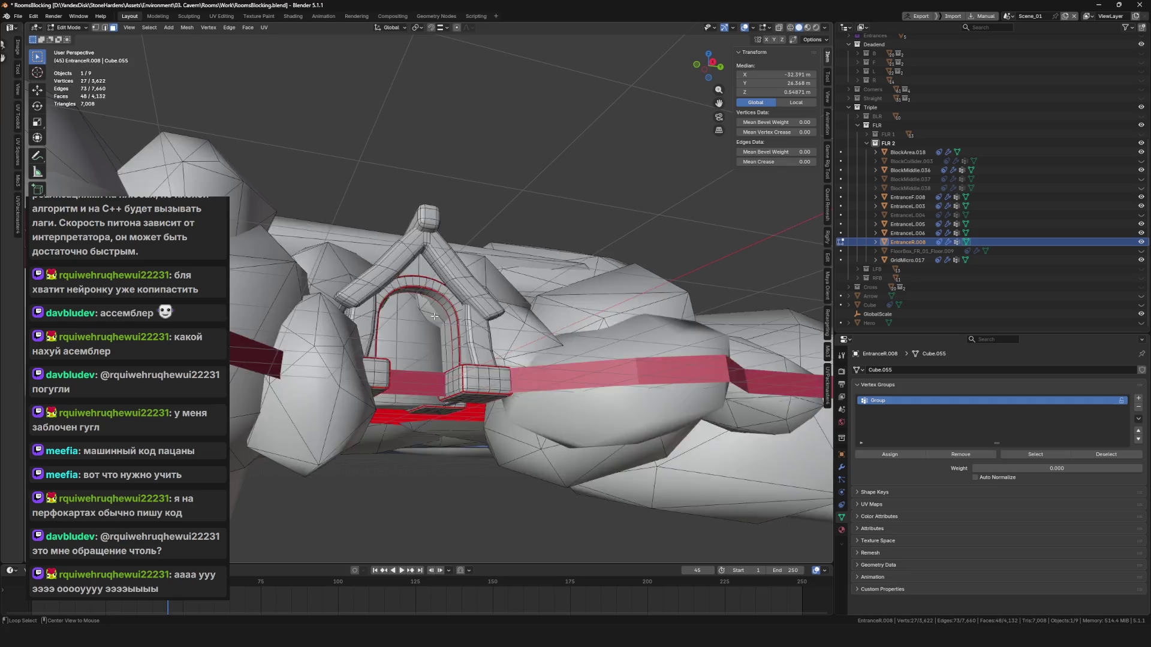
pyautogui.moveTo(406, 305)
pyautogui.mouseDown()
pyautogui.moveTo(407, 353)
pyautogui.moveTo(404, 336)
pyautogui.mouseUp()
pyautogui.keyDown('alt'); pyautogui.keyDown('shift'); pyautogui.click(406, 352); pyautogui.keyUp('shift'); pyautogui.keyUp('alt')
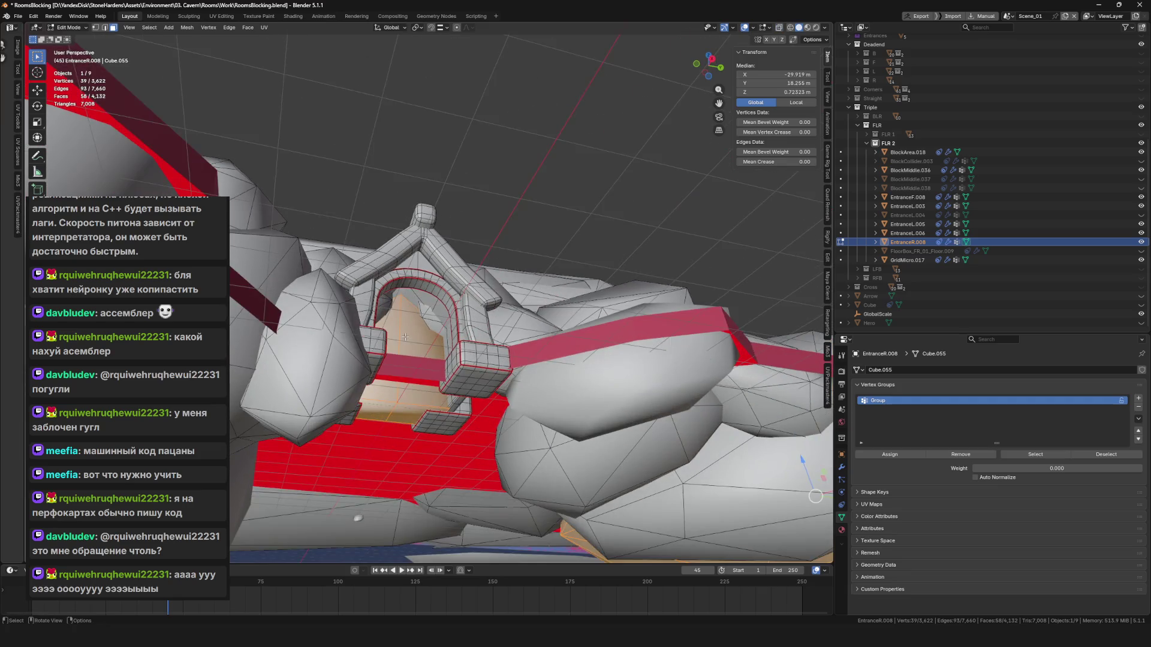
pyautogui.press('KP_Decimal')
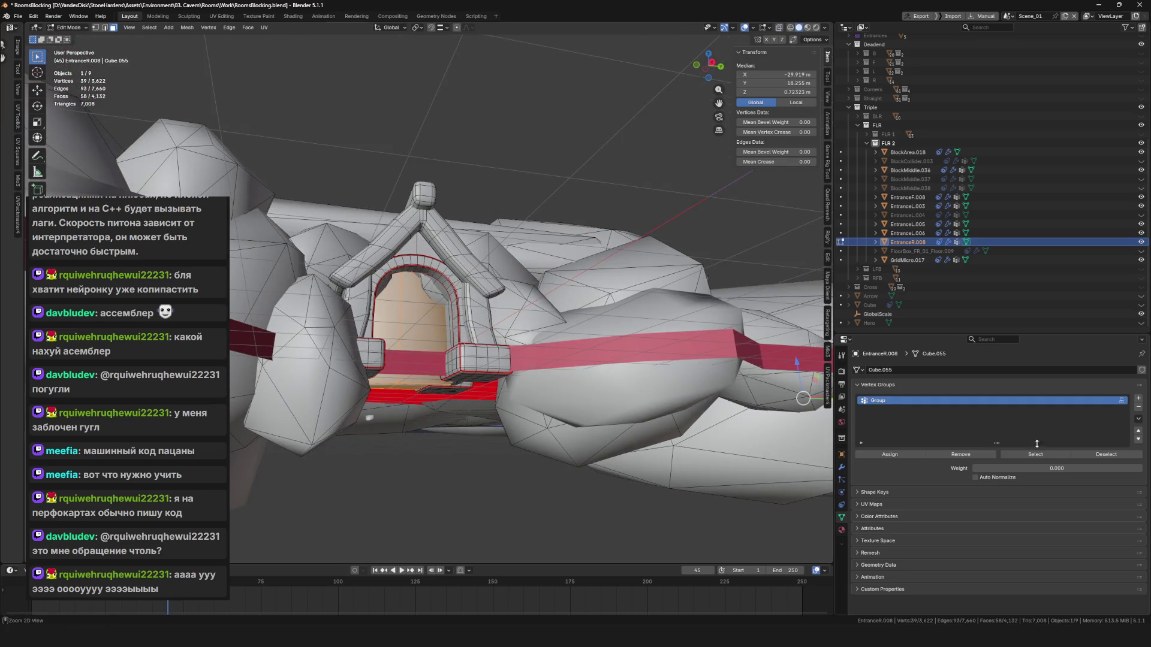
pyautogui.click(1035, 454)
pyautogui.press('KP_Decimal')
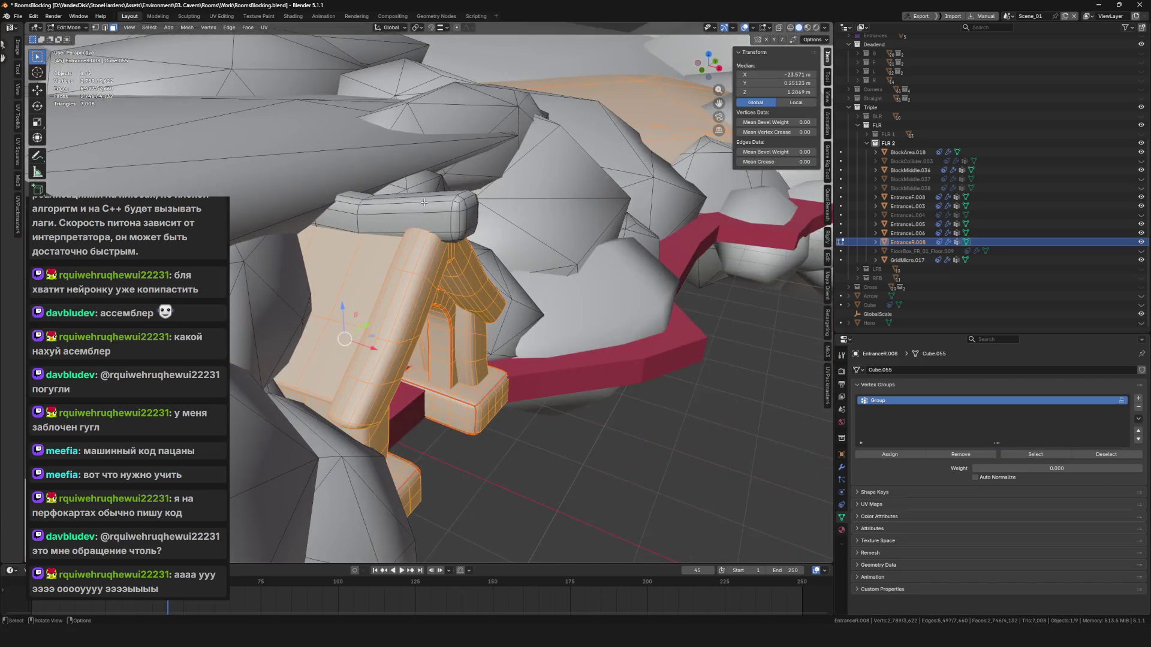
# Extend the selection with the top beam and its connected geometry.
pyautogui.press('l')
pyautogui.press('KP_Decimal')
pyautogui.hotkey('alt', 'z')
pyautogui.moveTo(422, 217); pyautogui.dragTo(309, 168)
pyautogui.scroll(4, 309, 169)
pyautogui.scroll(-5, 310, 169)
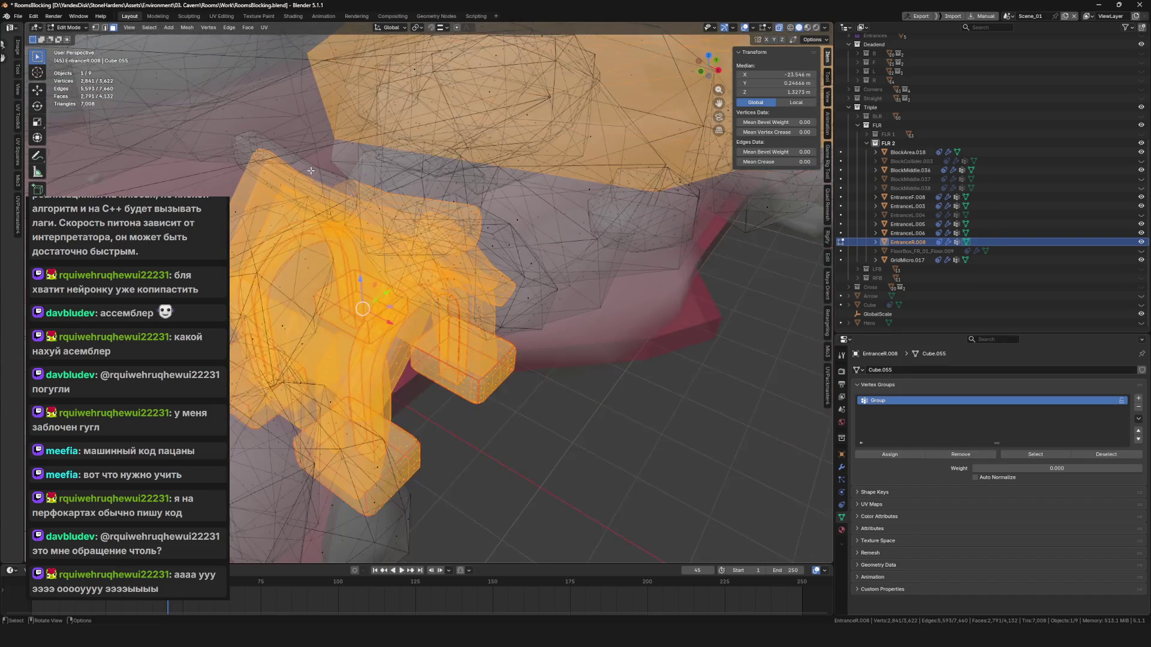
pyautogui.scroll(3, 309, 169)
pyautogui.scroll(-4, 360, 240)
pyautogui.press('l')
pyautogui.hotkey('alt', 'z')
pyautogui.scroll(4, 415, 275)
pyautogui.moveTo(415, 275); pyautogui.dragTo(393, 292)
# Delete the selected entrance vertices to leave a bare cave opening.
pyautogui.press('x')
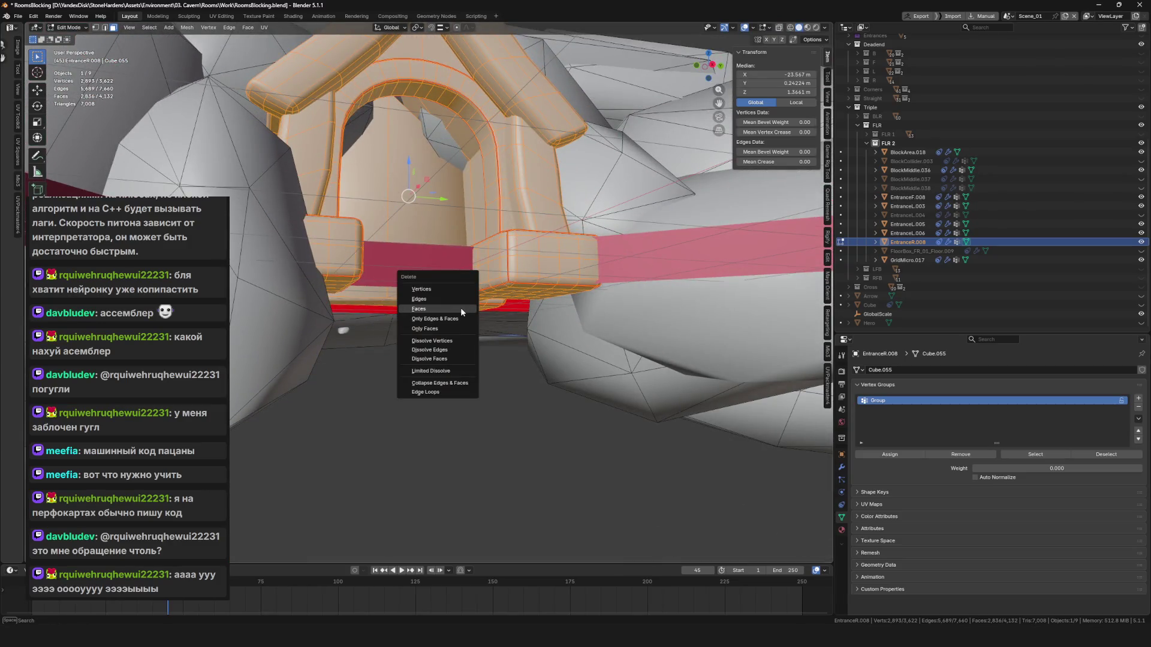
pyautogui.click(461, 307)
pyautogui.scroll(5, 499, 335)
pyautogui.scroll(-5, 500, 336)
pyautogui.moveTo(500, 335)
pyautogui.mouseDown()
pyautogui.moveTo(416, 325)
pyautogui.moveTo(345, 276)
pyautogui.mouseUp()
# Return to Object Mode, deselect everything and save RoomsBlocking.blend.
pyautogui.press('Tab')
pyautogui.moveTo(467, 282)
pyautogui.mouseDown()
pyautogui.moveTo(486, 282)
pyautogui.moveTo(497, 315)
pyautogui.moveTo(526, 299)
pyautogui.moveTo(398, 322)
pyautogui.moveTo(473, 297)
pyautogui.moveTo(497, 336)
pyautogui.mouseUp()
pyautogui.hotkey('alt', 'a')
pyautogui.hotkey('ctrl', 's')
# Export the FLR 2 pieces BlockArea.018 through GridMicro.017 as FBX.
pyautogui.click(908, 153)
pyautogui.keyDown('shift'); pyautogui.click(906, 260); pyautogui.keyUp('shift')
pyautogui.press('F4')
pyautogui.moveTo(500, 333)
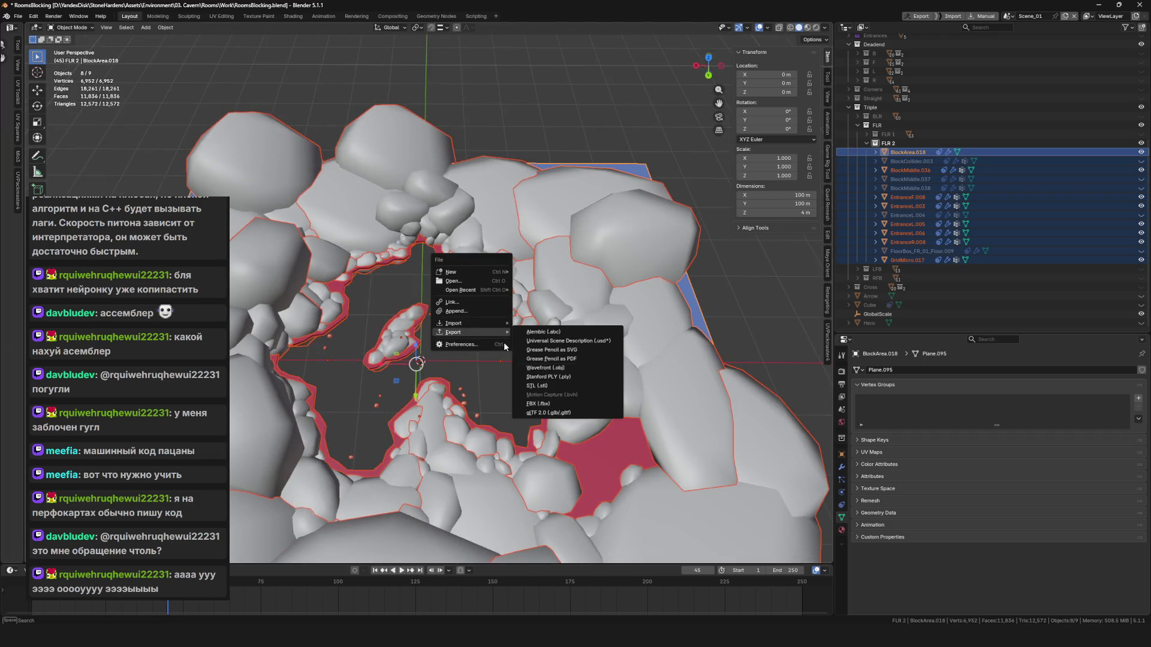
pyautogui.click(599, 403)
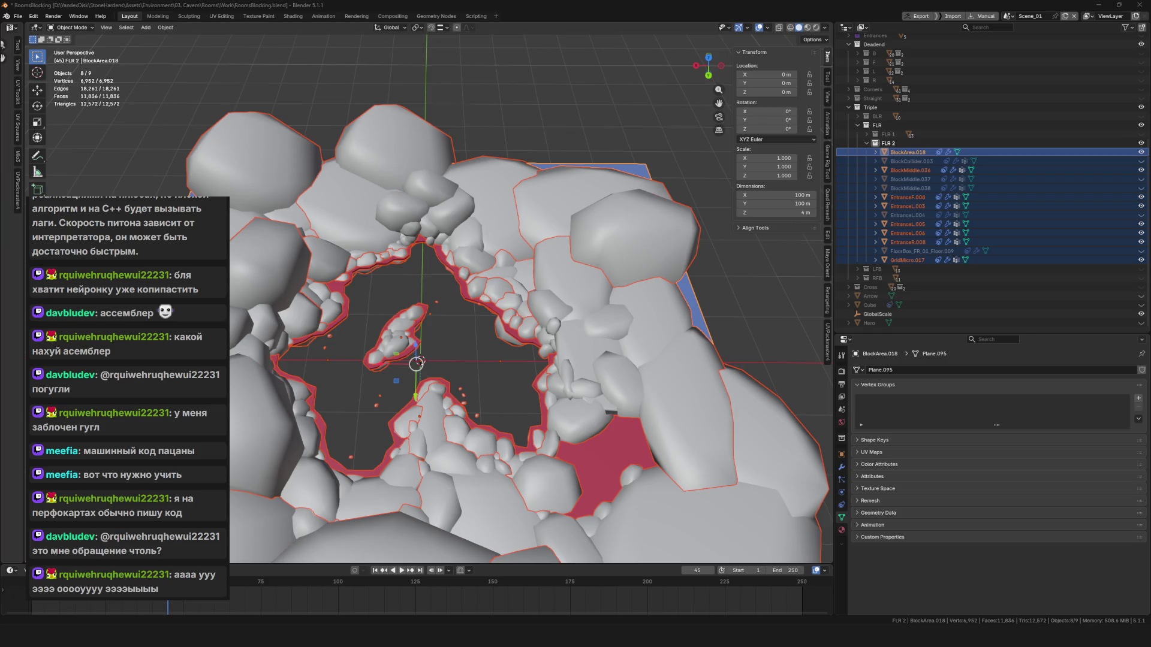
# Save RoomsBlocking.blend and switch back to Unreal, framing BP_Walls.
pyautogui.scroll(2, 446, 347)
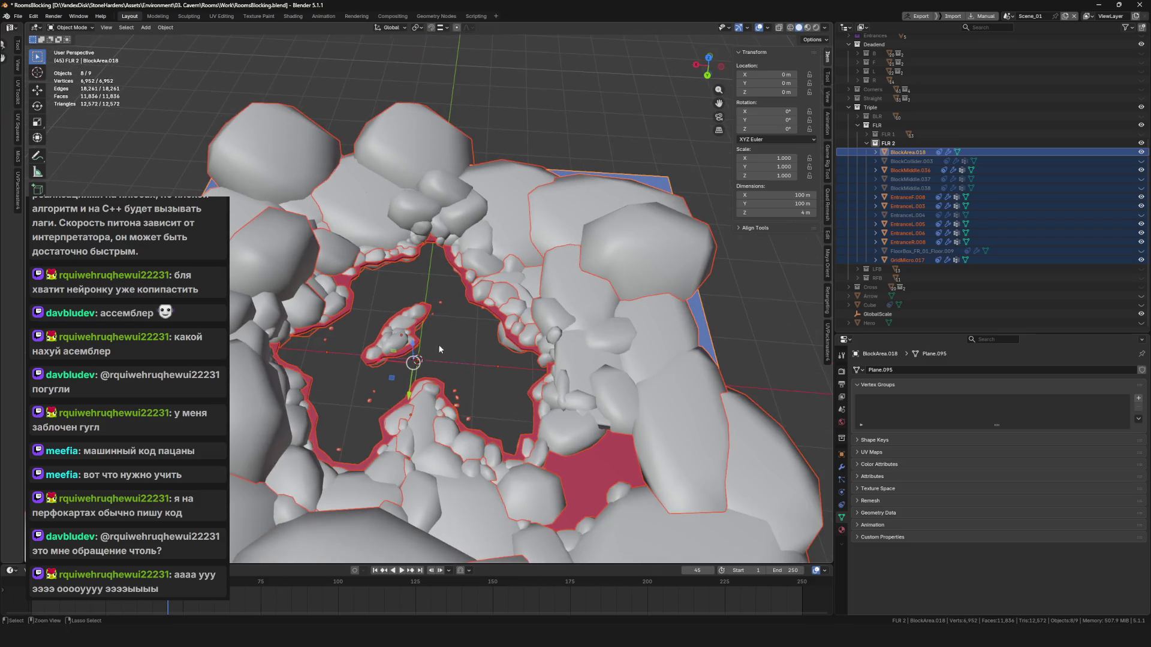
pyautogui.hotkey('ctrl', 's')
pyautogui.press('Home')
pyautogui.scroll(6, 446, 340)
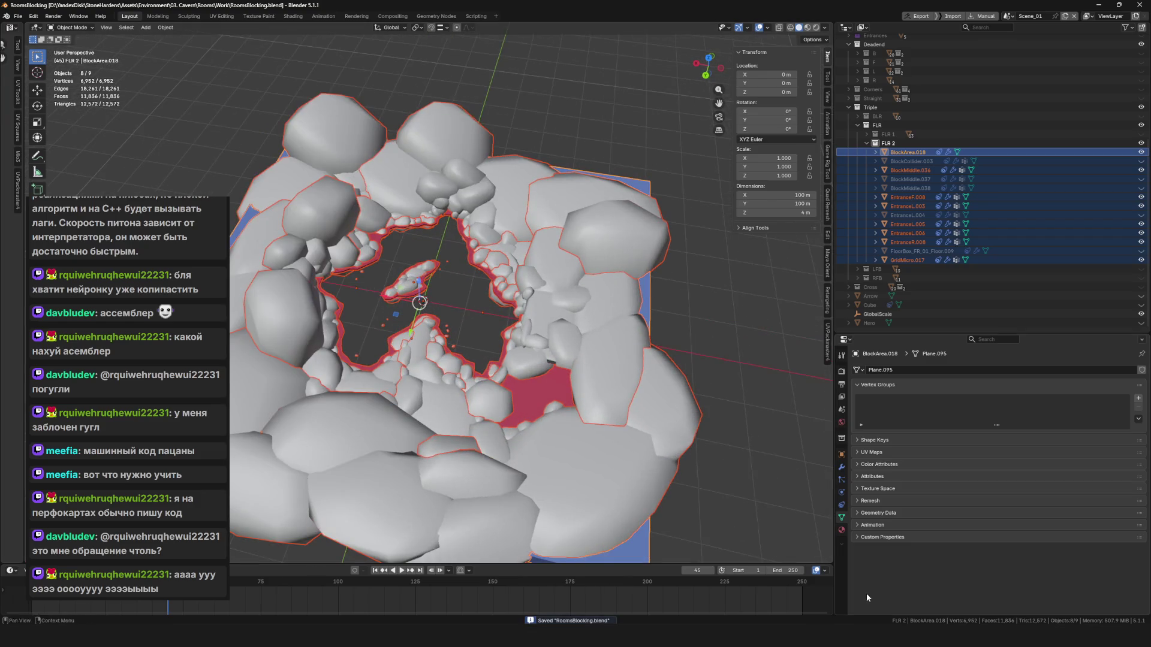
pyautogui.hotkey('alt', 'Tab')
pyautogui.press('f')
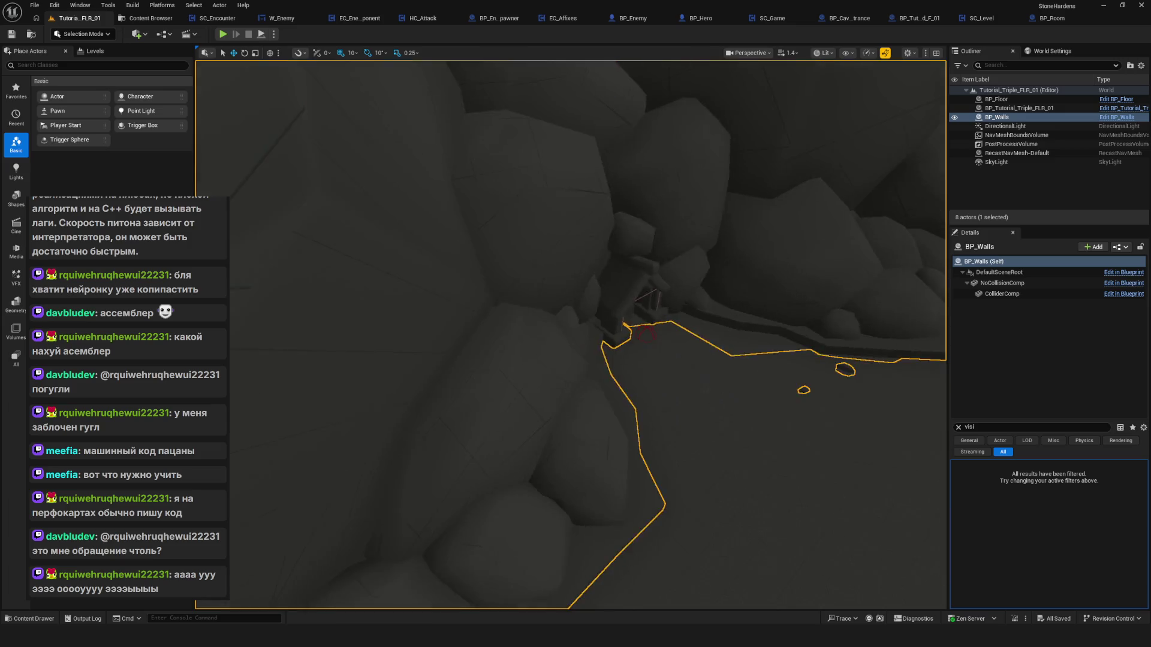
# Reimport the Tutorial_Triple_FLR_01 mesh from its FBX in the Content folder.
pyautogui.click(151, 18)
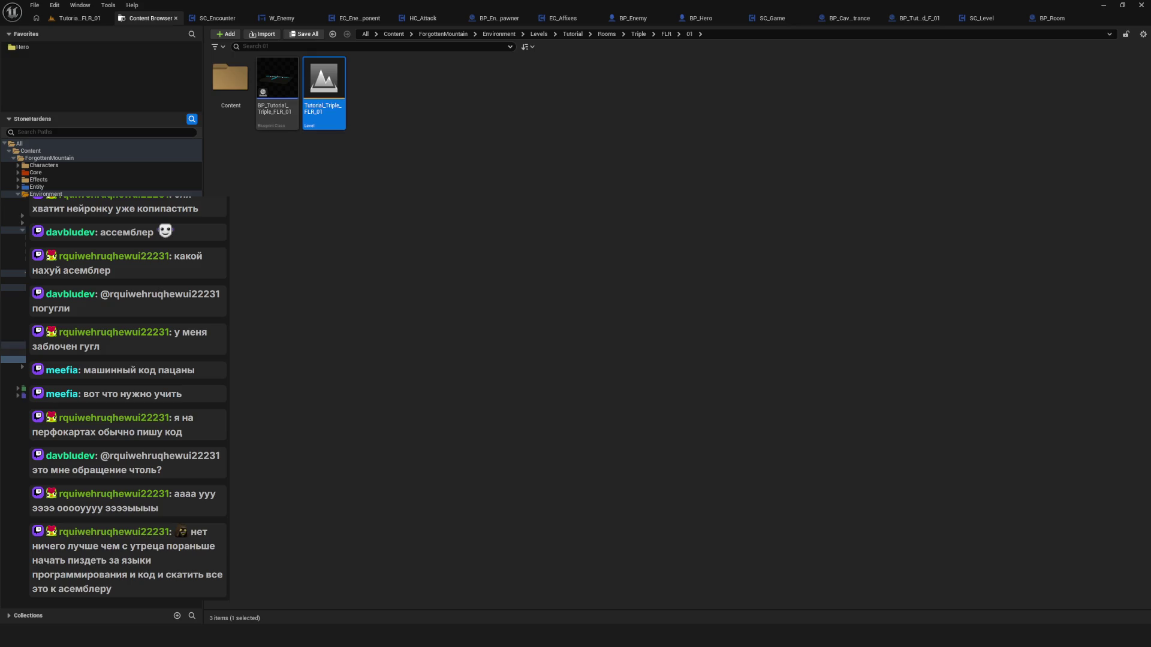
pyautogui.click(240, 81)
pyautogui.doubleClick(240, 80)
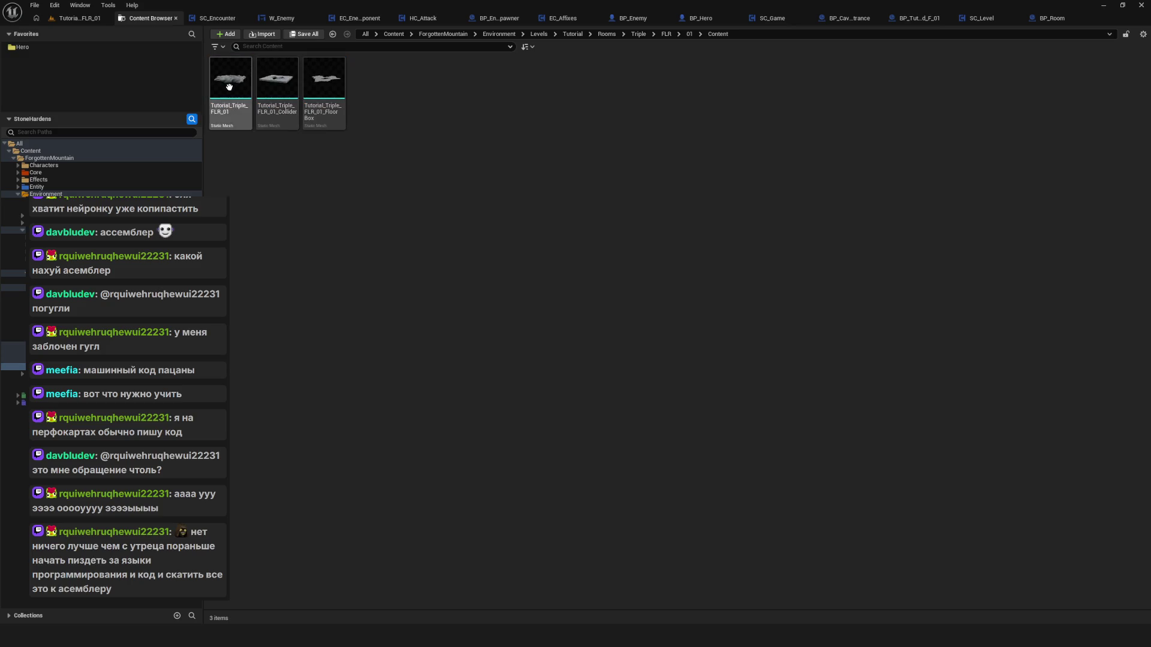
pyautogui.rightClick(228, 85)
pyautogui.click(303, 184)
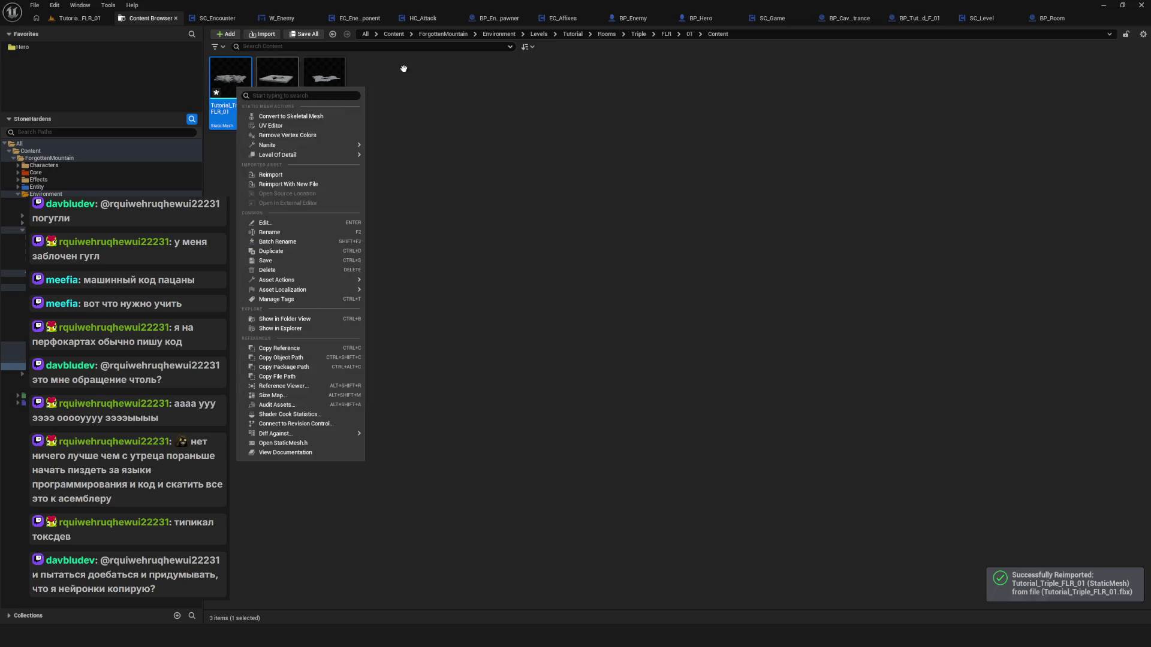
pyautogui.click(240, 83)
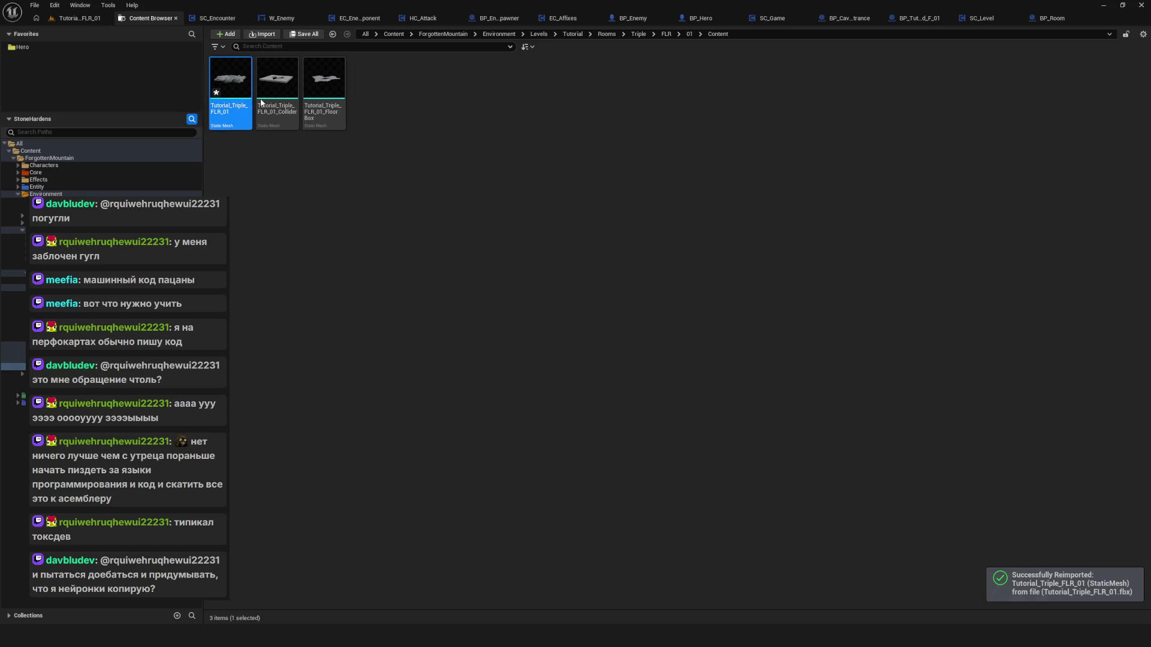
# Open the reimported mesh, save it, and go back to the level.
pyautogui.doubleClick(230, 84)
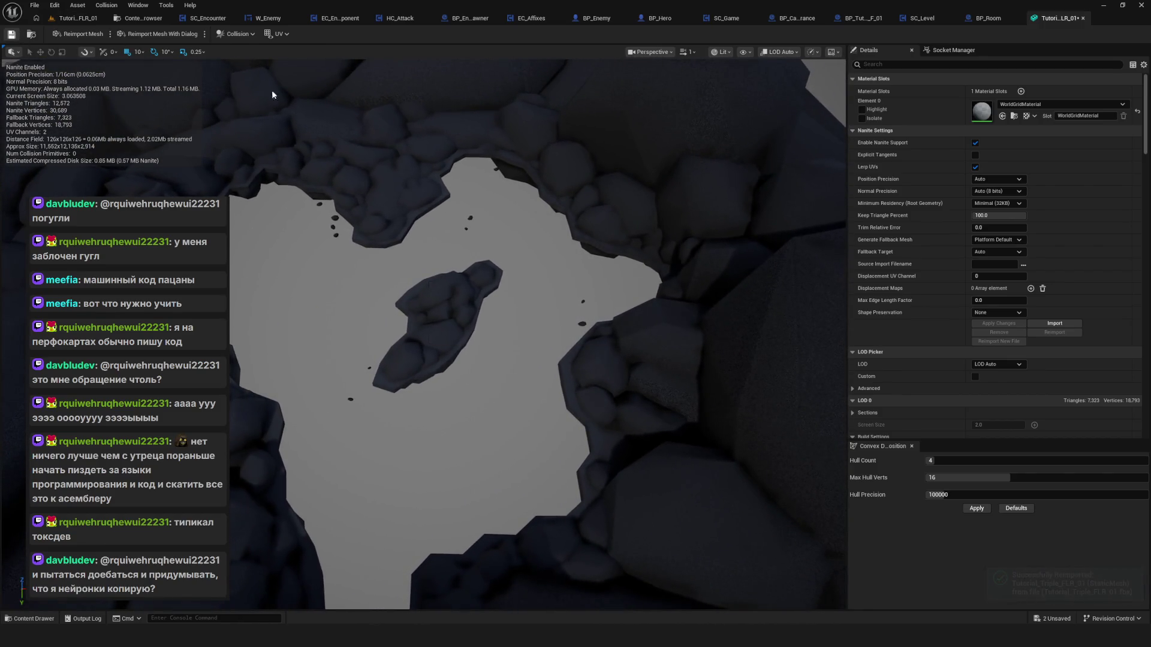
pyautogui.hotkey('ctrl', 's')
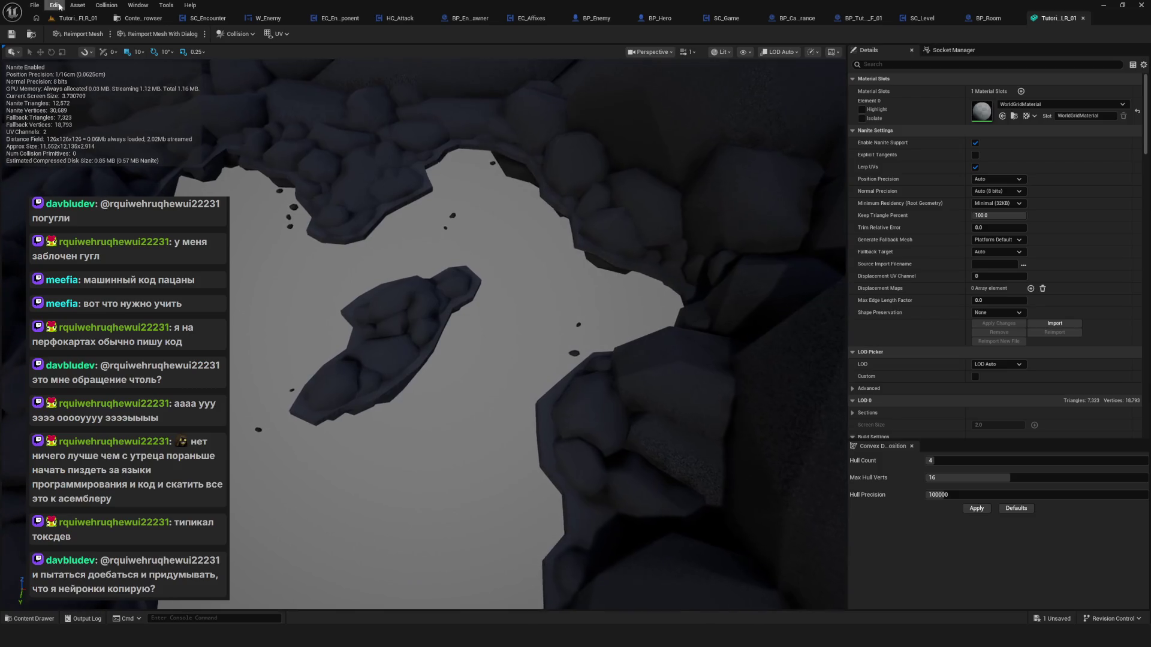
pyautogui.click(96, 18)
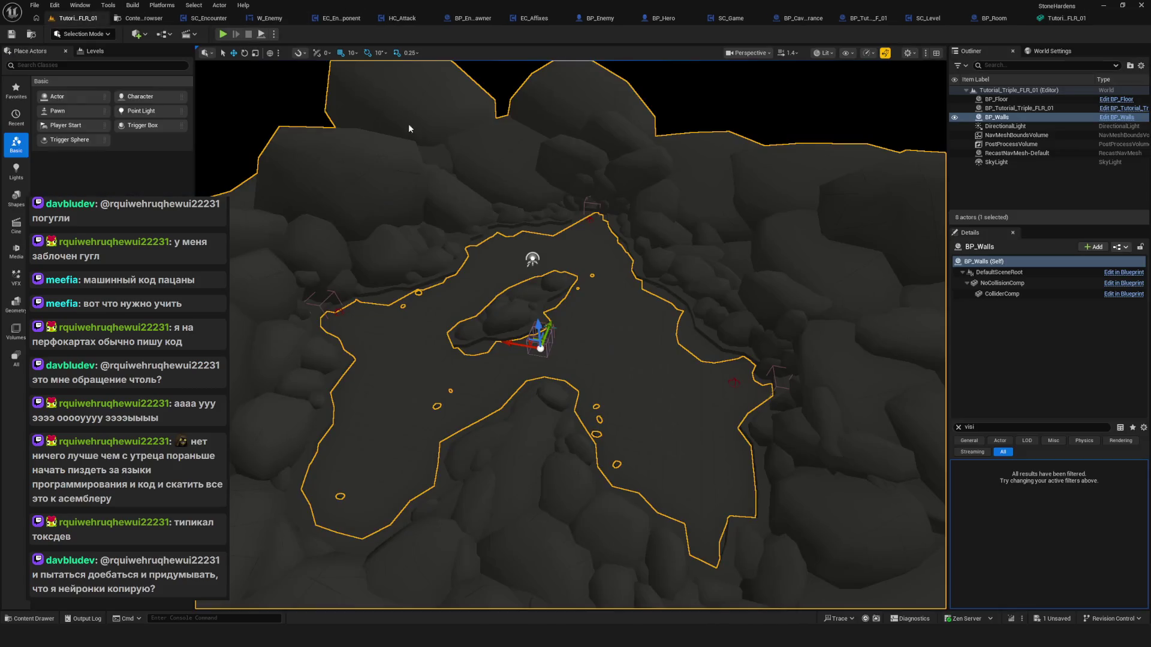
# Fly over the updated BP_Walls cave walls, then locate the level mesh in the Content Browser.
pyautogui.moveTo(531, 309)
pyautogui.mouseDown()
pyautogui.moveTo(530, 419)
pyautogui.moveTo(509, 420)
pyautogui.moveTo(539, 414)
pyautogui.moveTo(531, 312)
pyautogui.moveTo(555, 312)
pyautogui.moveTo(519, 330)
pyautogui.moveTo(519, 354)
pyautogui.moveTo(542, 354)
pyautogui.moveTo(542, 396)
pyautogui.moveTo(555, 396)
pyautogui.moveTo(554, 353)
pyautogui.moveTo(554, 390)
pyautogui.moveTo(555, 354)
pyautogui.moveTo(554, 365)
pyautogui.moveTo(687, 342)
pyautogui.moveTo(704, 336)
pyautogui.moveTo(704, 300)
pyautogui.mouseUp()
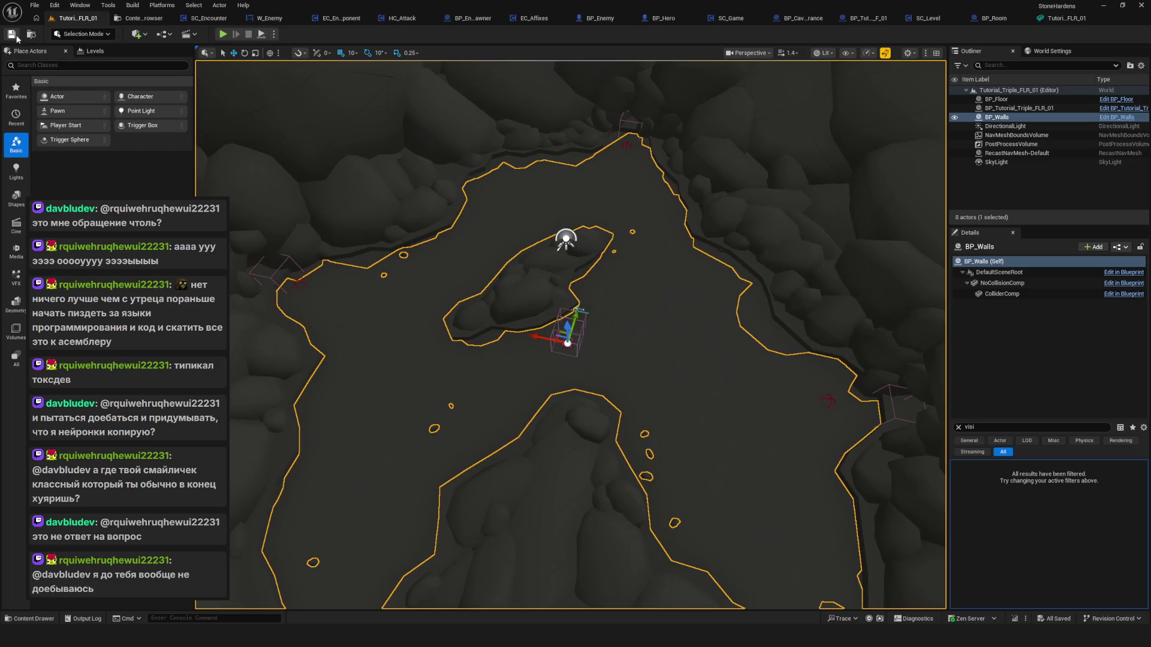
pyautogui.moveTo(506, 210); pyautogui.dragTo(506, 192)
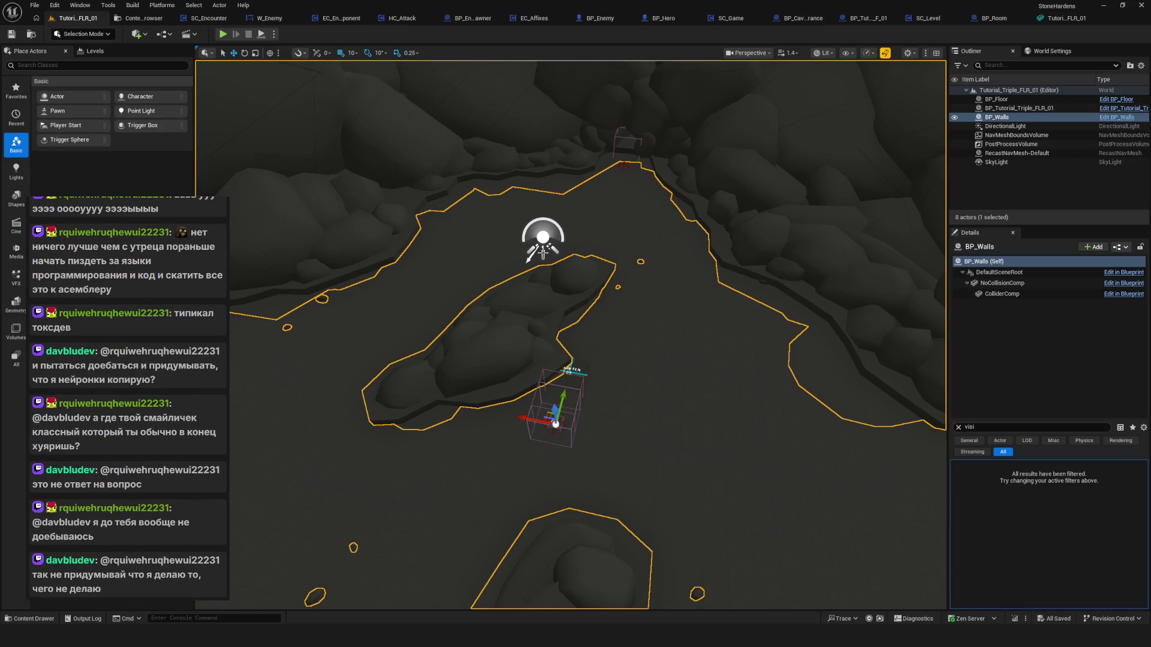
pyautogui.moveTo(641, 289)
pyautogui.mouseDown()
pyautogui.moveTo(651, 316)
pyautogui.moveTo(659, 300)
pyautogui.moveTo(687, 295)
pyautogui.moveTo(670, 290)
pyautogui.mouseUp()
pyautogui.hotkey('ctrl', 'b')
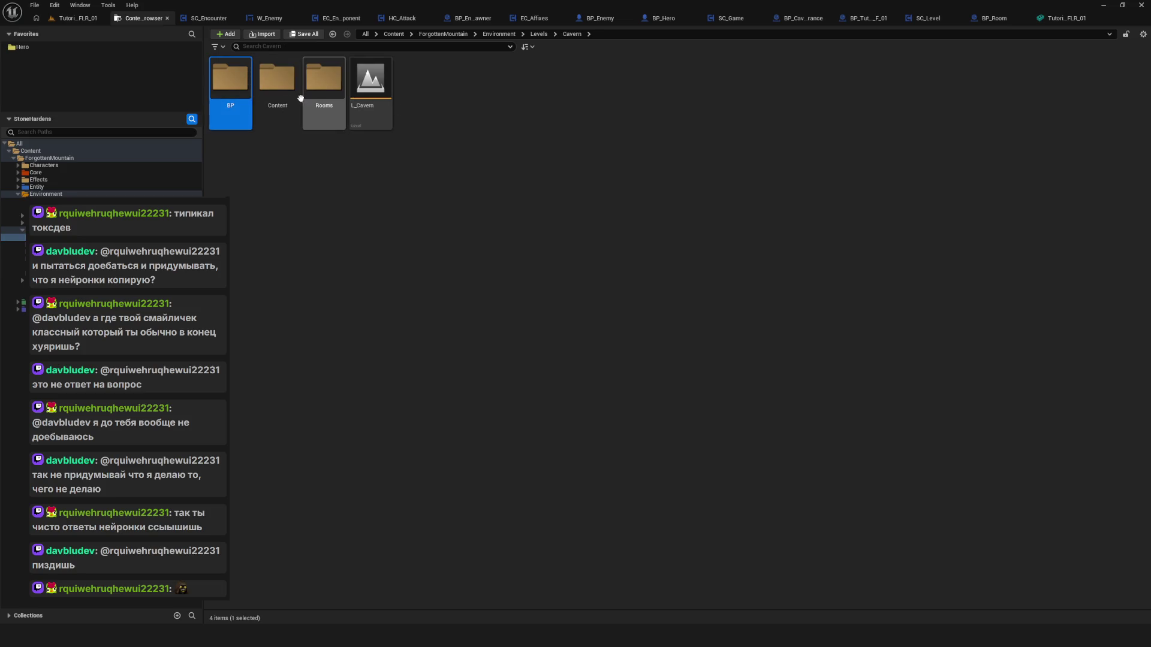
# Place a BP_Cavern_Entrance from the BP folder into the cave and frame it.
pyautogui.doubleClick(247, 93)
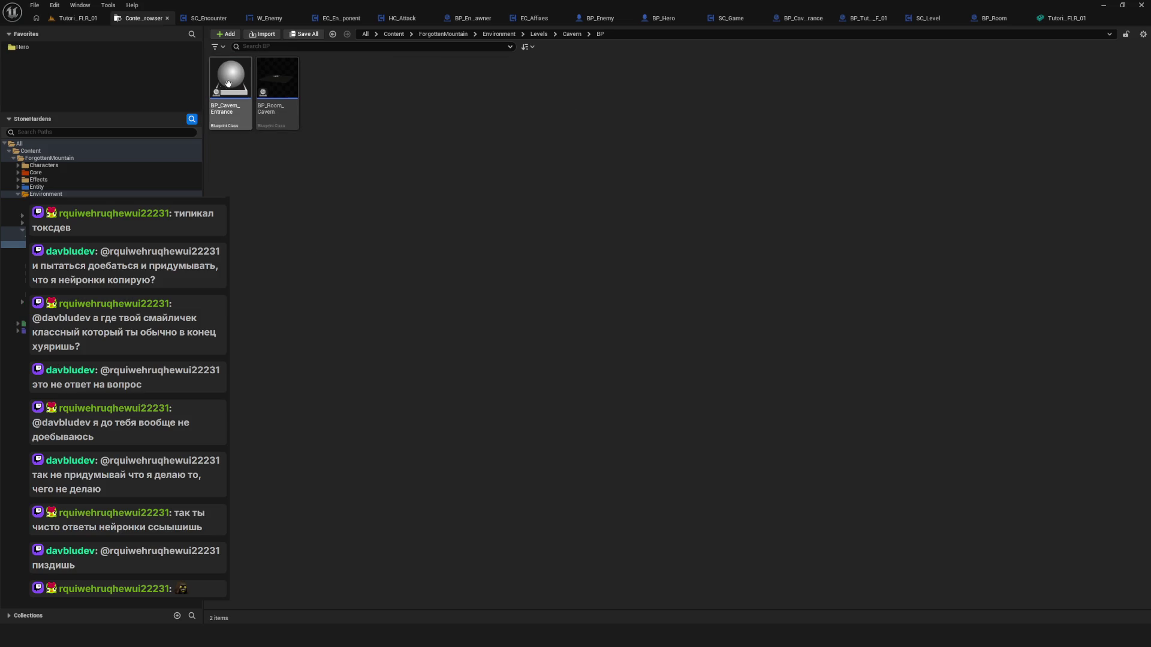
pyautogui.click(91, 21)
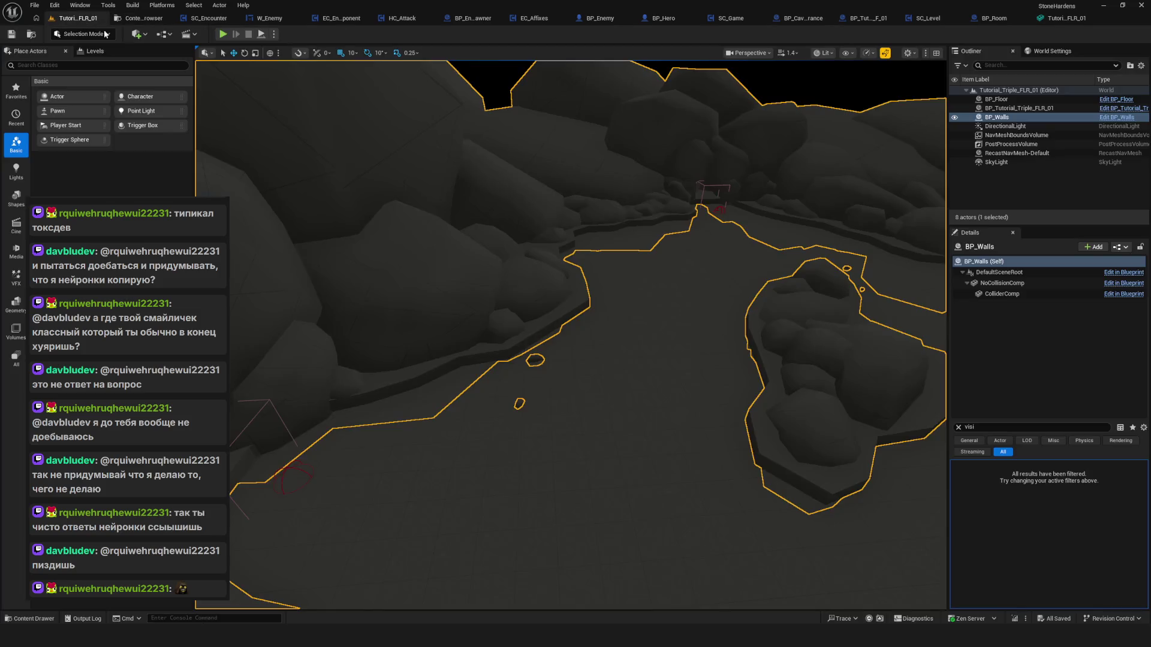
pyautogui.hotkey('ctrl', 'space')
pyautogui.moveTo(258, 455); pyautogui.dragTo(647, 342)
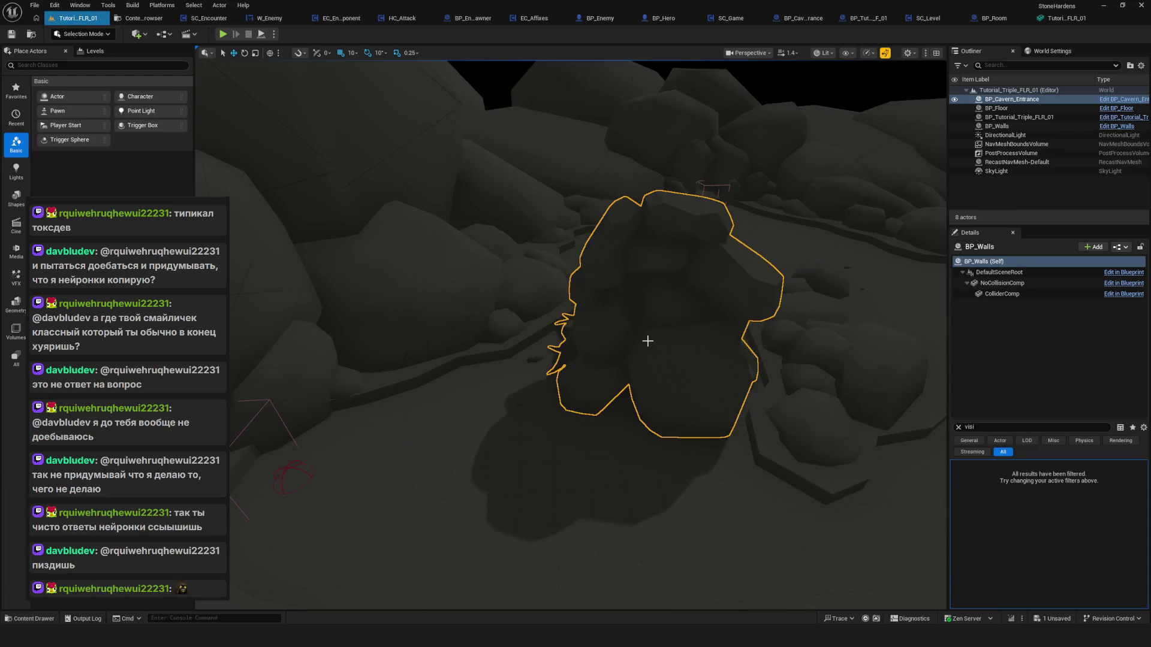
pyautogui.press('f')
pyautogui.scroll(-10, 569, 336)
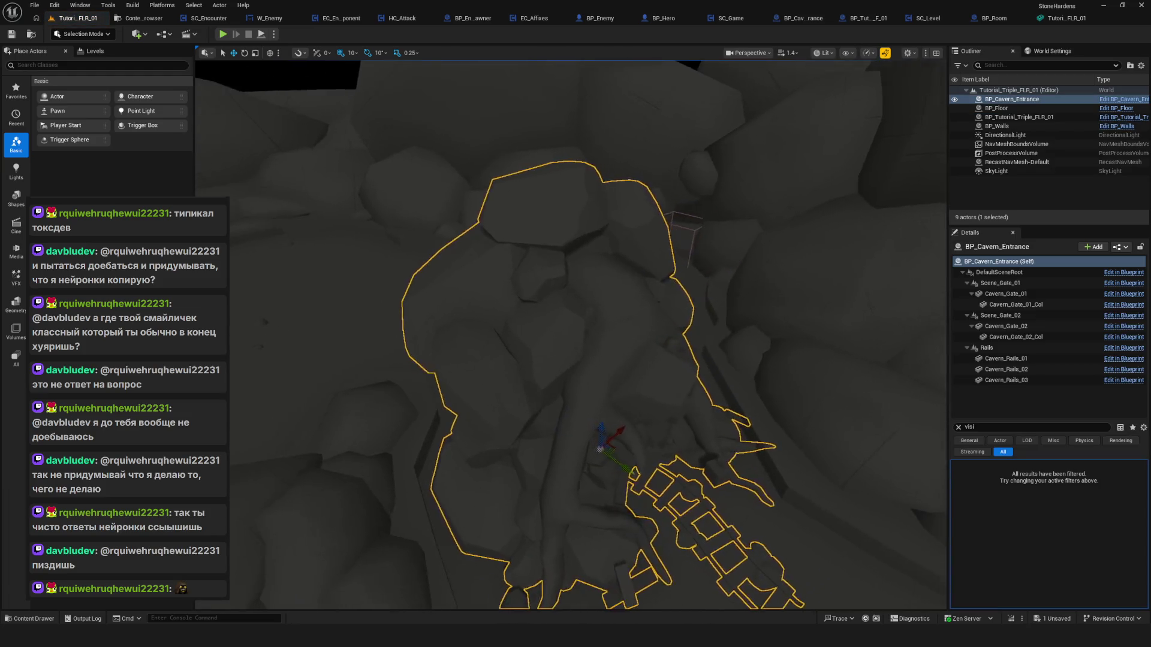
pyautogui.scroll(5, 569, 336)
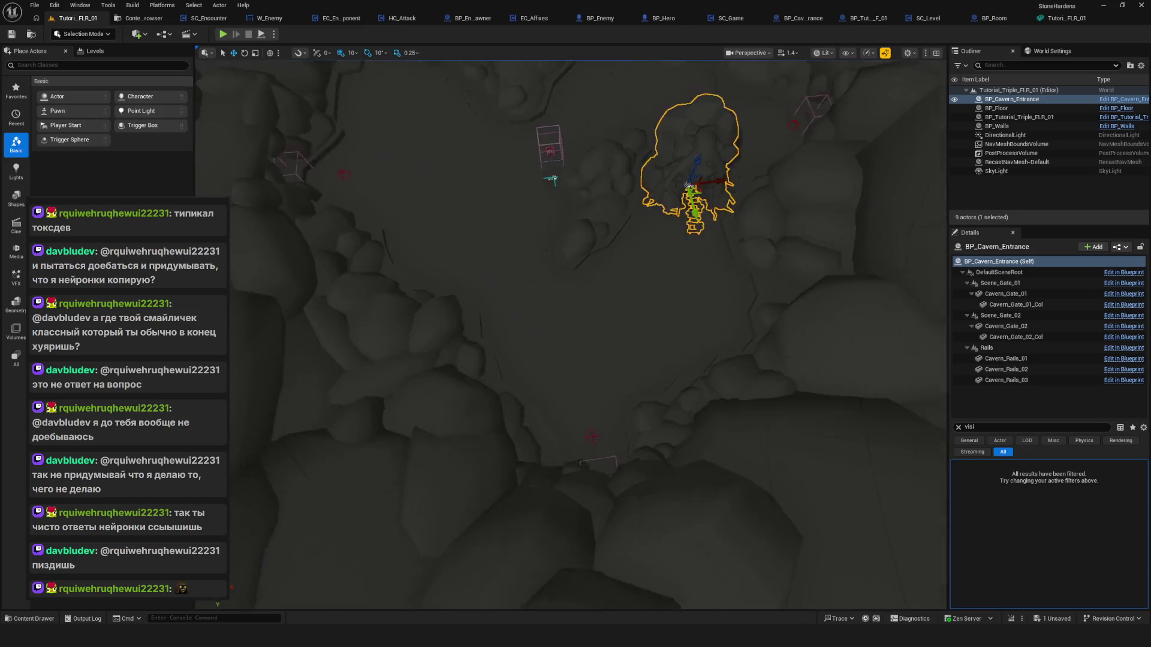
pyautogui.scroll(-3, 569, 336)
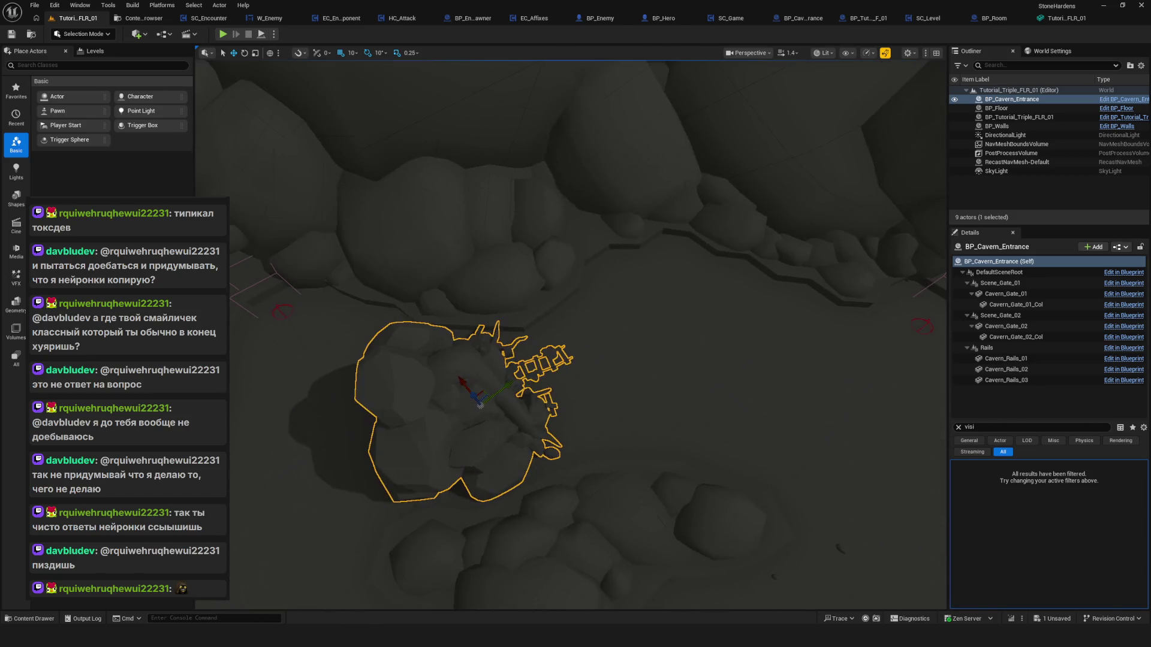
# Rotate and shift the entrance into the cave opening, save the level, and check placement.
pyautogui.press('e')
pyautogui.scroll(-2, 593, 373)
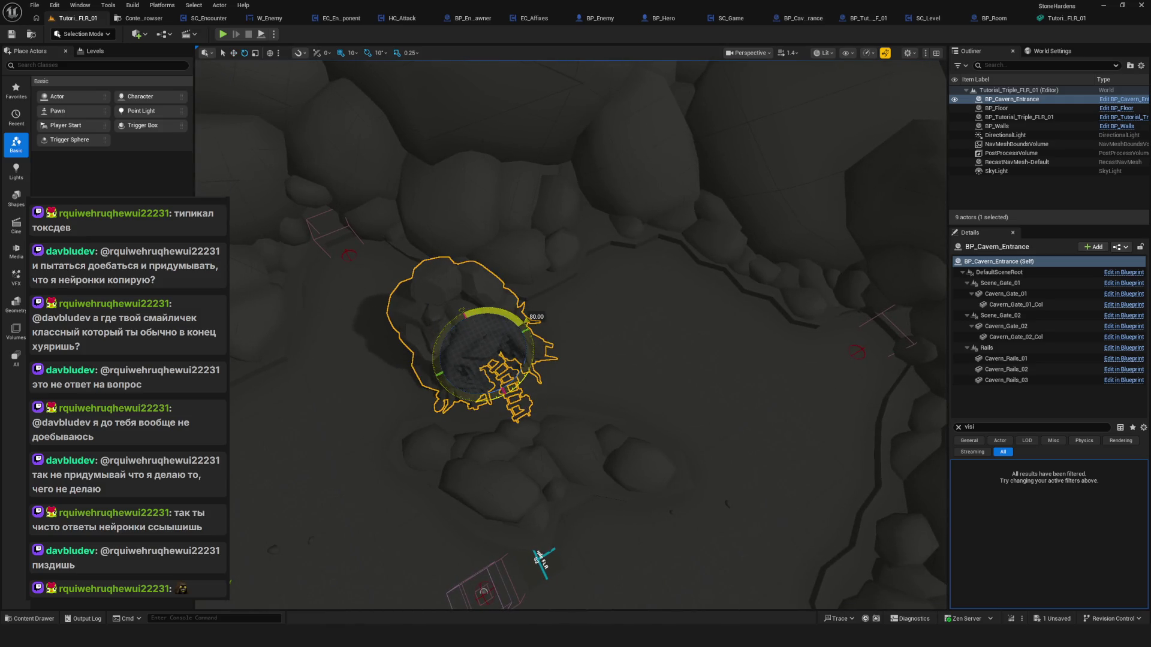
pyautogui.moveTo(617, 353)
pyautogui.mouseDown()
pyautogui.moveTo(593, 336)
pyautogui.moveTo(612, 318)
pyautogui.moveTo(605, 294)
pyautogui.moveTo(521, 355)
pyautogui.mouseUp()
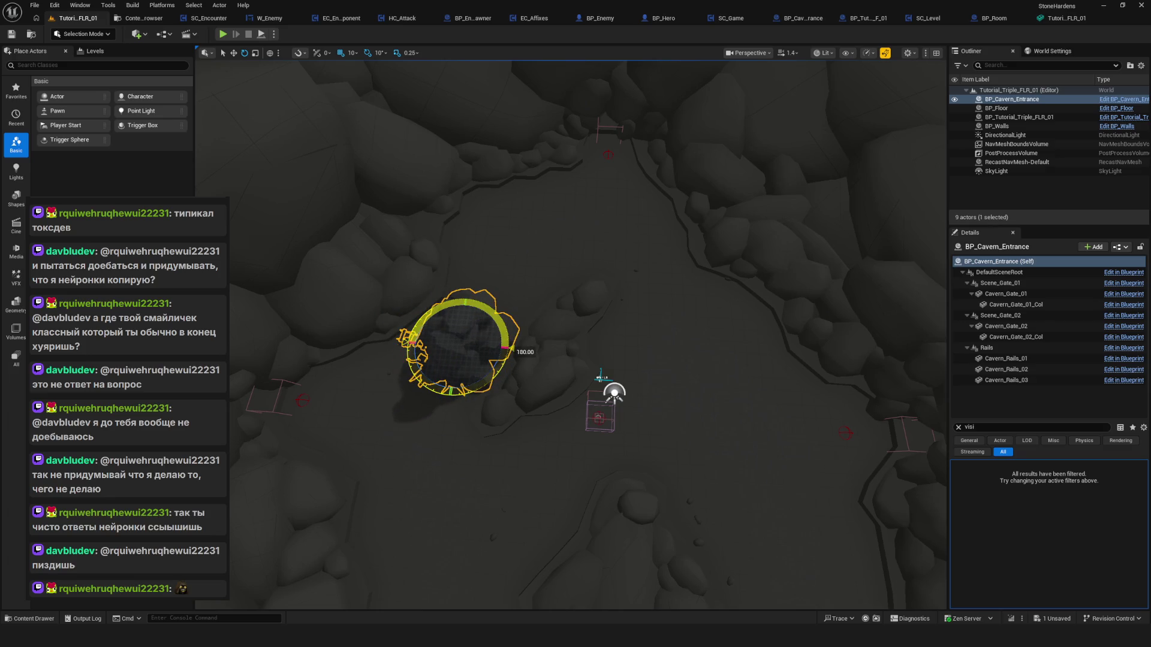
pyautogui.moveTo(521, 355)
pyautogui.mouseDown()
pyautogui.moveTo(497, 359)
pyautogui.moveTo(527, 300)
pyautogui.mouseUp()
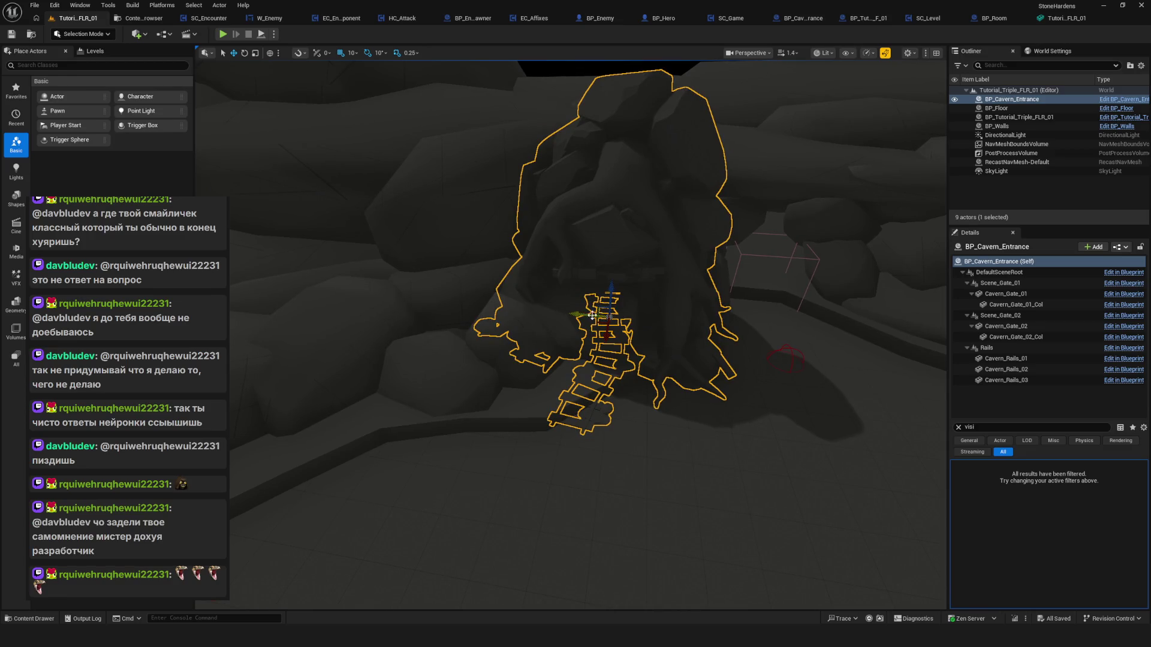
pyautogui.moveTo(577, 316)
pyautogui.mouseDown()
pyautogui.moveTo(851, 329)
pyautogui.moveTo(707, 327)
pyautogui.moveTo(779, 330)
pyautogui.moveTo(494, 428)
pyautogui.moveTo(544, 322)
pyautogui.moveTo(534, 221)
pyautogui.moveTo(558, 399)
pyautogui.mouseUp()
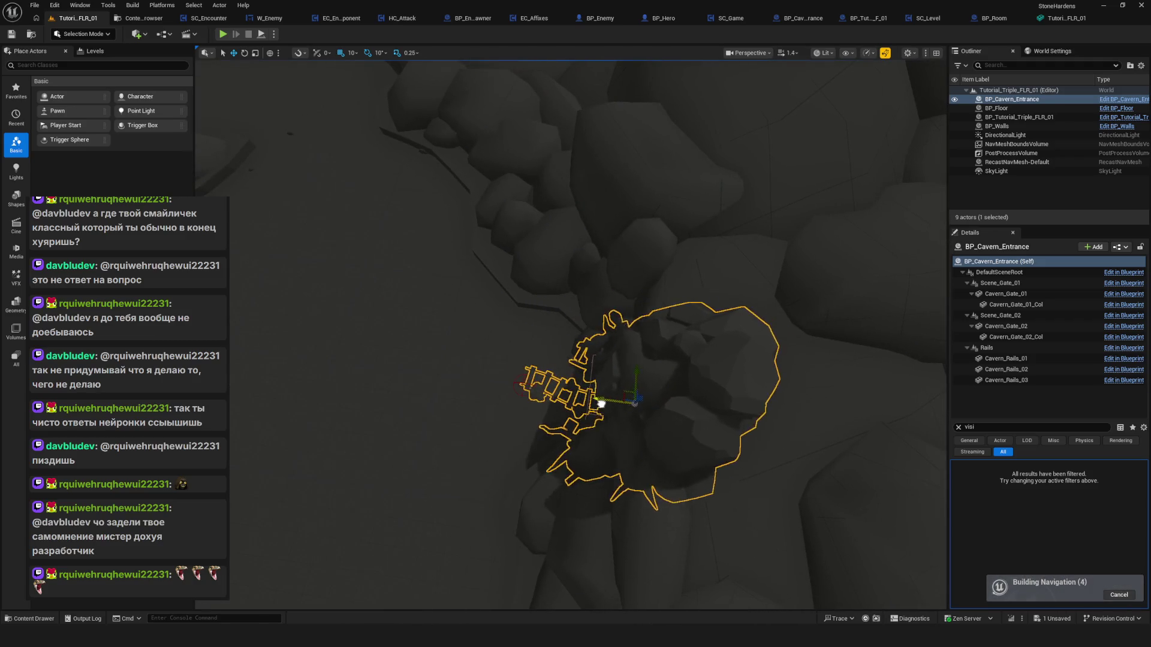
pyautogui.moveTo(566, 407)
pyautogui.mouseDown()
pyautogui.moveTo(599, 384)
pyautogui.moveTo(575, 359)
pyautogui.moveTo(570, 324)
pyautogui.moveTo(623, 359)
pyautogui.moveTo(546, 395)
pyautogui.moveTo(545, 348)
pyautogui.moveTo(524, 332)
pyautogui.moveTo(467, 344)
pyautogui.mouseUp()
pyautogui.hotkey('ctrl', 's')
pyautogui.moveTo(498, 387); pyautogui.dragTo(485, 365)
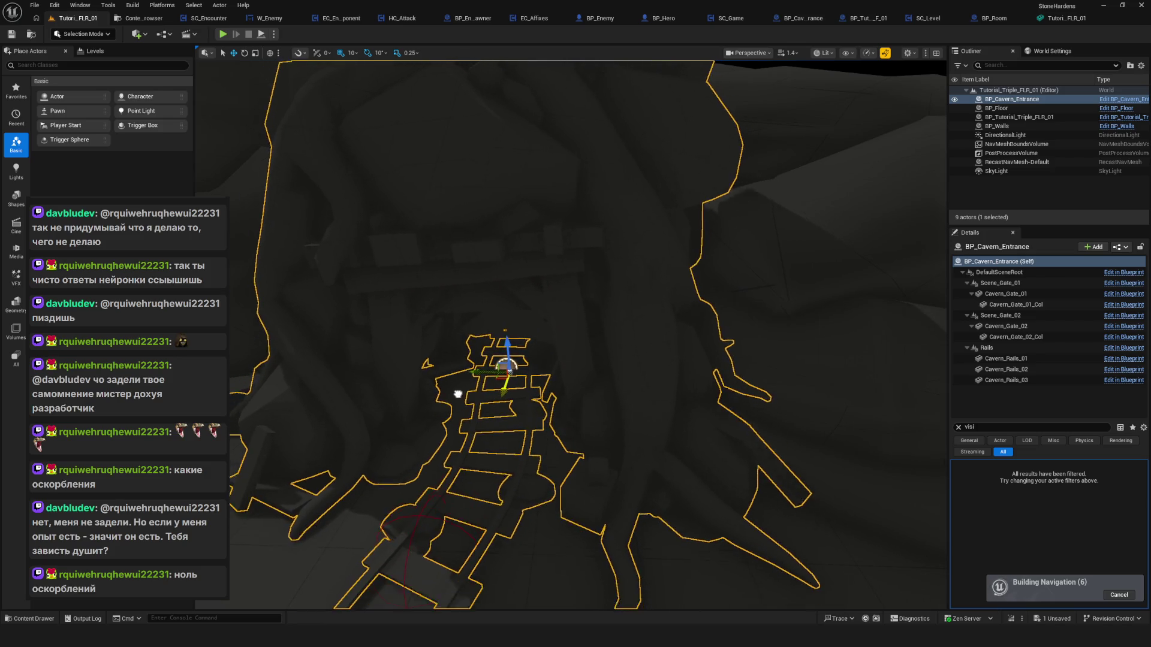
pyautogui.moveTo(480, 370)
pyautogui.mouseDown()
pyautogui.moveTo(410, 333)
pyautogui.moveTo(410, 347)
pyautogui.mouseUp()
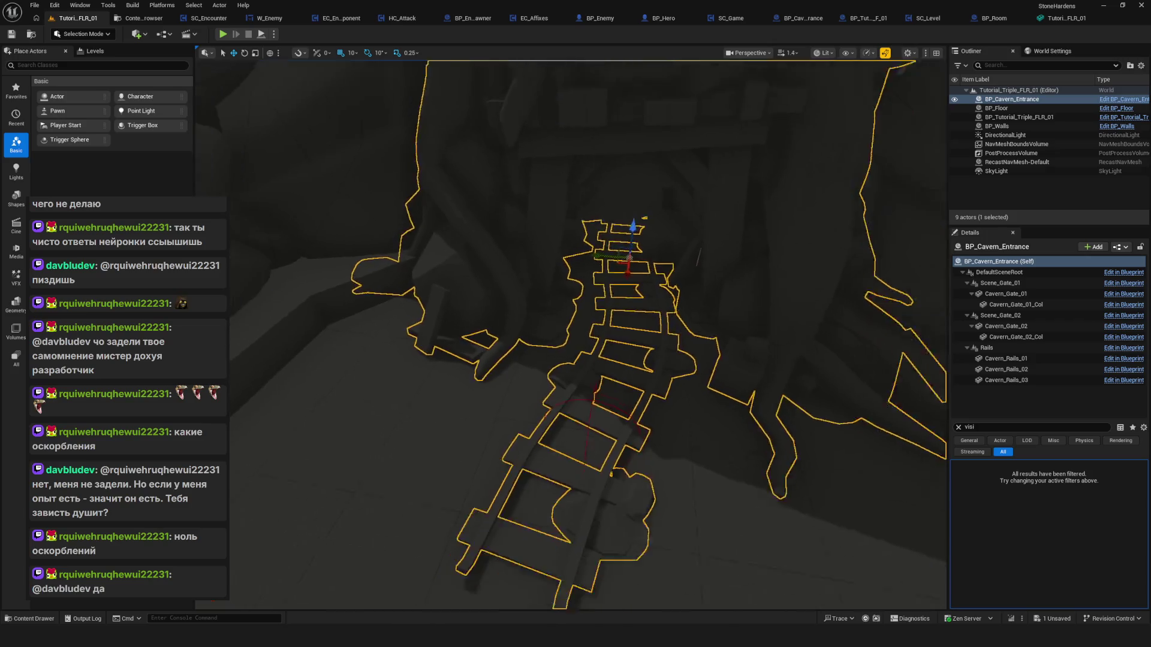
# Clear the Details filter and set the entrance's Gate Variation to 1.
pyautogui.click(957, 428)
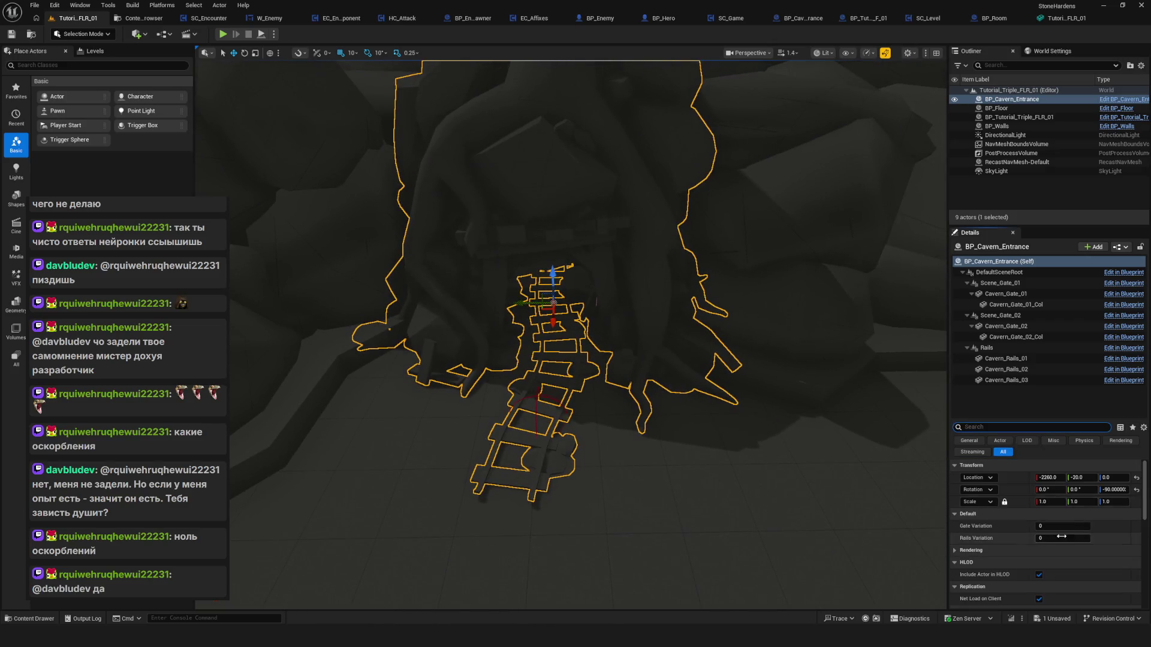
pyautogui.moveTo(1055, 527); pyautogui.dragTo(1066, 529)
pyautogui.moveTo(849, 475); pyautogui.dragTo(803, 469)
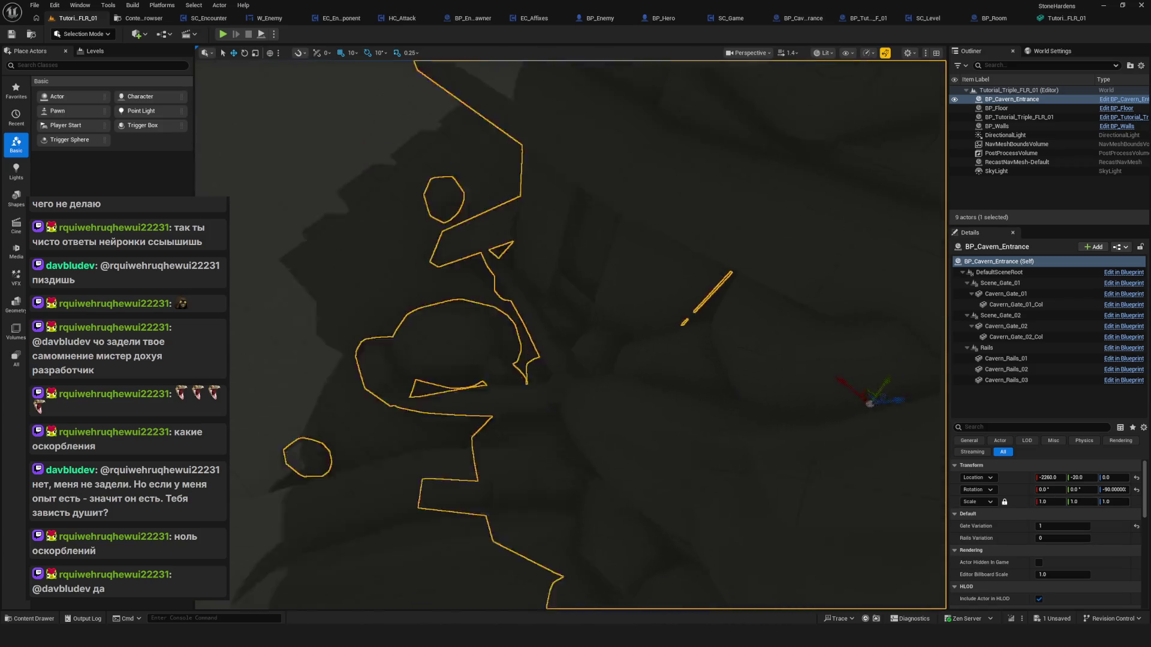
pyautogui.press('f')
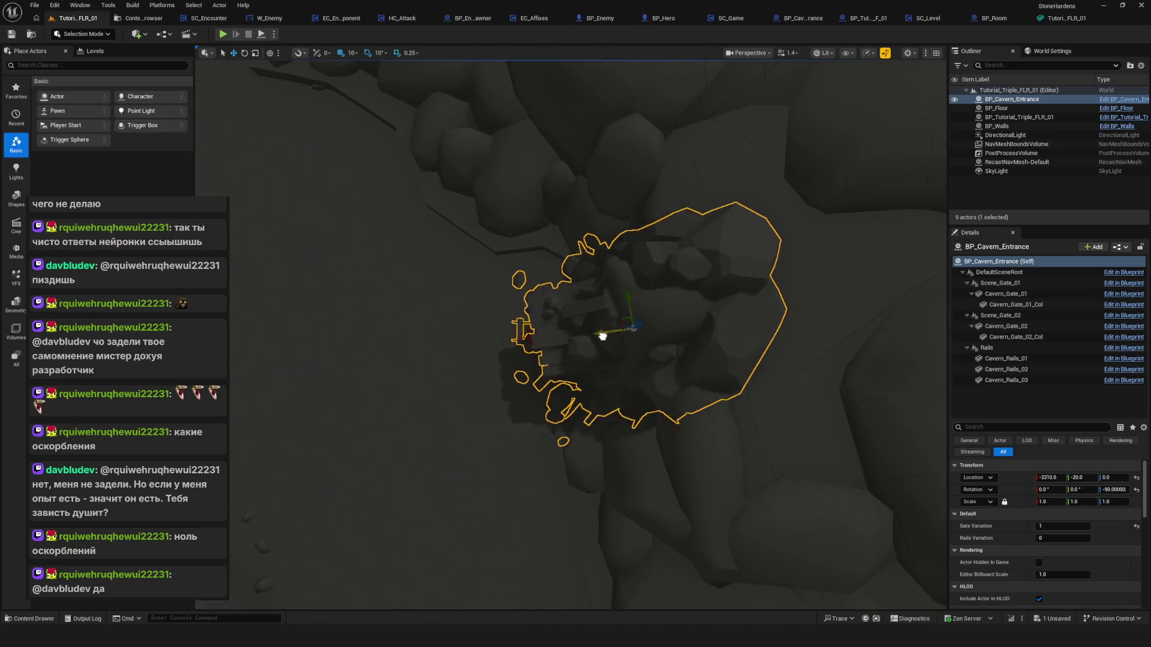
pyautogui.moveTo(569, 335)
pyautogui.mouseDown()
pyautogui.moveTo(569, 297)
pyautogui.moveTo(534, 414)
pyautogui.mouseUp()
# Fly through the cave around the cavern entrance to inspect its rails.
pyautogui.click(710, 276)
pyautogui.moveTo(596, 336)
pyautogui.mouseDown()
pyautogui.moveTo(595, 219)
pyautogui.moveTo(570, 268)
pyautogui.mouseUp()
pyautogui.click(627, 349)
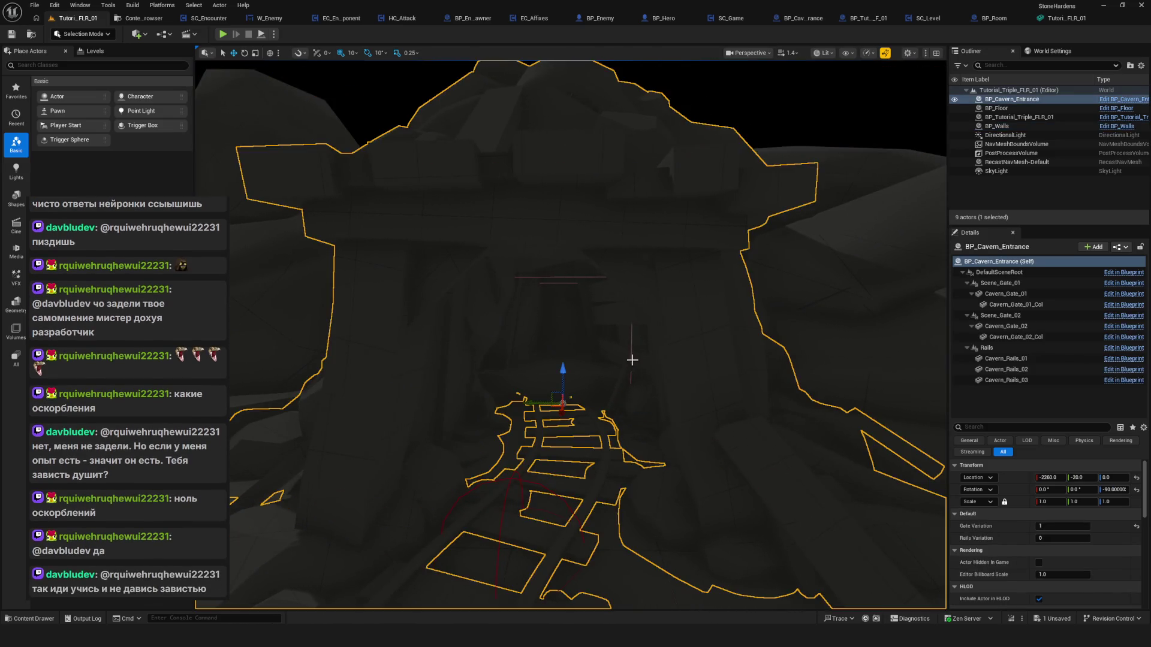
pyautogui.moveTo(511, 369); pyautogui.dragTo(501, 369)
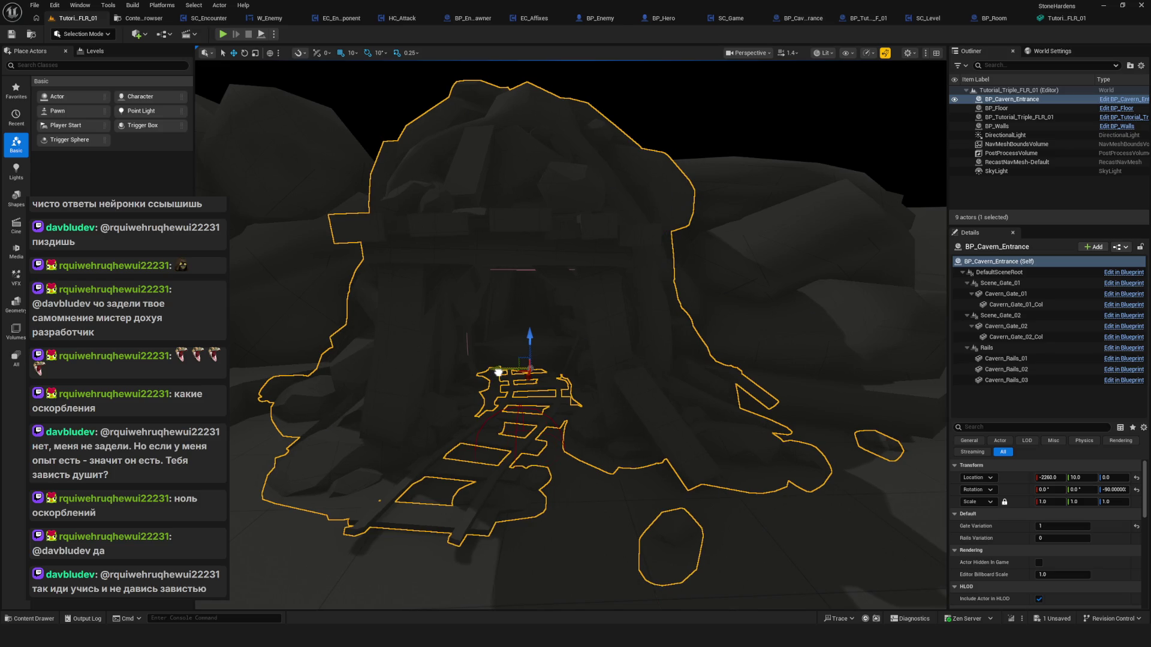
pyautogui.scroll(6, 523, 423)
pyautogui.scroll(-3, 523, 423)
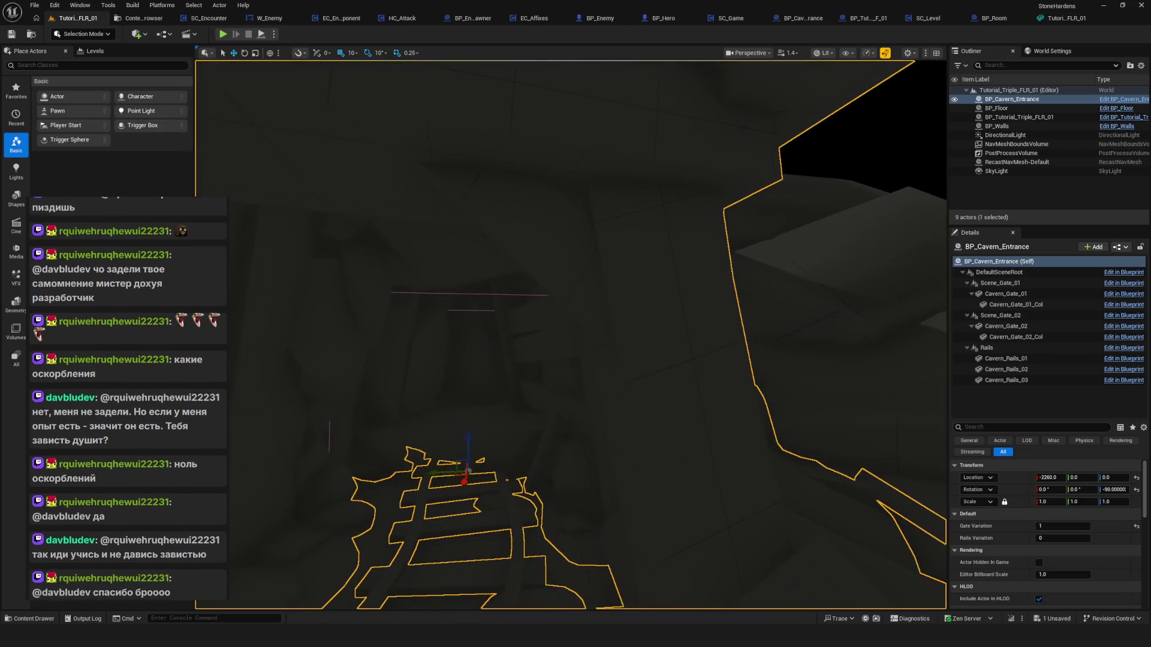
pyautogui.scroll(-8, 482, 423)
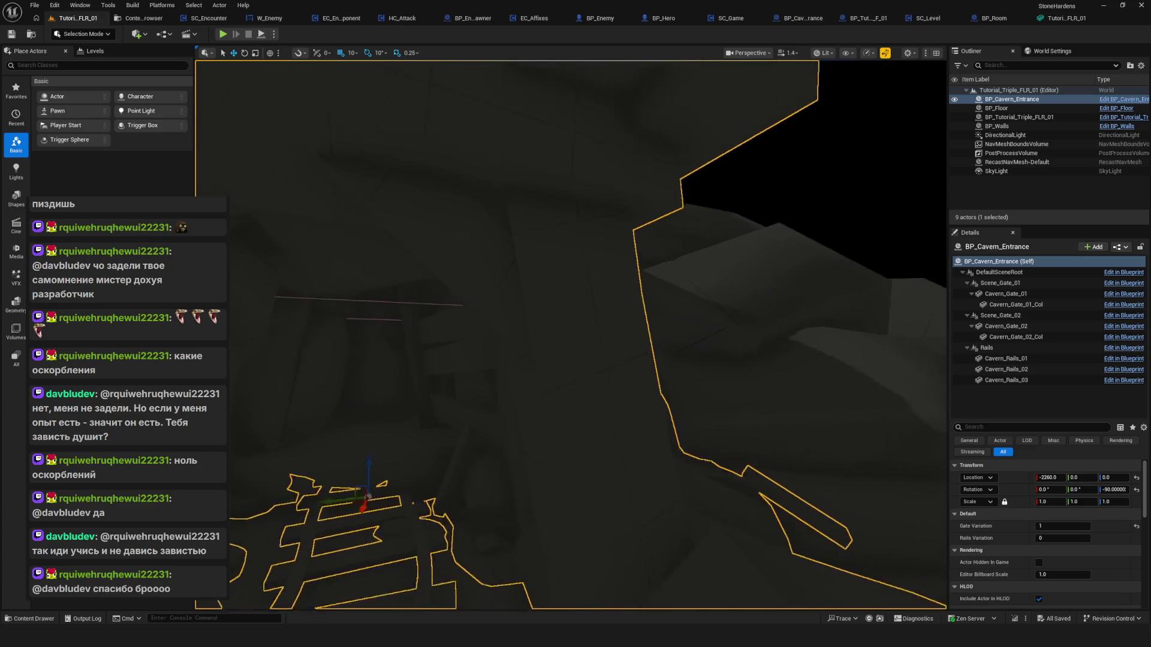
pyautogui.scroll(3, 571, 373)
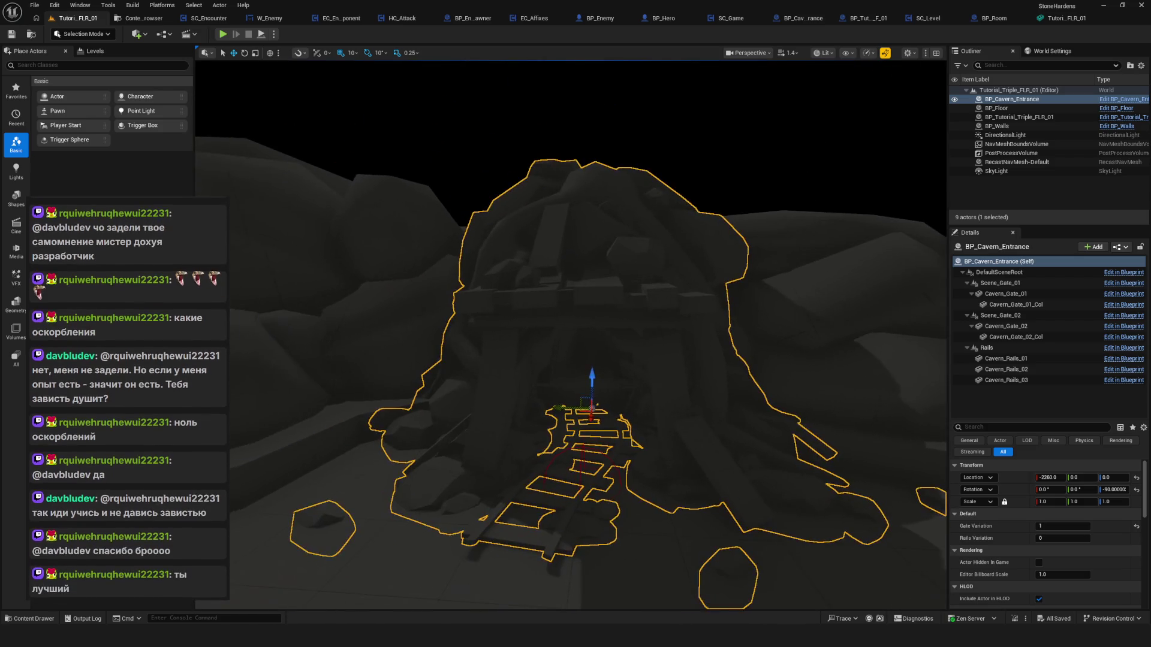
# Select the entrance's Cavern_Gate_02 gate component and frame it.
pyautogui.moveTo(571, 374)
pyautogui.mouseDown()
pyautogui.moveTo(552, 287)
pyautogui.moveTo(527, 284)
pyautogui.mouseUp()
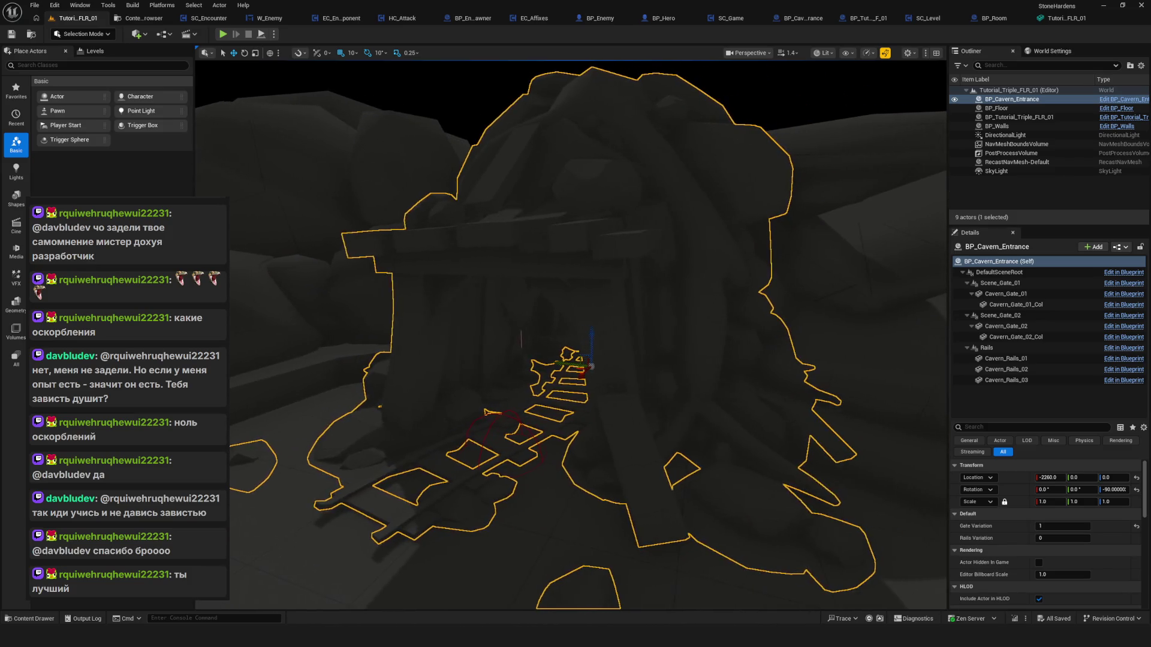
pyautogui.click(534, 351)
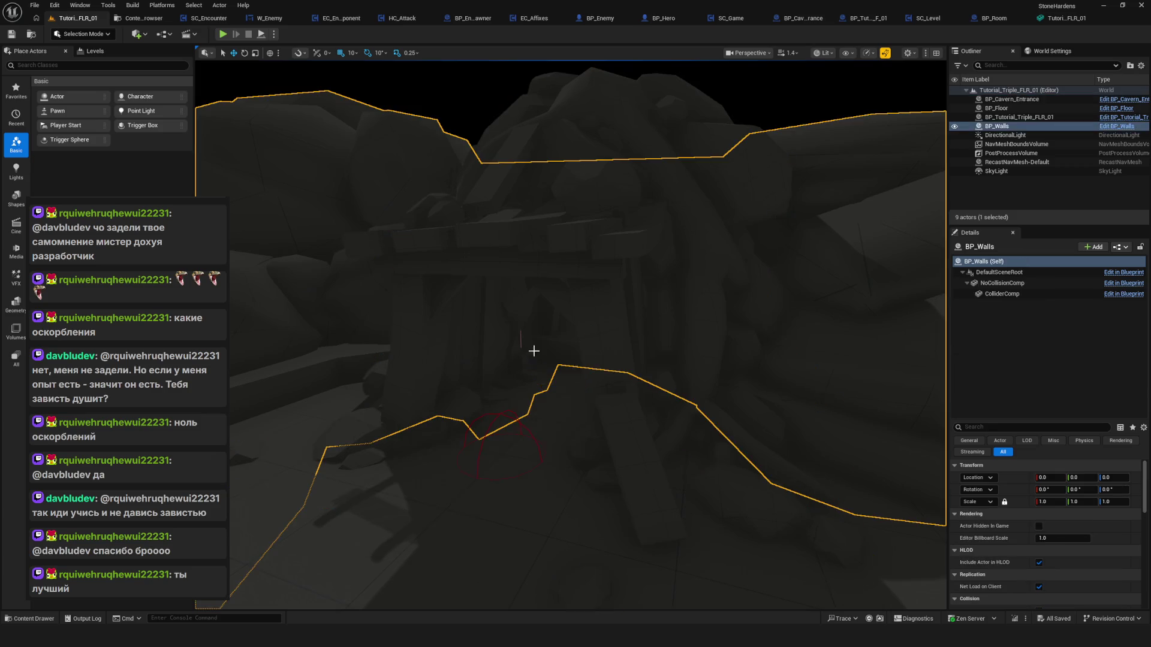
pyautogui.click(502, 413)
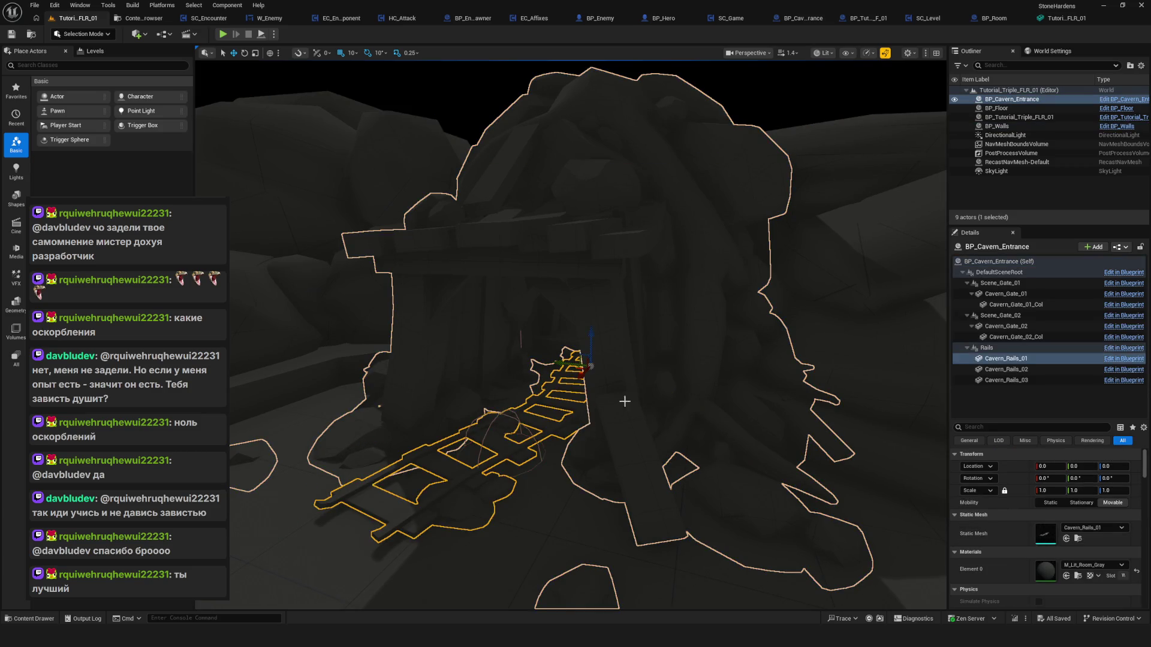
pyautogui.click(606, 405)
pyautogui.press('f')
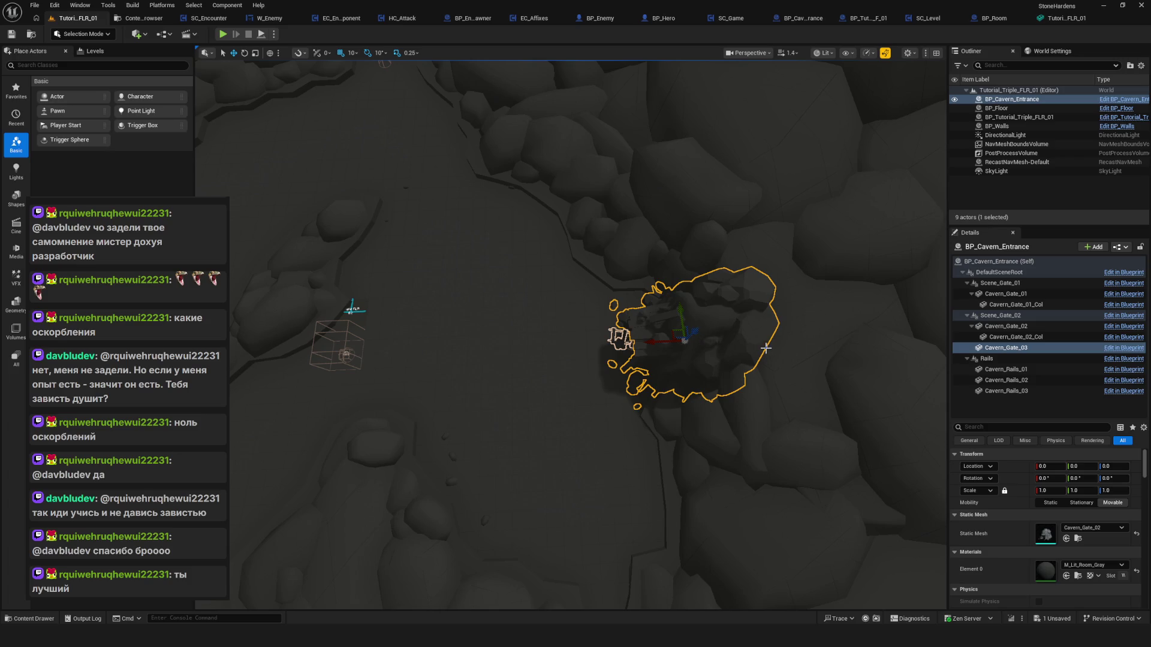
# Undo the stray gate copy and duplicate the entrance as BP_Cavern_Entrance2 on the far side.
pyautogui.hotkey('ctrl', 'z')
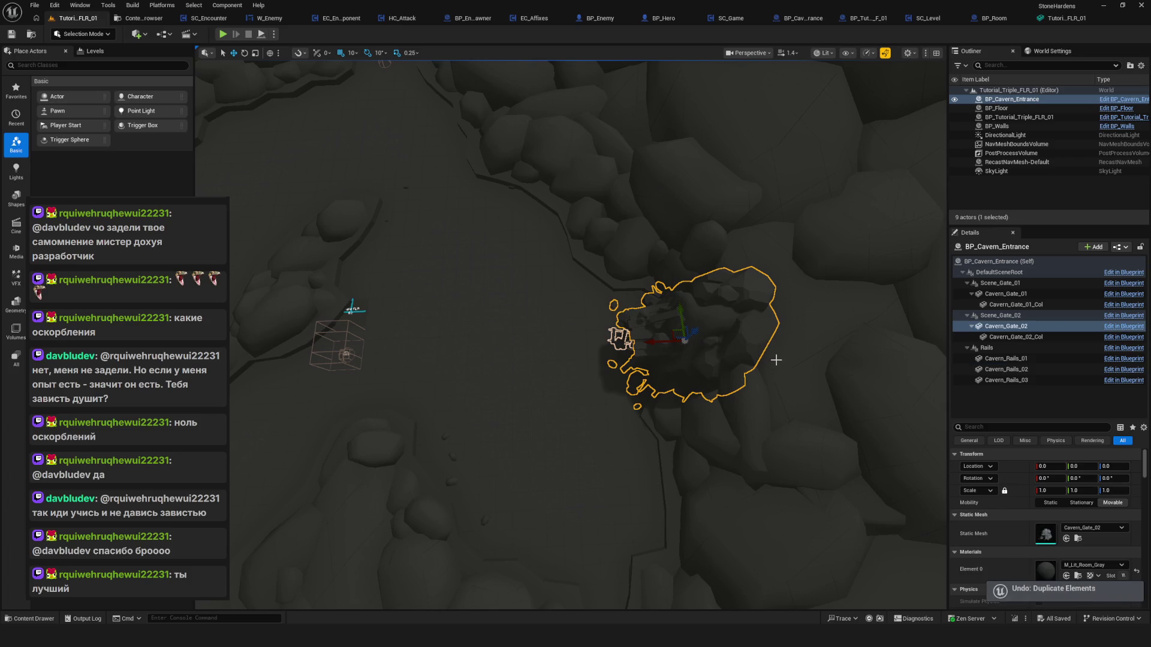
pyautogui.hotkey('ctrl', 'z')
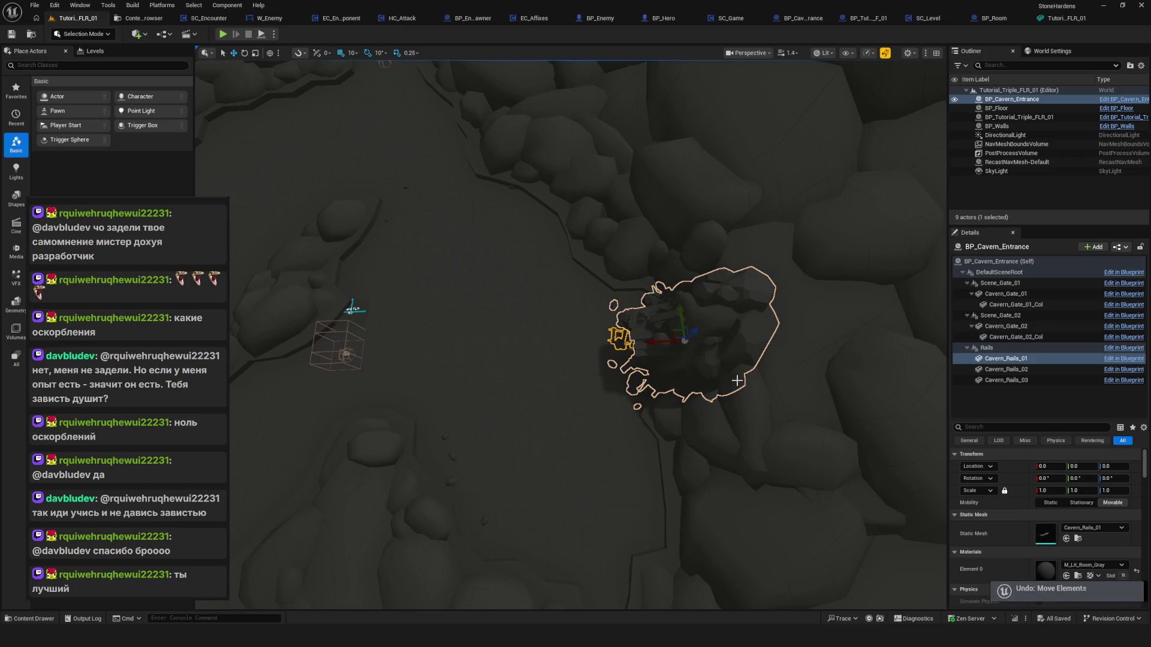
pyautogui.hotkey('ctrl', 'z')
pyautogui.hotkey('ctrl', 'z')
pyautogui.hotkey('ctrl', 'z')
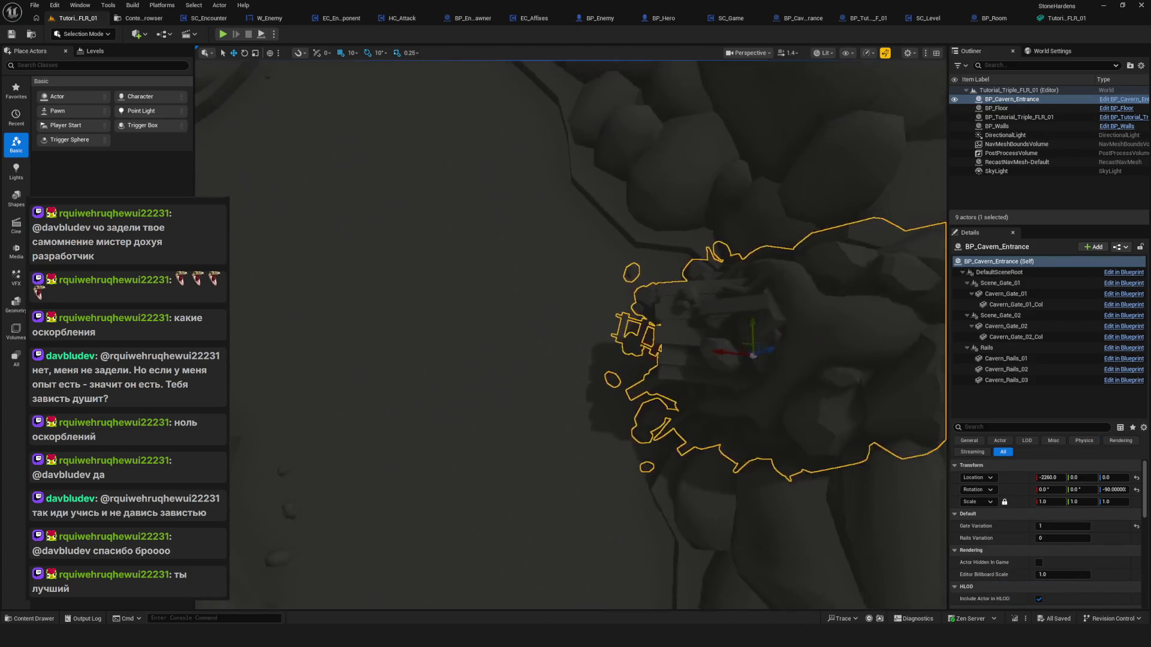
pyautogui.hotkey('ctrl', 'd')
pyautogui.moveTo(662, 347)
pyautogui.mouseDown()
pyautogui.moveTo(270, 347)
pyautogui.moveTo(473, 341)
pyautogui.moveTo(732, 305)
pyautogui.moveTo(283, 329)
pyautogui.moveTo(385, 333)
pyautogui.mouseUp()
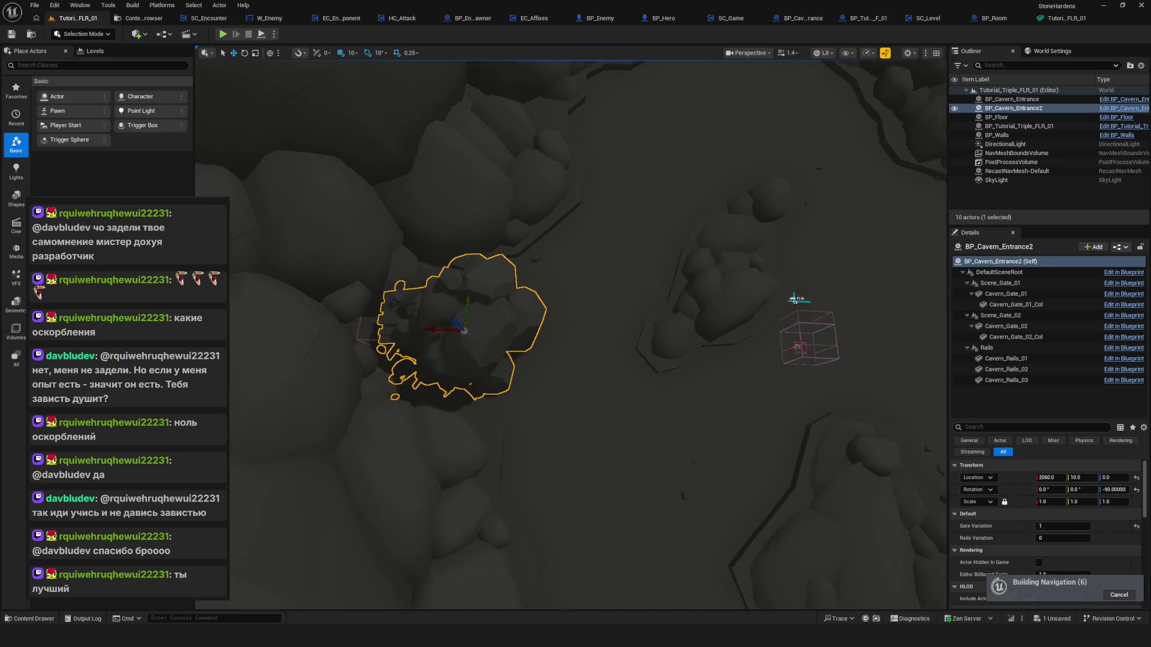
# Turn BP_Cavern_Entrance2 to 90° yaw, set Gate Variation 0, and push it along X.
pyautogui.press('e')
pyautogui.moveTo(495, 289)
pyautogui.mouseDown()
pyautogui.moveTo(462, 300)
pyautogui.moveTo(444, 328)
pyautogui.moveTo(541, 354)
pyautogui.moveTo(543, 317)
pyautogui.mouseUp()
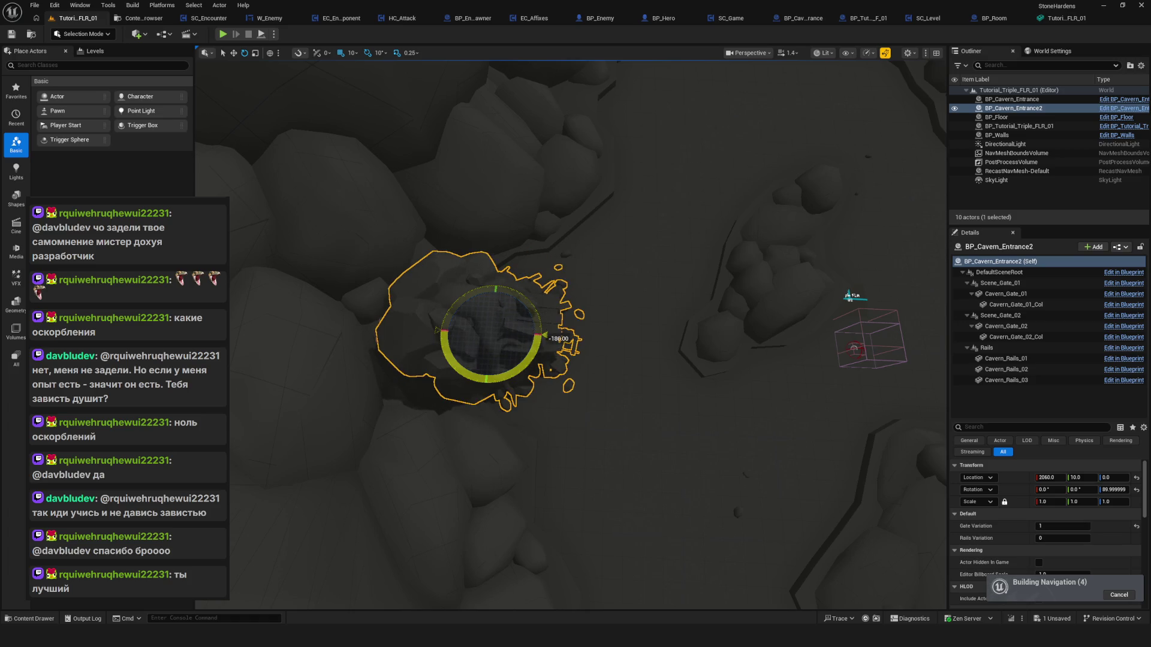
pyautogui.press('f')
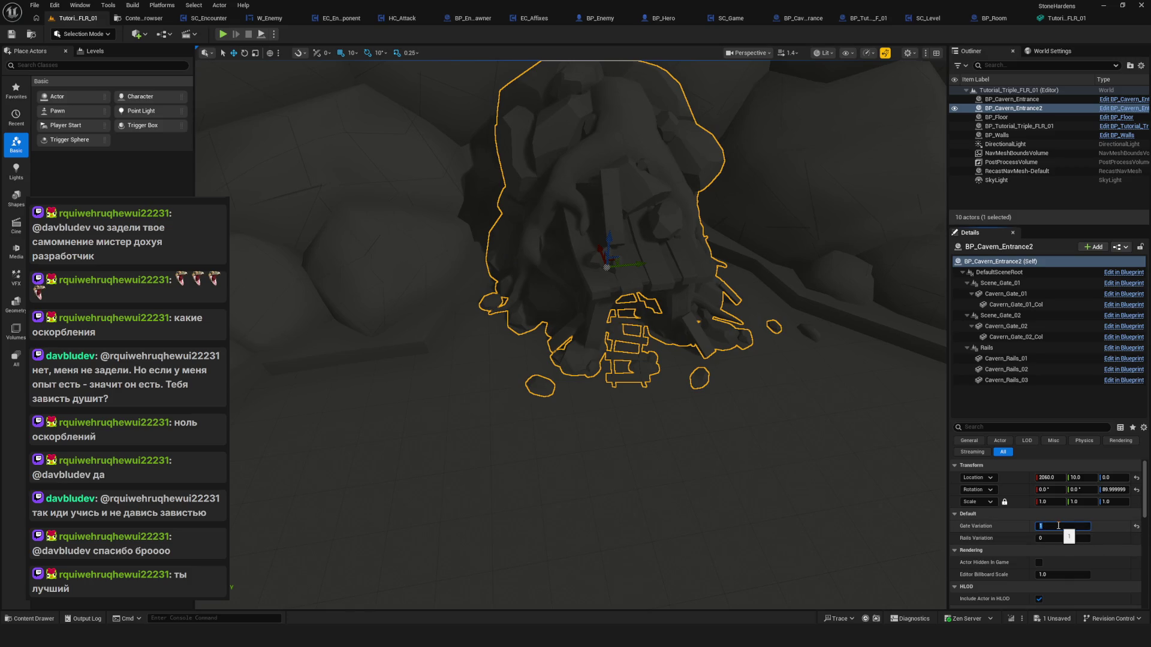
pyautogui.write('0')
pyautogui.press('Return')
pyautogui.moveTo(763, 365); pyautogui.dragTo(607, 296)
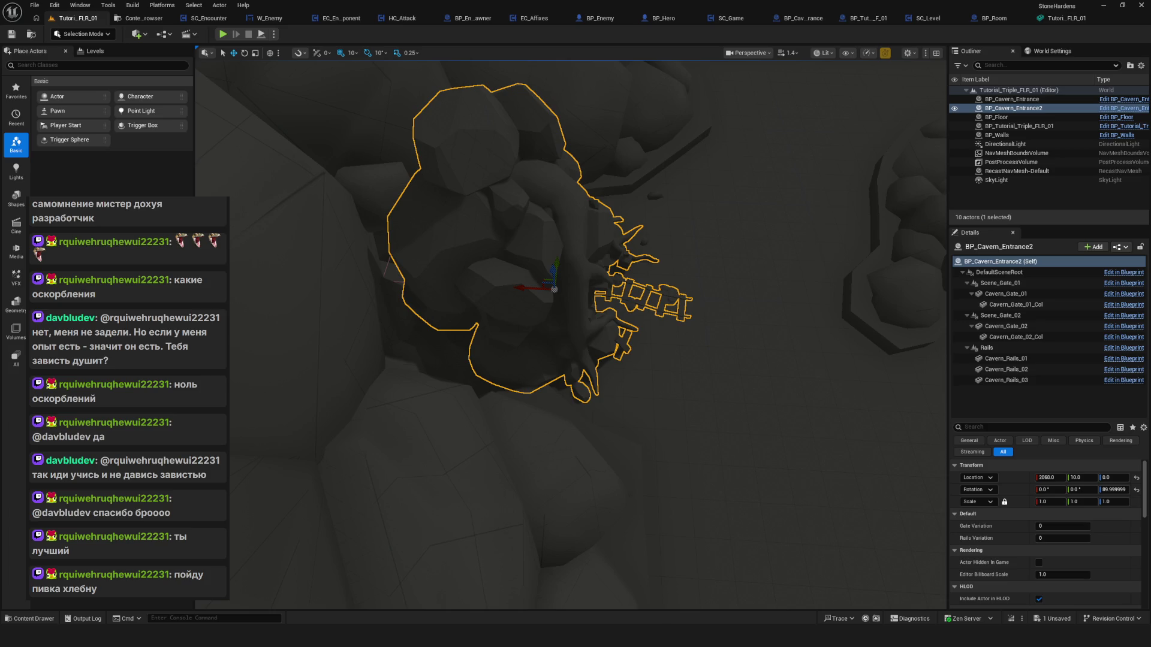
pyautogui.moveTo(514, 295)
pyautogui.mouseDown()
pyautogui.moveTo(372, 295)
pyautogui.moveTo(407, 305)
pyautogui.moveTo(467, 279)
pyautogui.moveTo(510, 287)
pyautogui.mouseUp()
# Nudge BP_Cavern_Entrance2 along X to about 2440 so it fits the rock.
pyautogui.scroll(10, 623, 336)
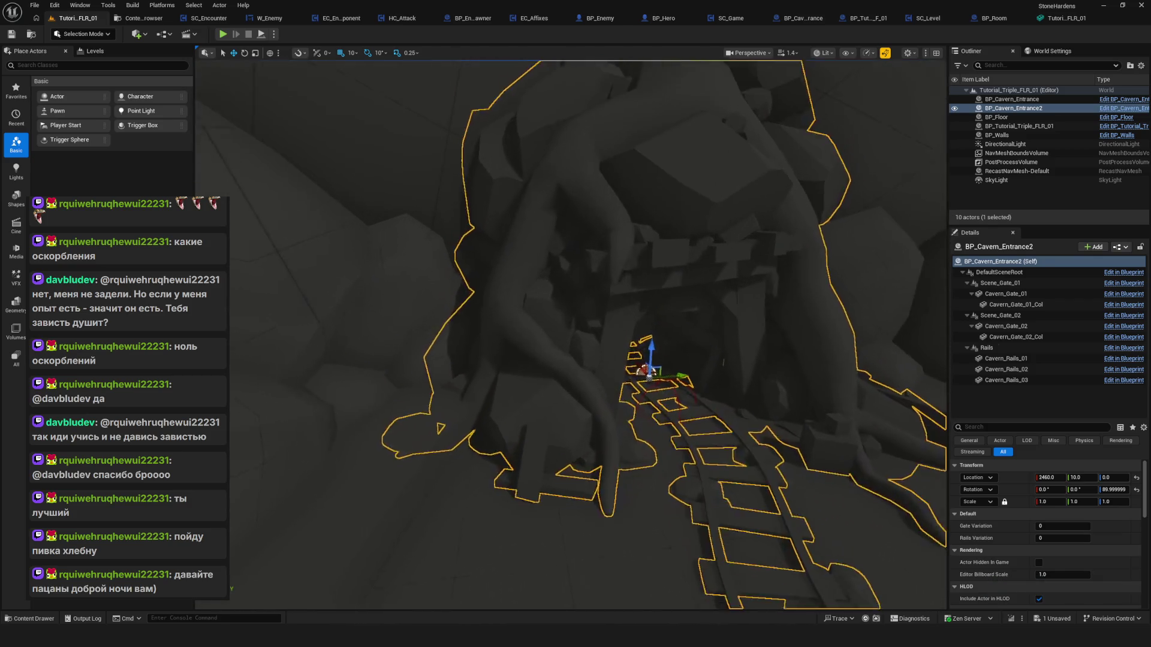
pyautogui.scroll(10, 623, 336)
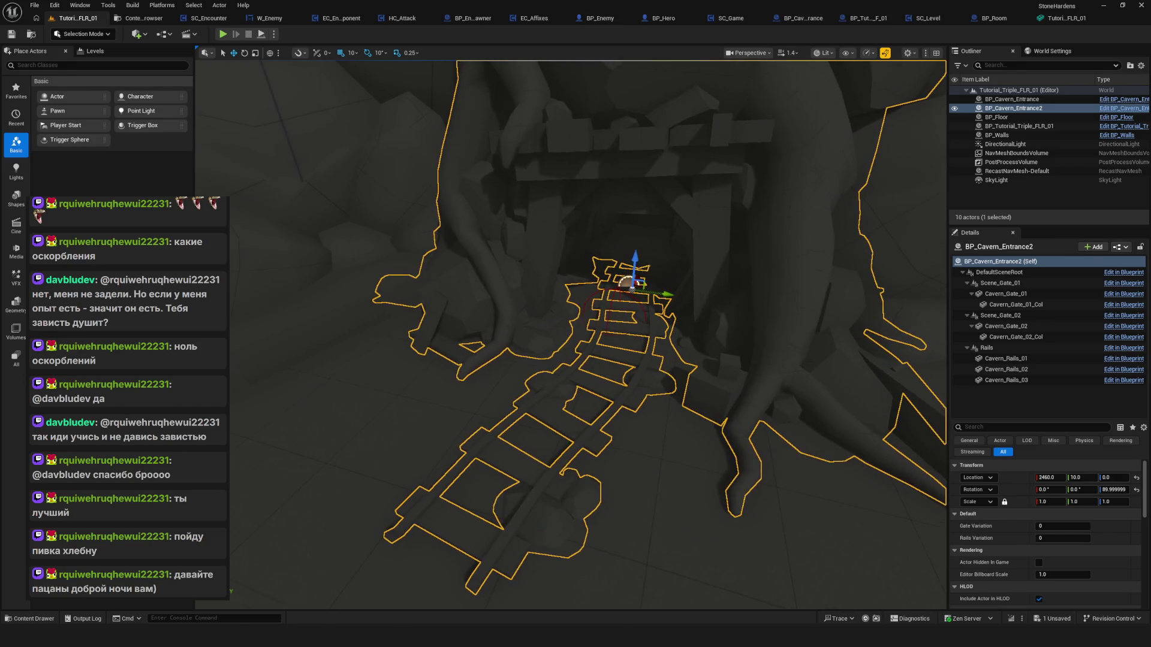
pyautogui.press('f')
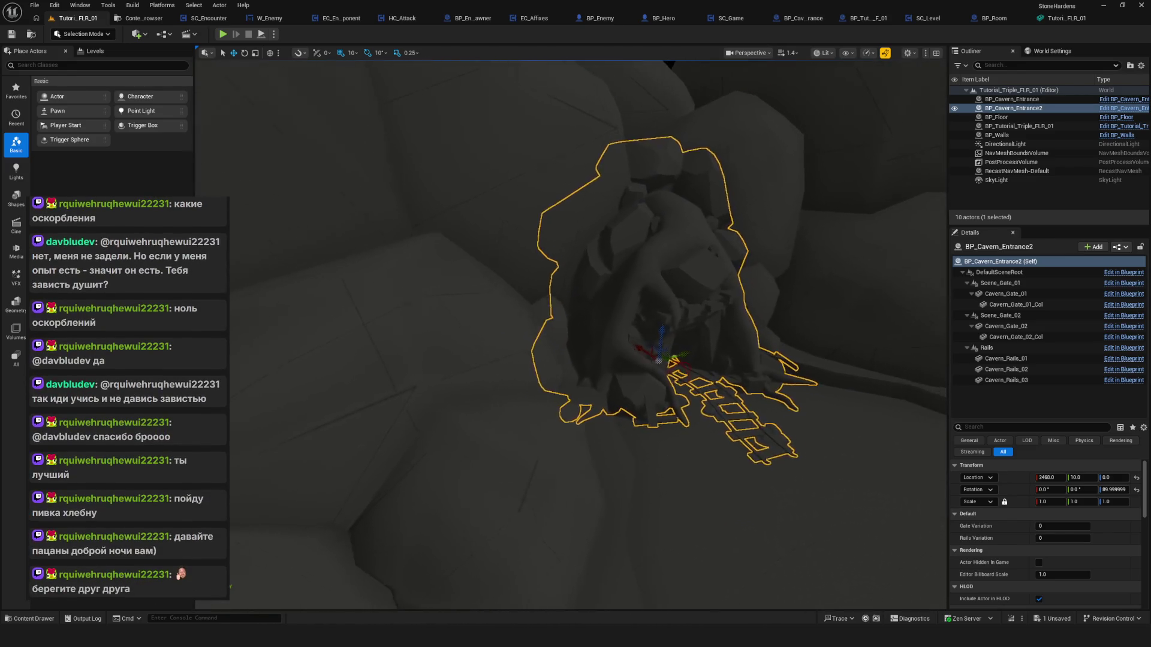
pyautogui.scroll(10, 575, 360)
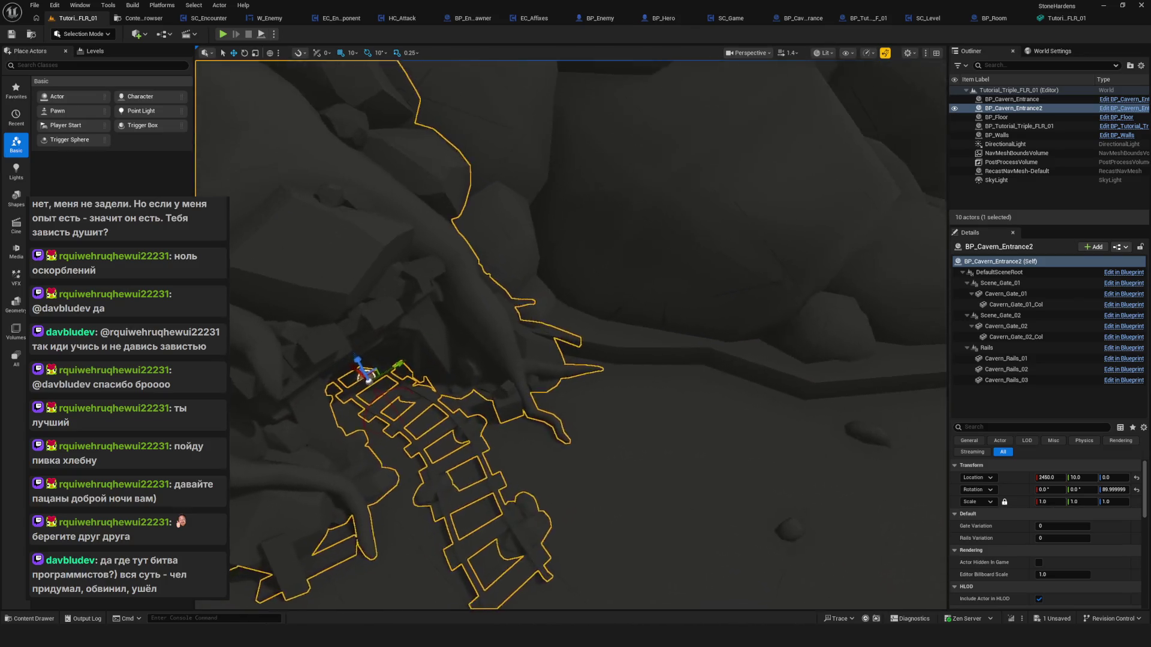
pyautogui.moveTo(478, 343)
pyautogui.mouseDown()
pyautogui.moveTo(497, 356)
pyautogui.moveTo(482, 353)
pyautogui.mouseUp()
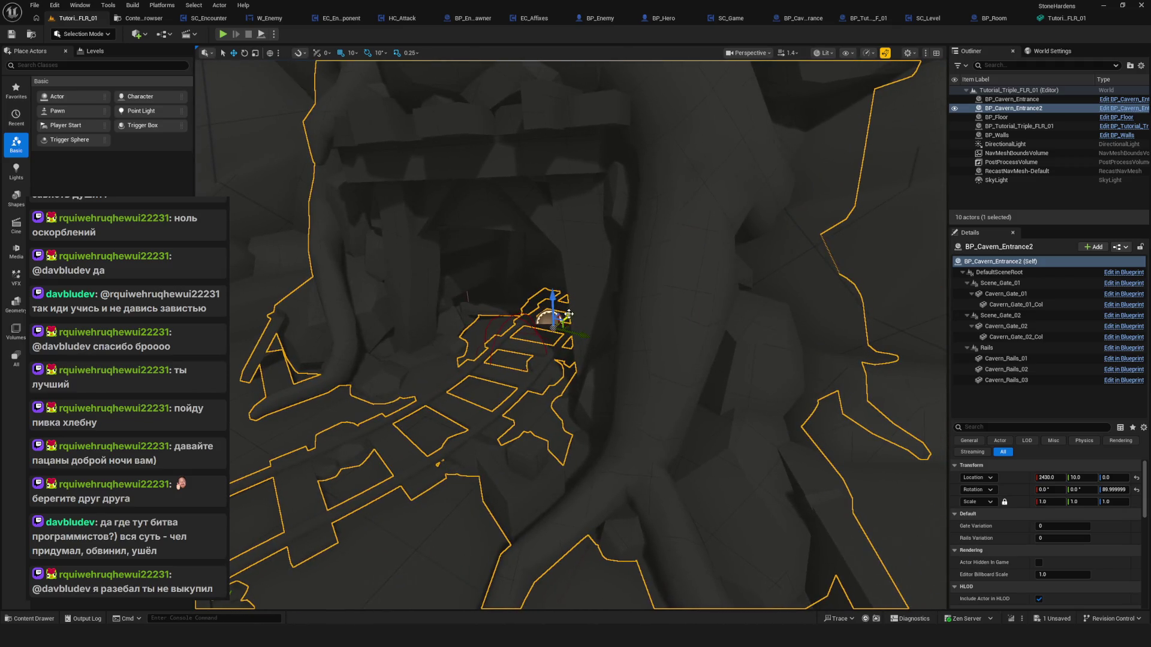
pyautogui.moveTo(569, 314); pyautogui.dragTo(560, 324)
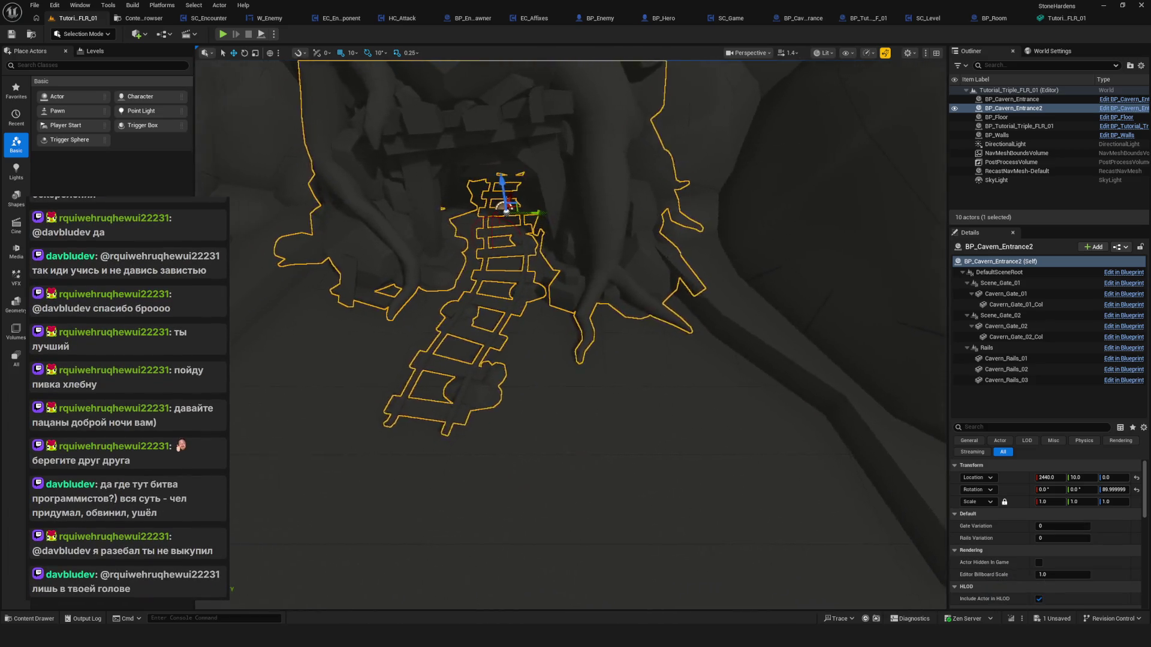
# Set its Rails Variation to 1, check it in the room, and duplicate it as BP_Cavern_Entrance3.
pyautogui.click(1102, 552)
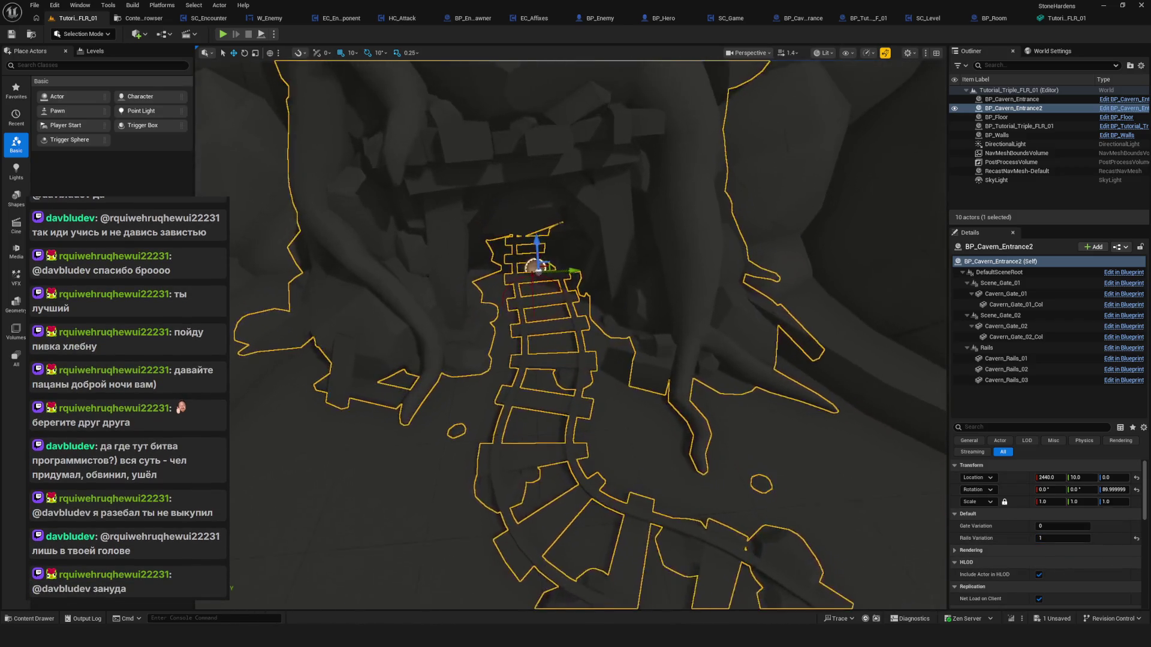
pyautogui.click(539, 376)
pyautogui.press('f')
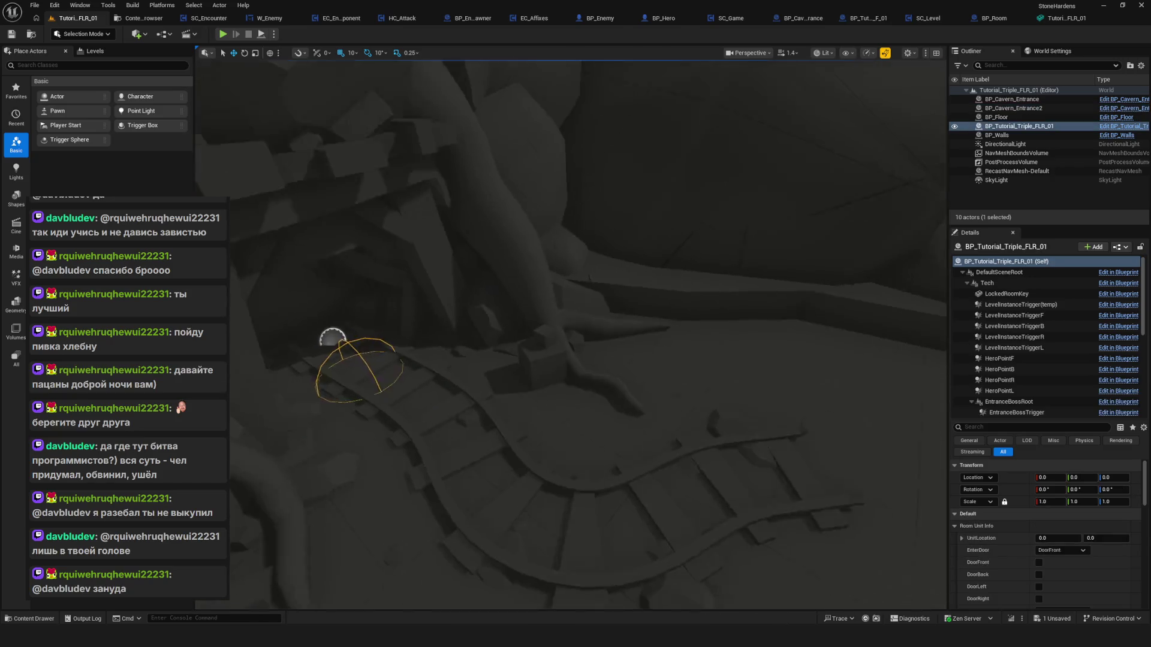
pyautogui.click(458, 327)
pyautogui.press('f')
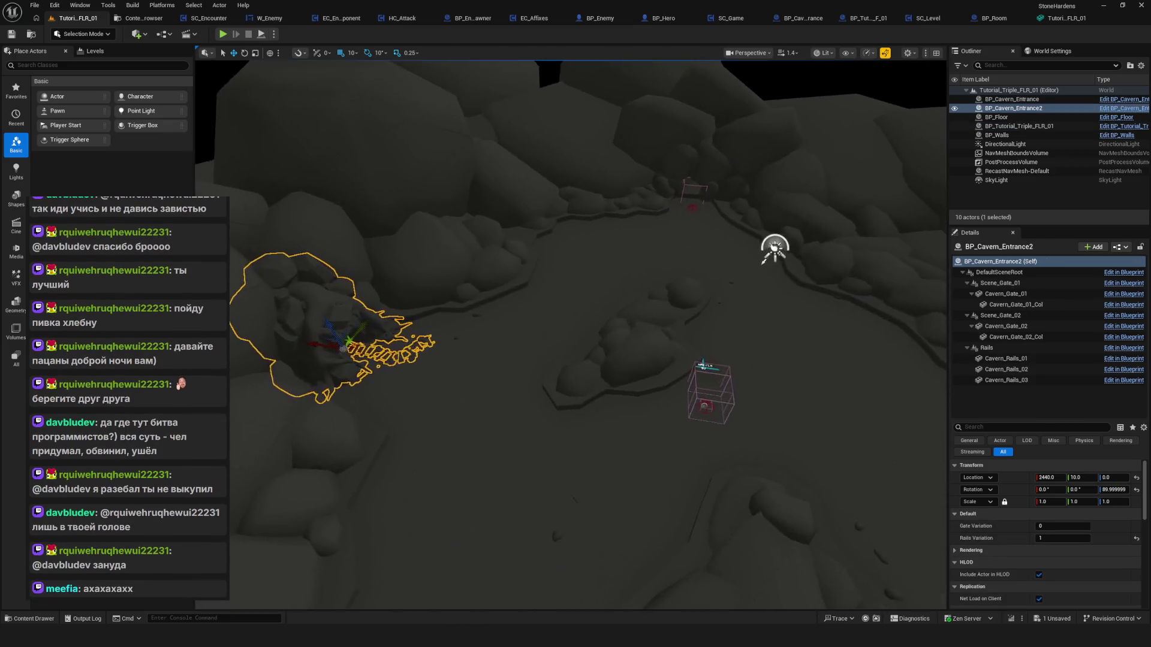
pyautogui.press('f')
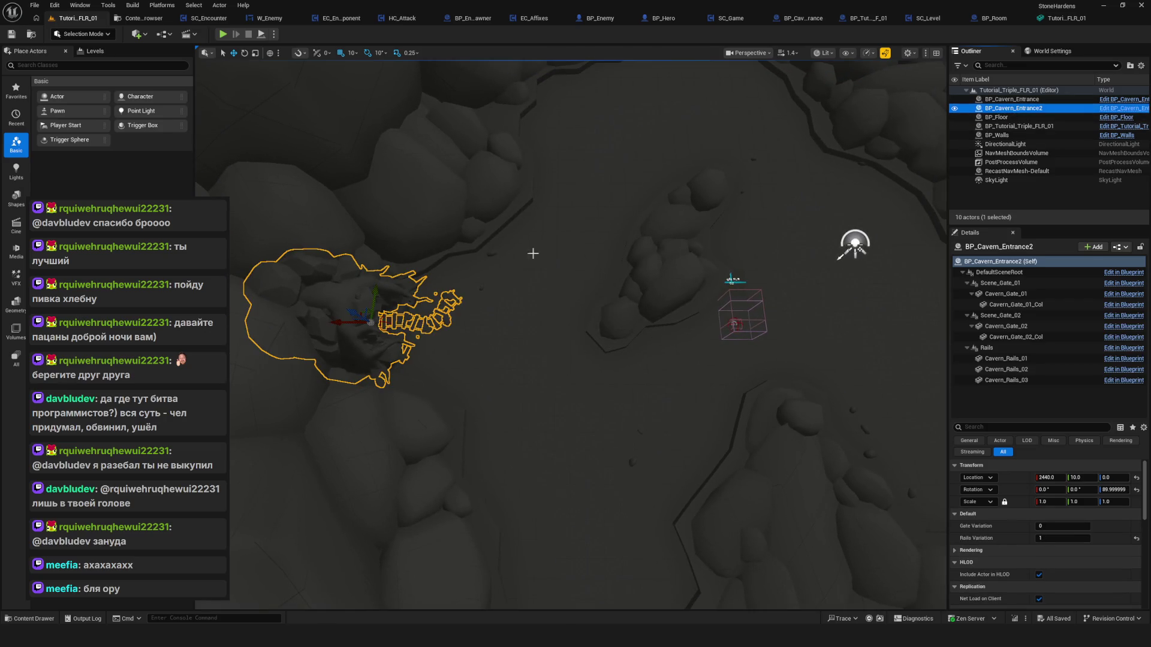
pyautogui.hotkey('ctrl', 'd')
# Slide BP_Cavern_Entrance3 out along Y to about X 10, Y 2920 and turn it to 180° yaw.
pyautogui.moveTo(335, 324); pyautogui.dragTo(665, 323)
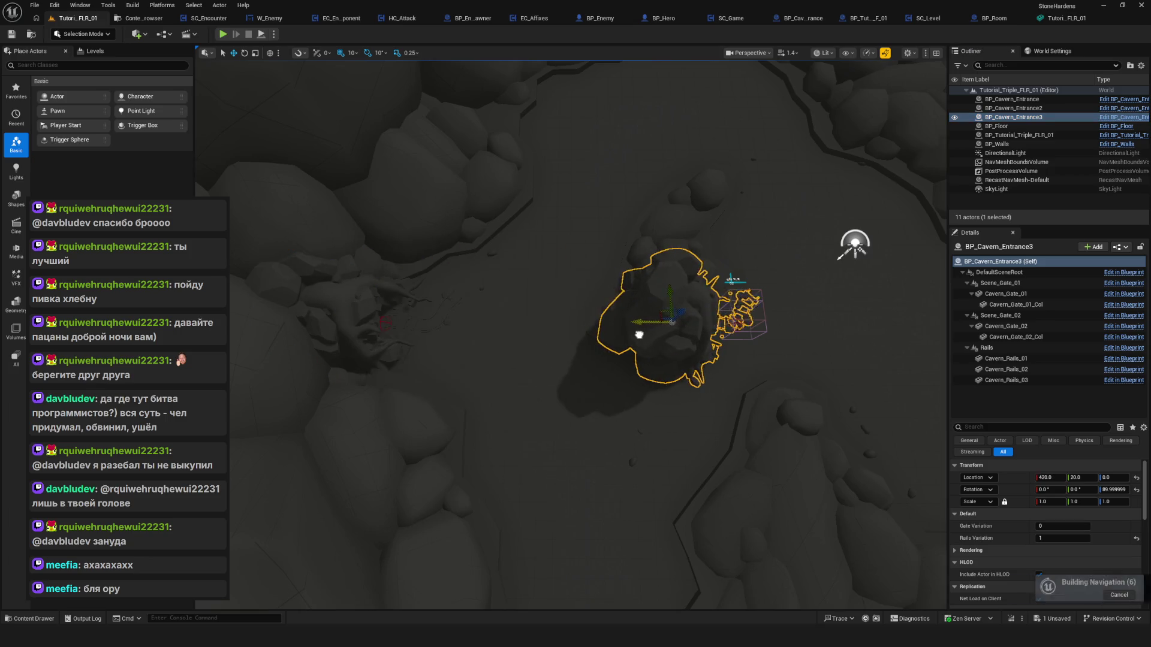
pyautogui.press('f')
pyautogui.scroll(-5, 564, 344)
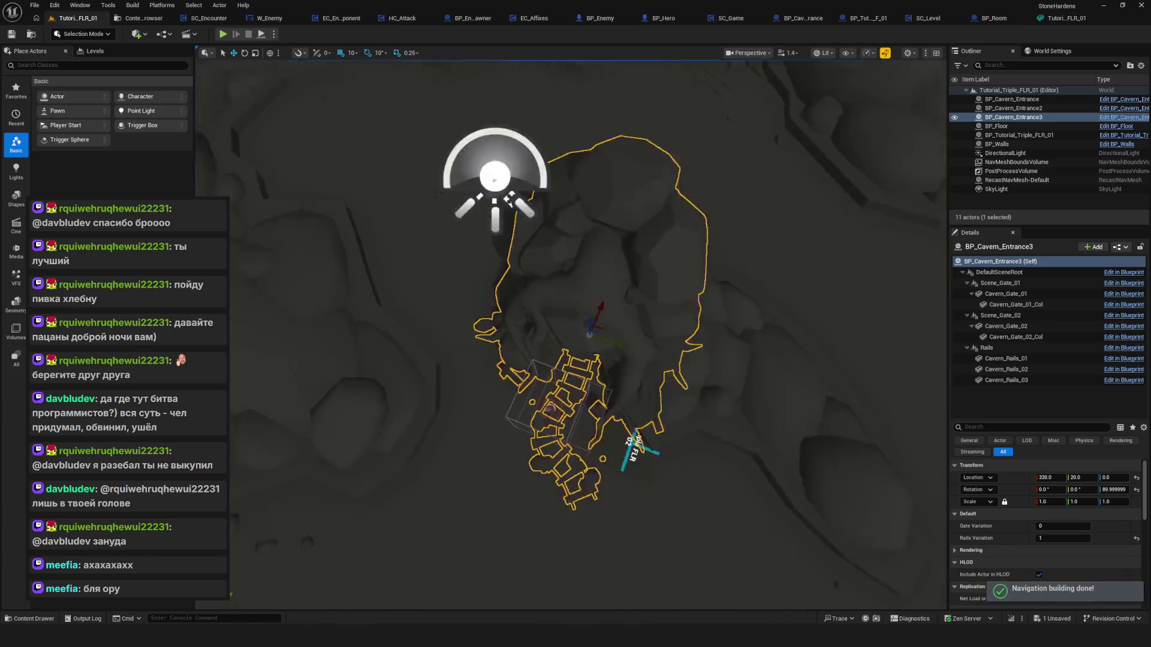
pyautogui.moveTo(554, 300); pyautogui.dragTo(851, 316)
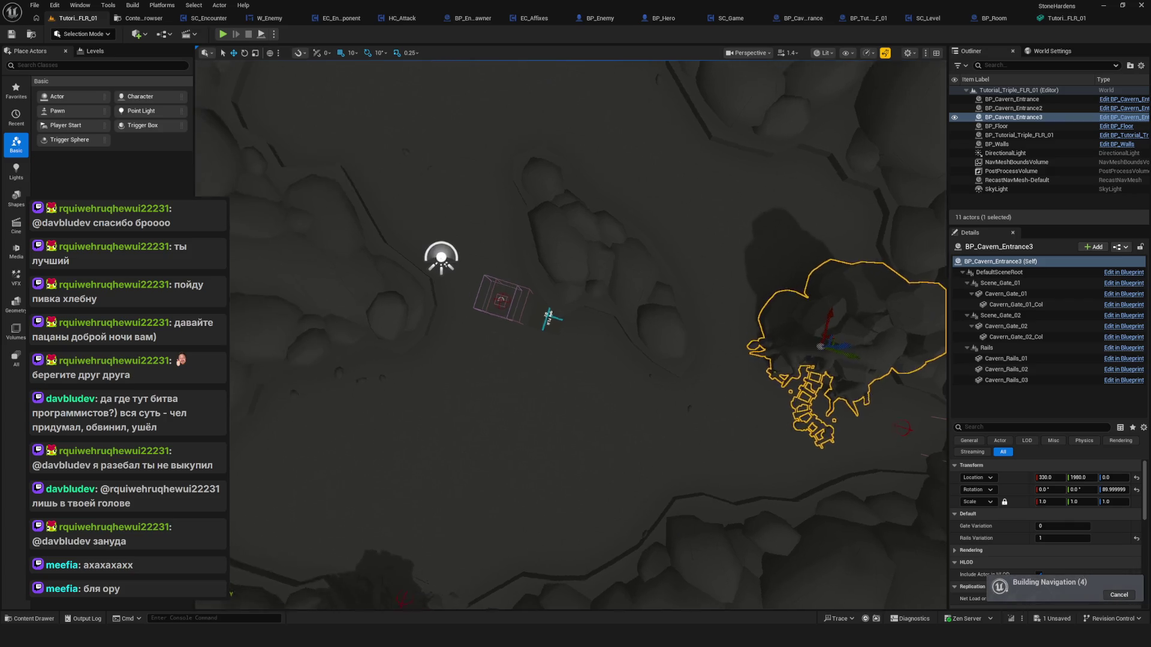
pyautogui.press('e')
pyautogui.moveTo(771, 299); pyautogui.dragTo(797, 336)
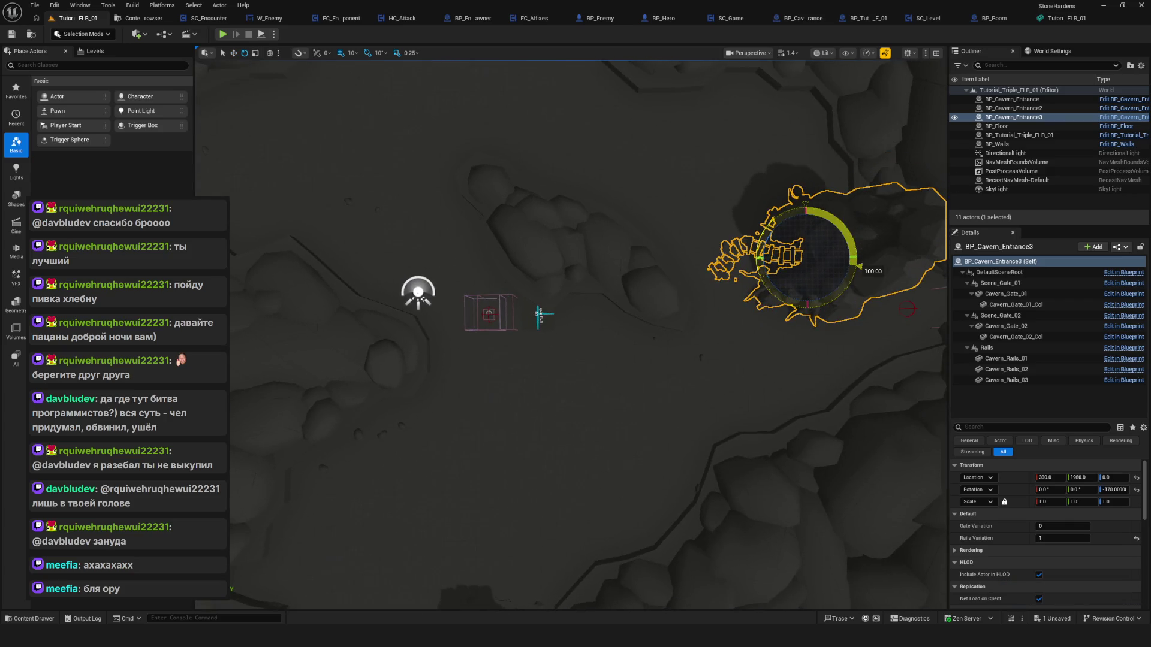
pyautogui.press('f')
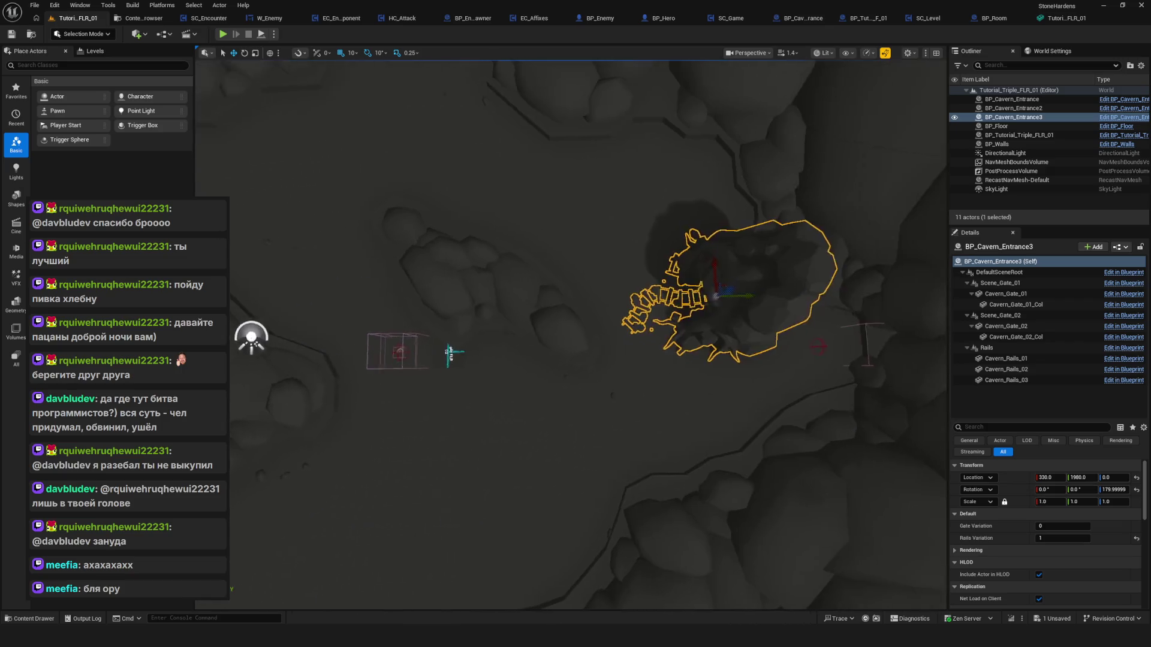
# Inspect the third entrance and nudge it back to Y 2870.
pyautogui.moveTo(724, 288); pyautogui.dragTo(765, 303)
pyautogui.moveTo(488, 283)
pyautogui.mouseDown()
pyautogui.moveTo(414, 274)
pyautogui.moveTo(534, 267)
pyautogui.moveTo(543, 277)
pyautogui.moveTo(515, 299)
pyautogui.moveTo(533, 281)
pyautogui.moveTo(521, 282)
pyautogui.moveTo(530, 293)
pyautogui.mouseUp()
pyautogui.press('f')
pyautogui.moveTo(652, 375)
pyautogui.mouseDown()
pyautogui.moveTo(637, 379)
pyautogui.moveTo(623, 356)
pyautogui.mouseUp()
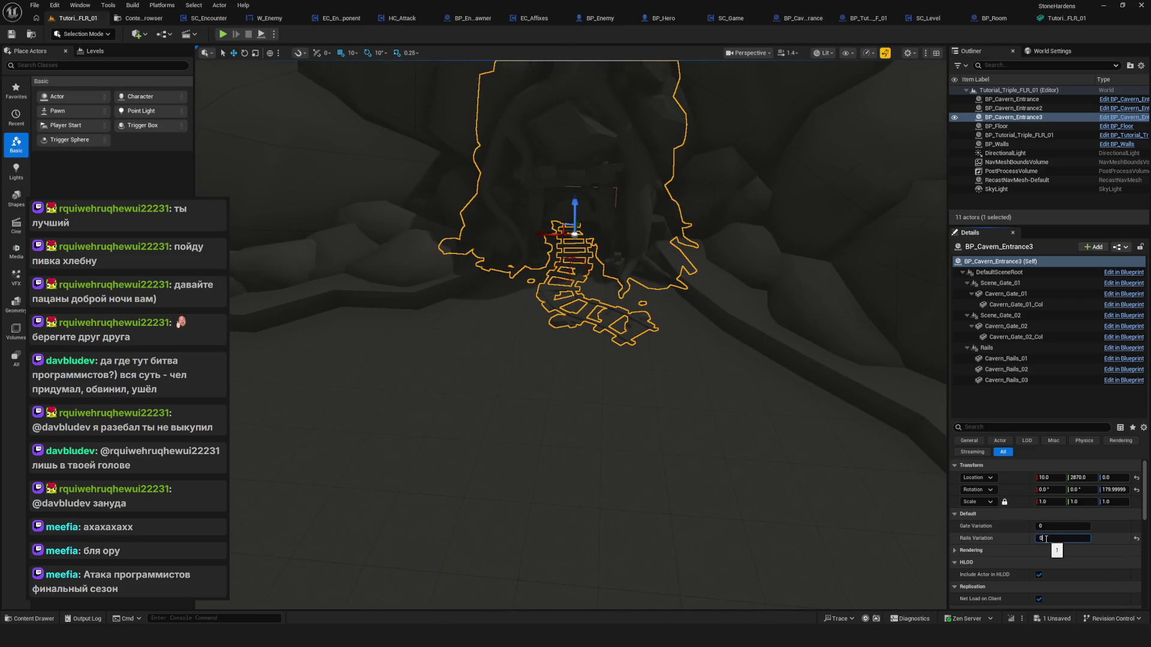
# Set the third entrance at Y 2870 to gate variation 1 and rails variation 2.
pyautogui.moveTo(889, 502); pyautogui.dragTo(872, 434)
pyautogui.moveTo(569, 336); pyautogui.dragTo(560, 321)
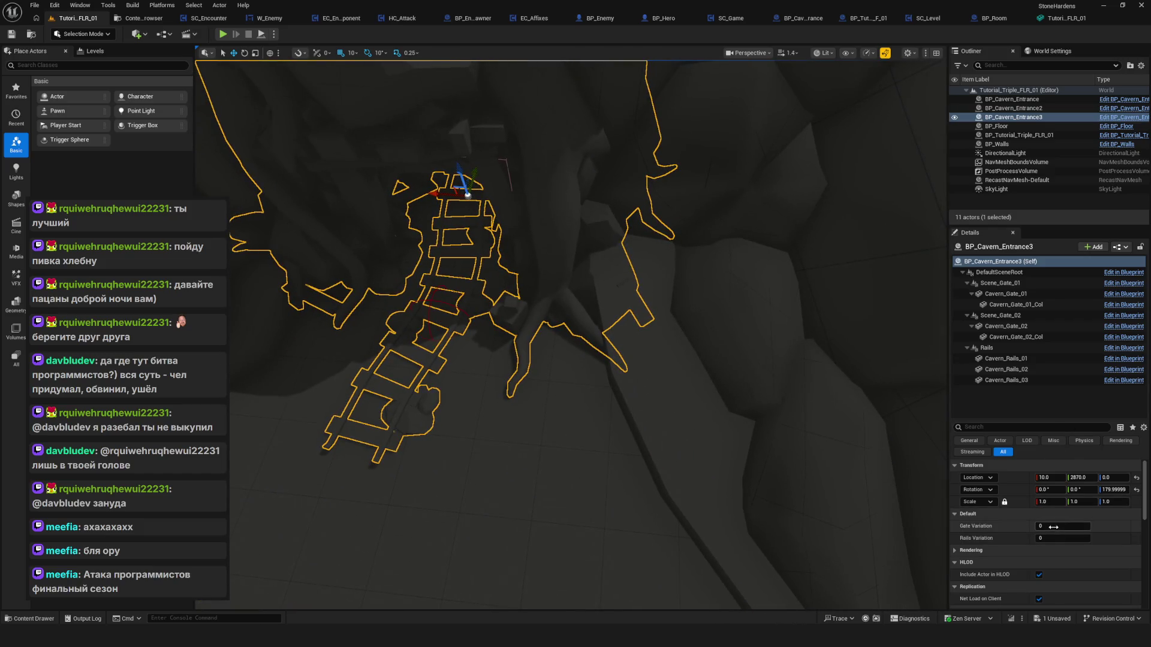
pyautogui.click(1063, 525)
pyautogui.write('1')
pyautogui.moveTo(660, 359); pyautogui.dragTo(641, 341)
pyautogui.moveTo(501, 386); pyautogui.dragTo(521, 385)
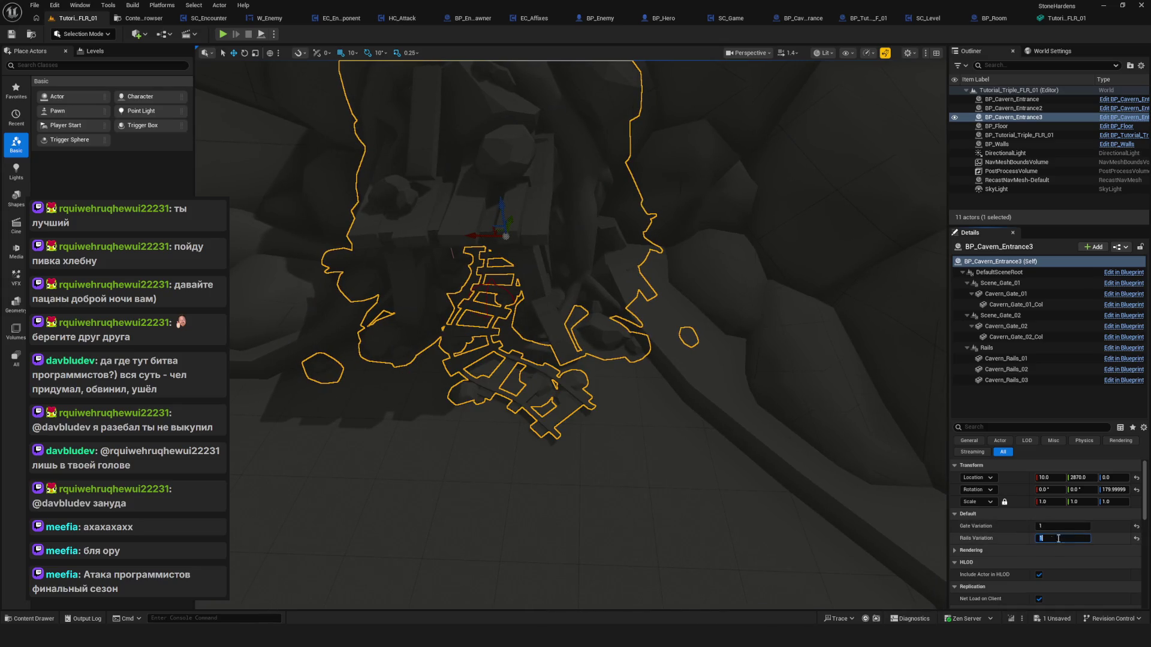
pyautogui.write('2')
pyautogui.moveTo(569, 336)
pyautogui.mouseDown()
pyautogui.moveTo(588, 312)
pyautogui.moveTo(600, 323)
pyautogui.moveTo(575, 371)
pyautogui.moveTo(557, 359)
pyautogui.moveTo(663, 324)
pyautogui.mouseUp()
# Select the surrounding cave walls, then clear the selection.
pyautogui.click(771, 308)
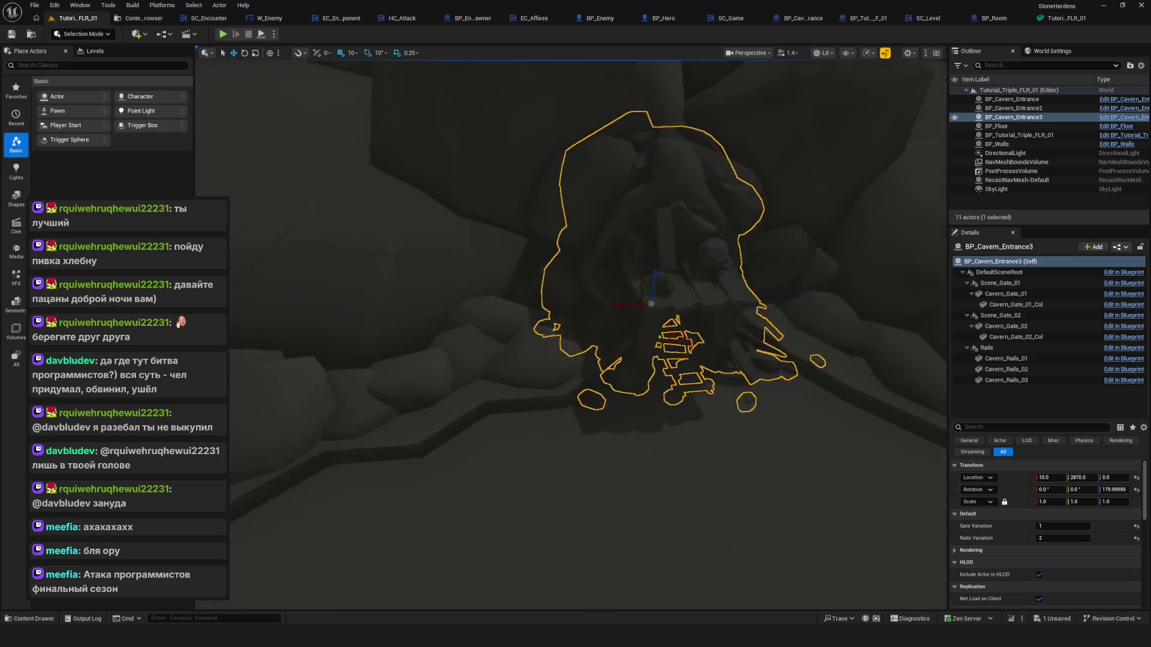
pyautogui.scroll(-3, 750, 180)
pyautogui.scroll(5, 849, 325)
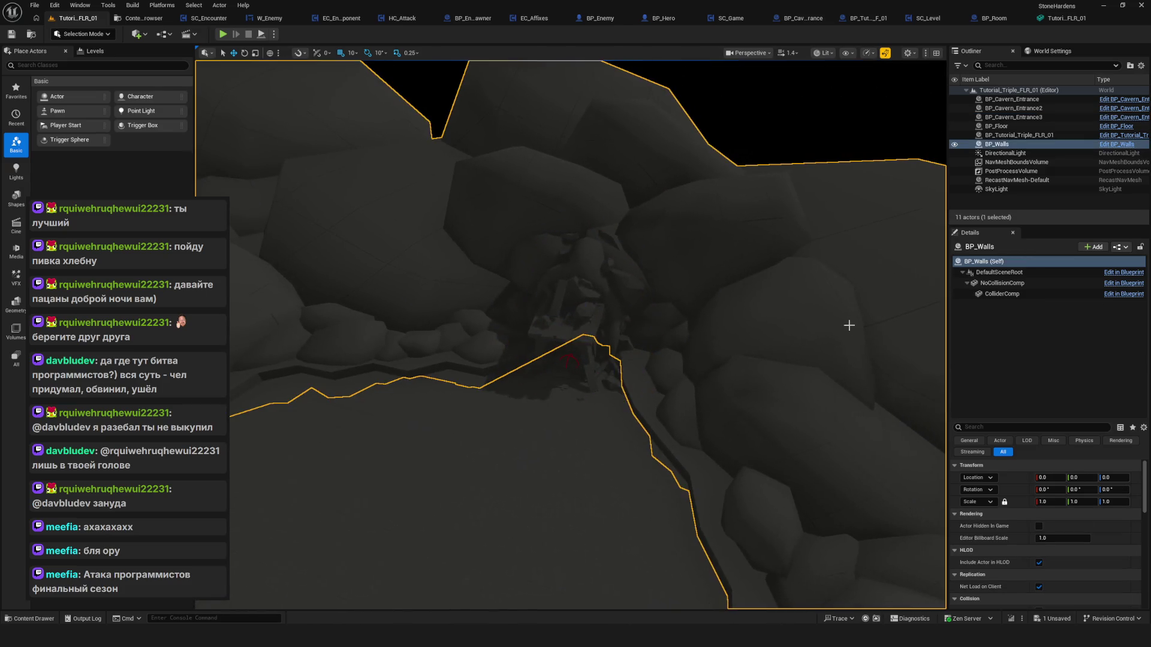
pyautogui.click(810, 148)
pyautogui.scroll(5, 763, 242)
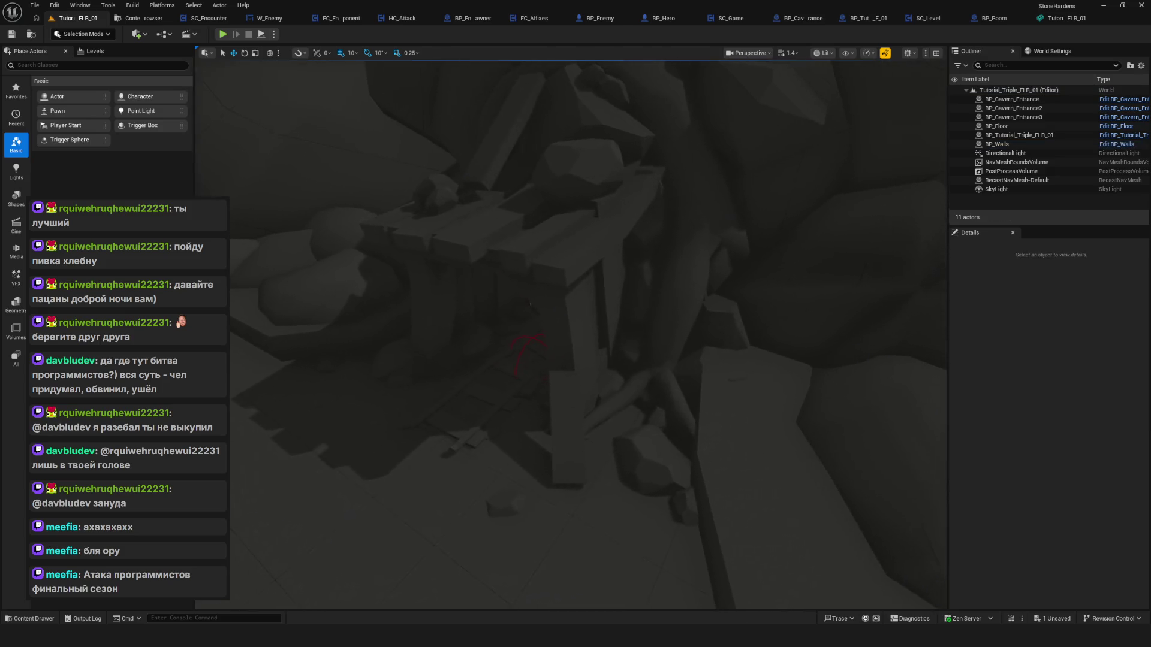
pyautogui.scroll(-10, 529, 304)
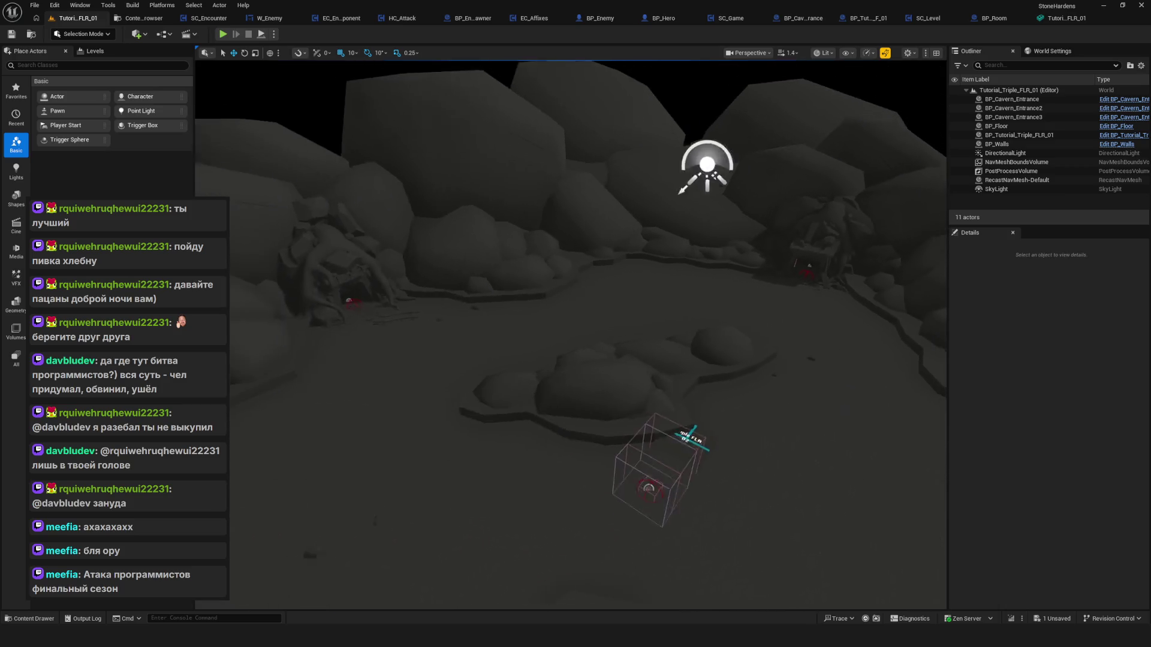
pyautogui.scroll(-3, 571, 335)
# Fly in close to the entrance structure and select the BP_Tutorial_Triple_FLR_01 layout actor.
pyautogui.press('w')
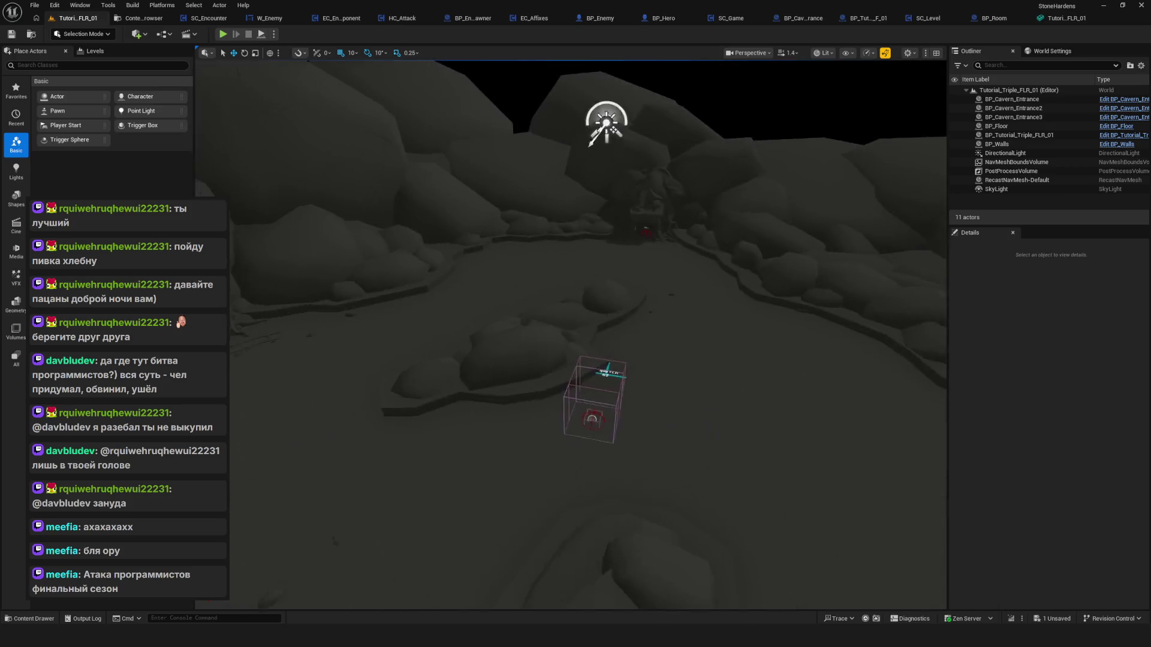
pyautogui.press('w')
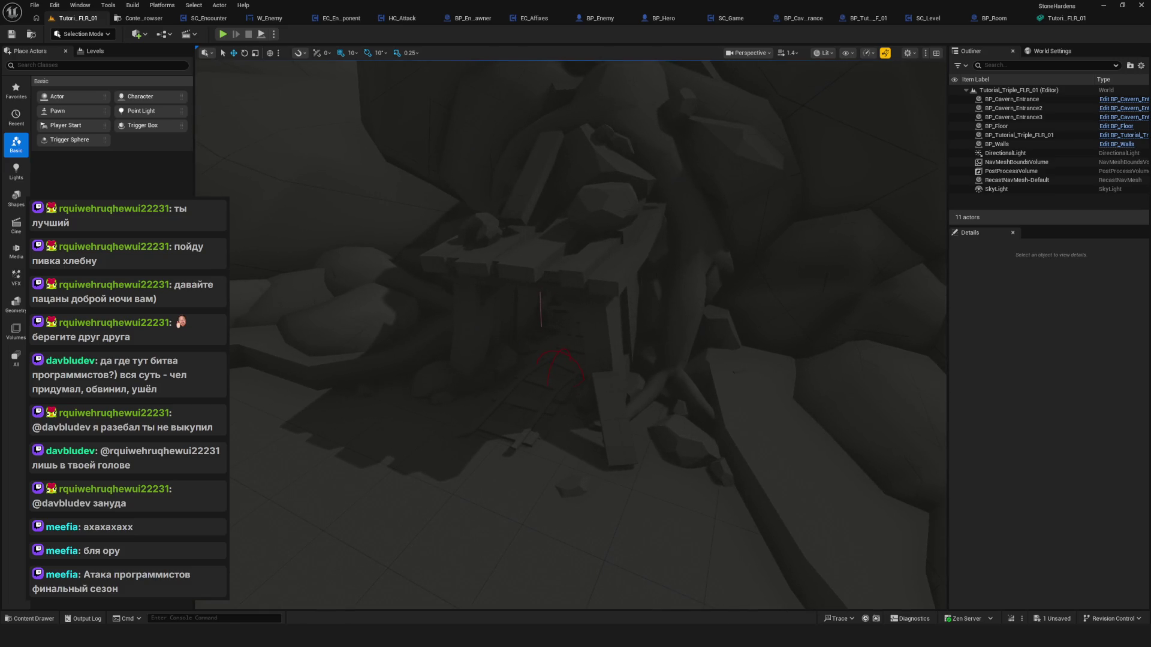
pyautogui.press('s')
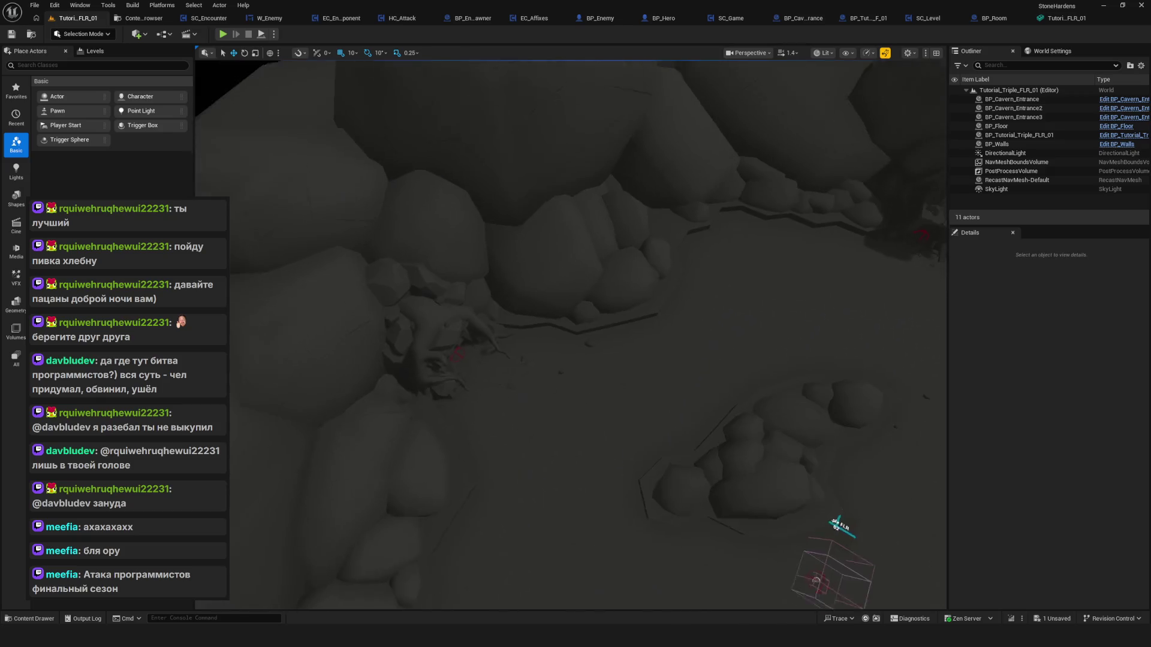
pyautogui.press('w')
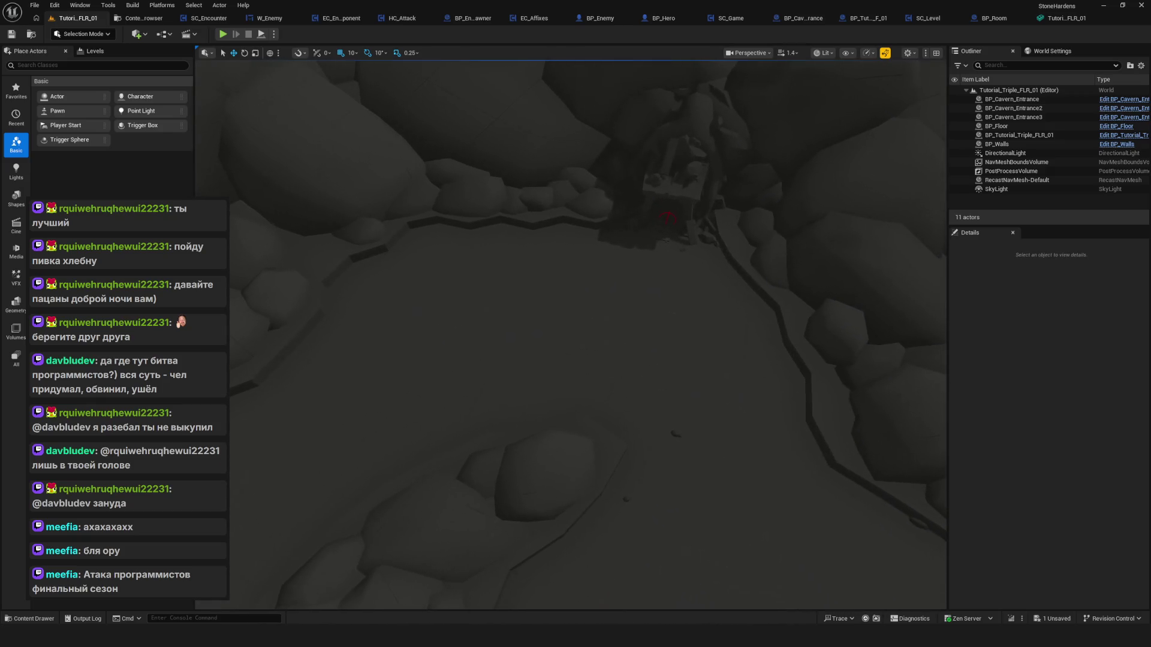
pyautogui.press('w')
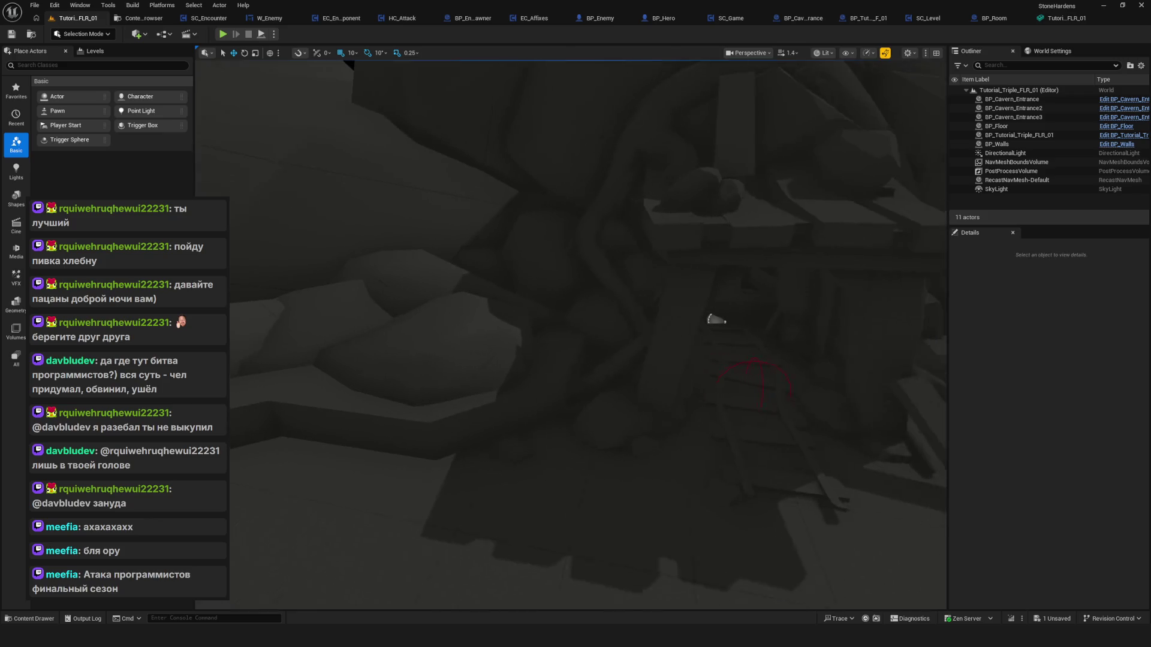
pyautogui.press('s')
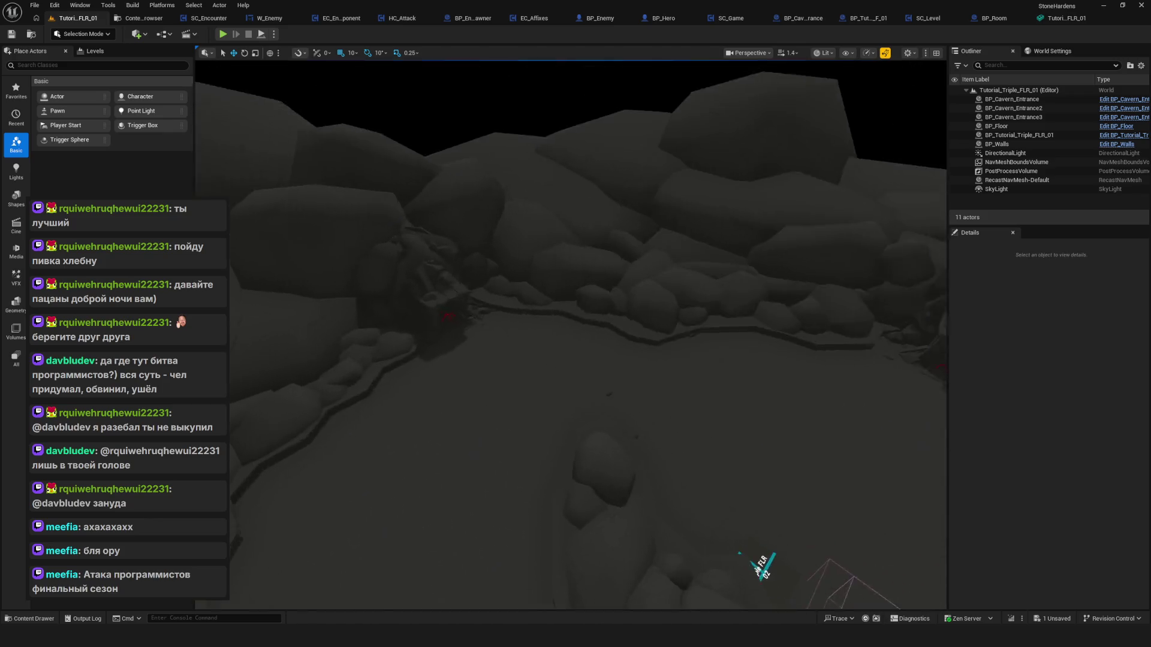
pyautogui.press('w')
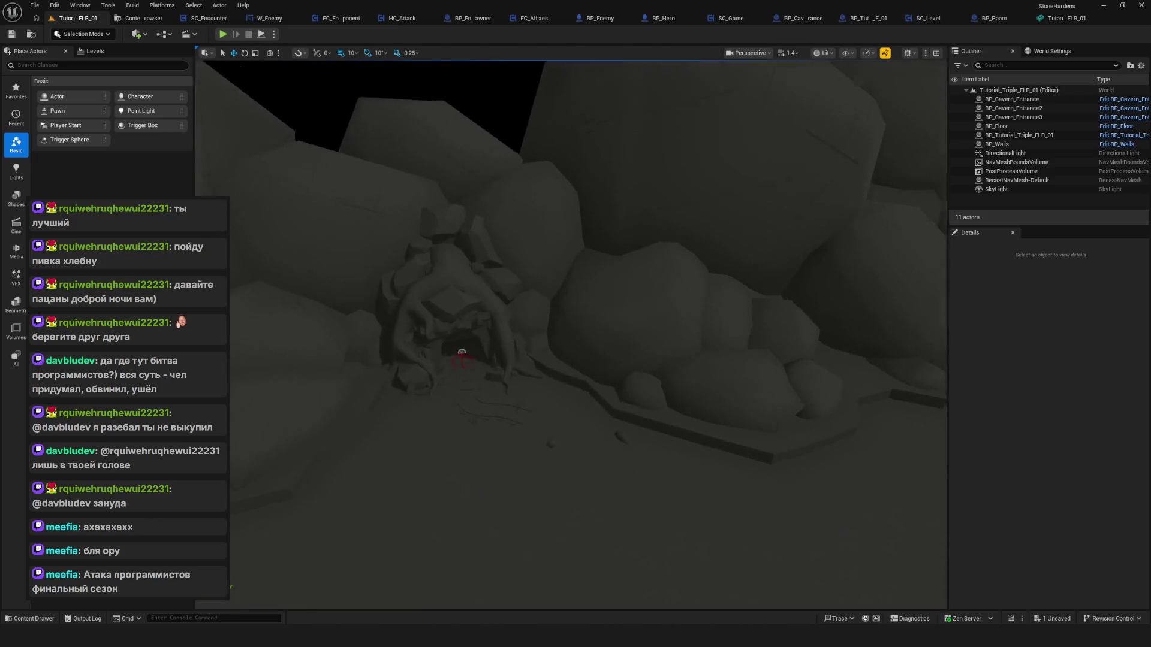
pyautogui.click(592, 300)
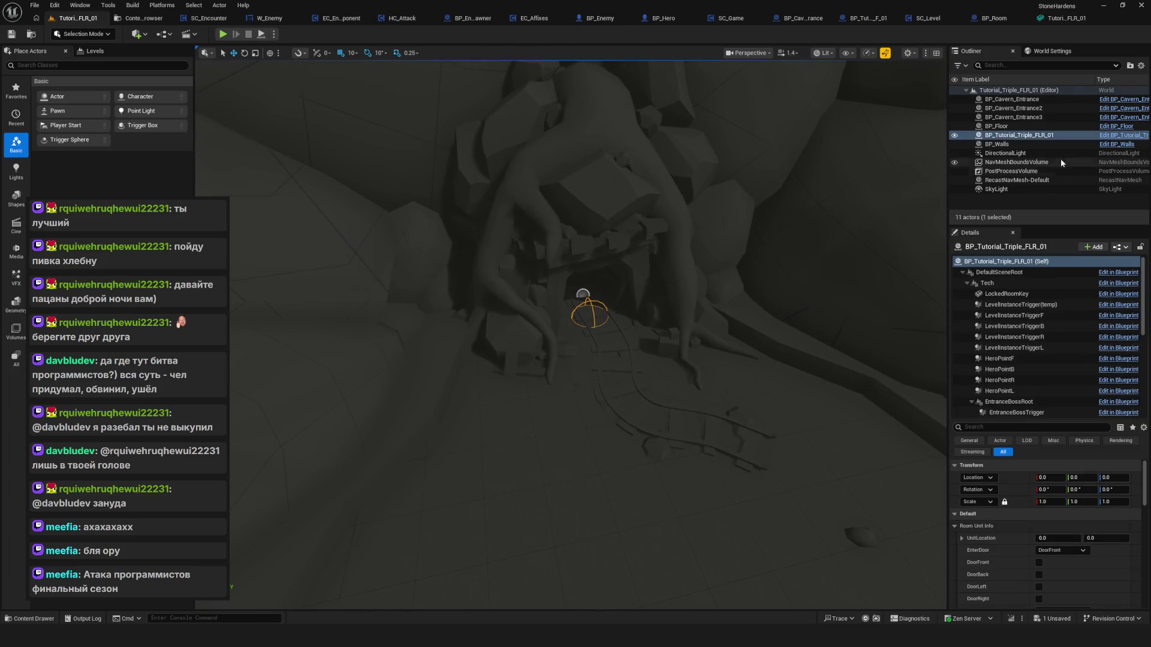
# Frame the second cavern entrance and pick its Cavern_Gate_01 and Cavern_Rails_02 parts.
pyautogui.press('s')
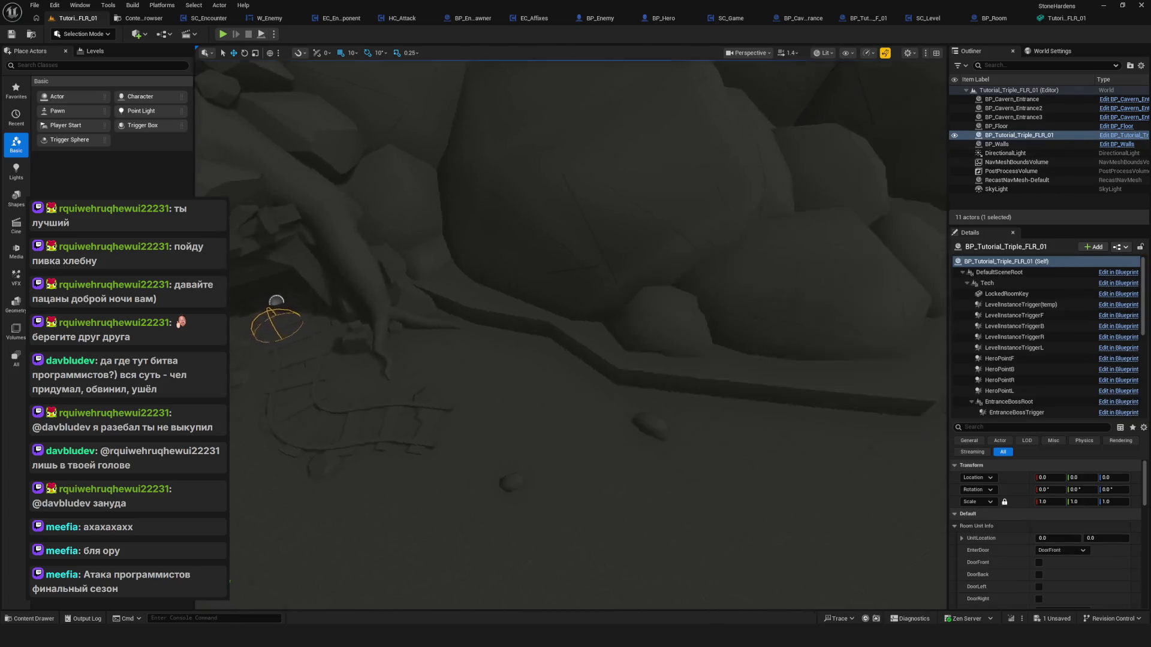
pyautogui.click(684, 251)
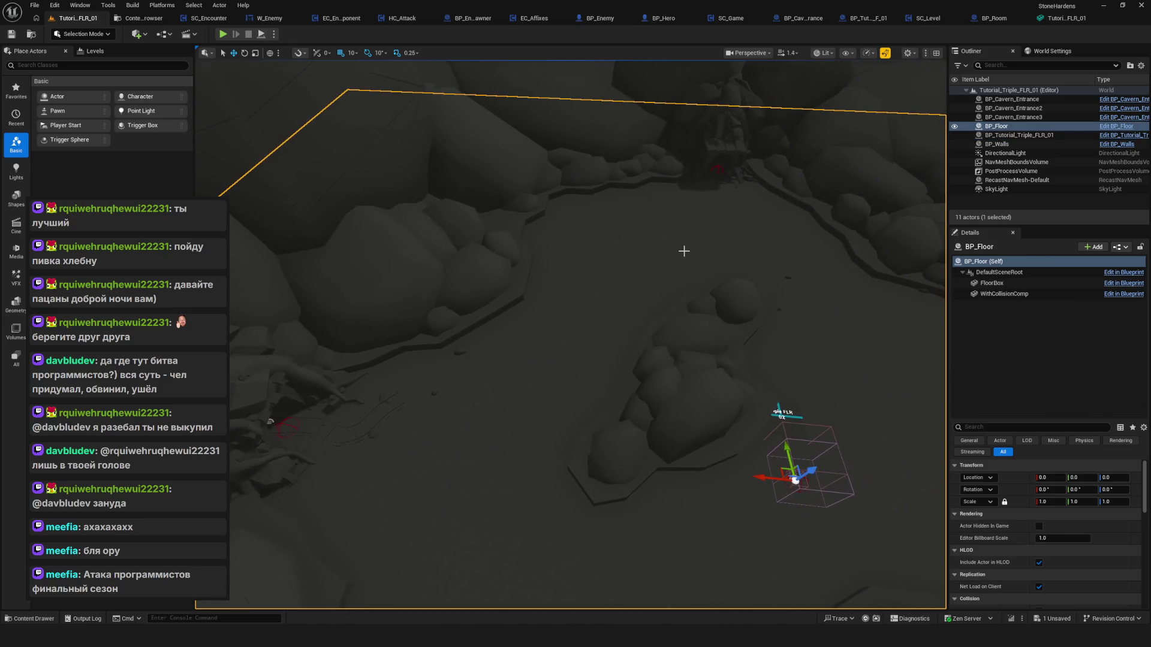
pyautogui.click(1018, 118)
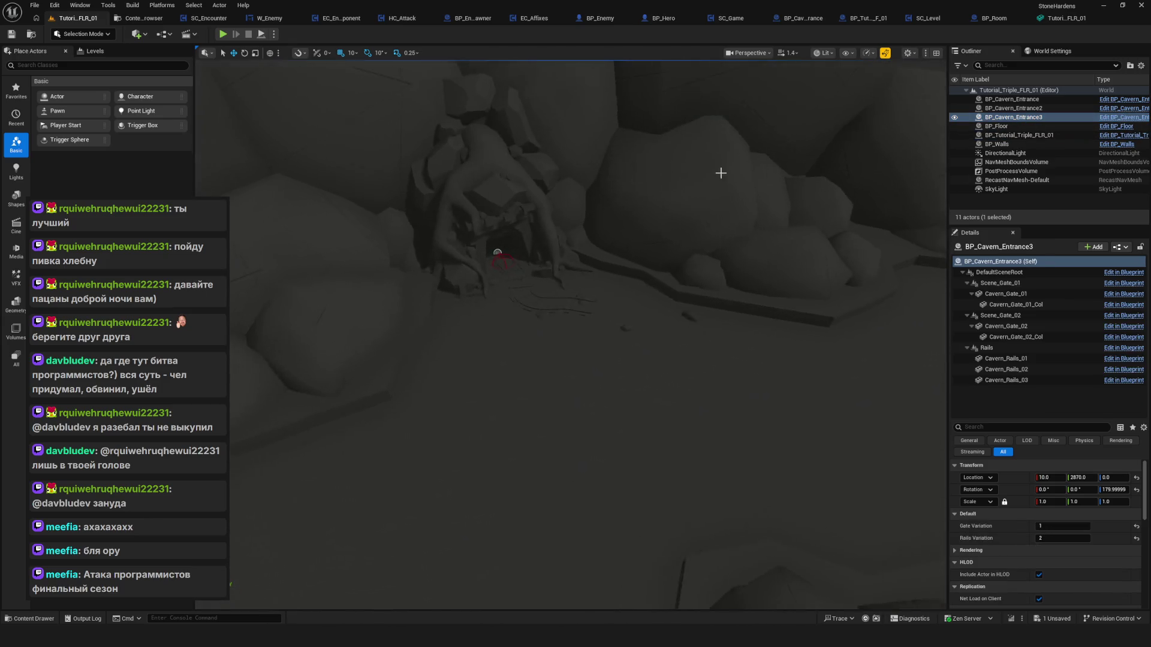
pyautogui.click(509, 172)
pyautogui.press('f')
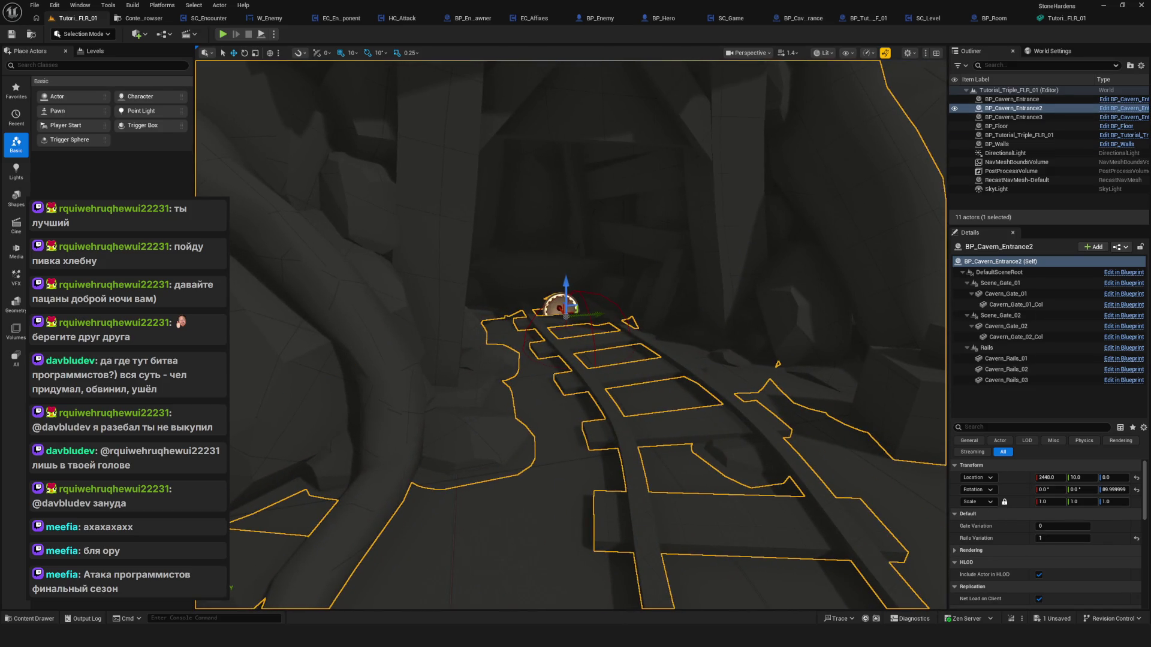
pyautogui.click(580, 292)
pyautogui.click(589, 304)
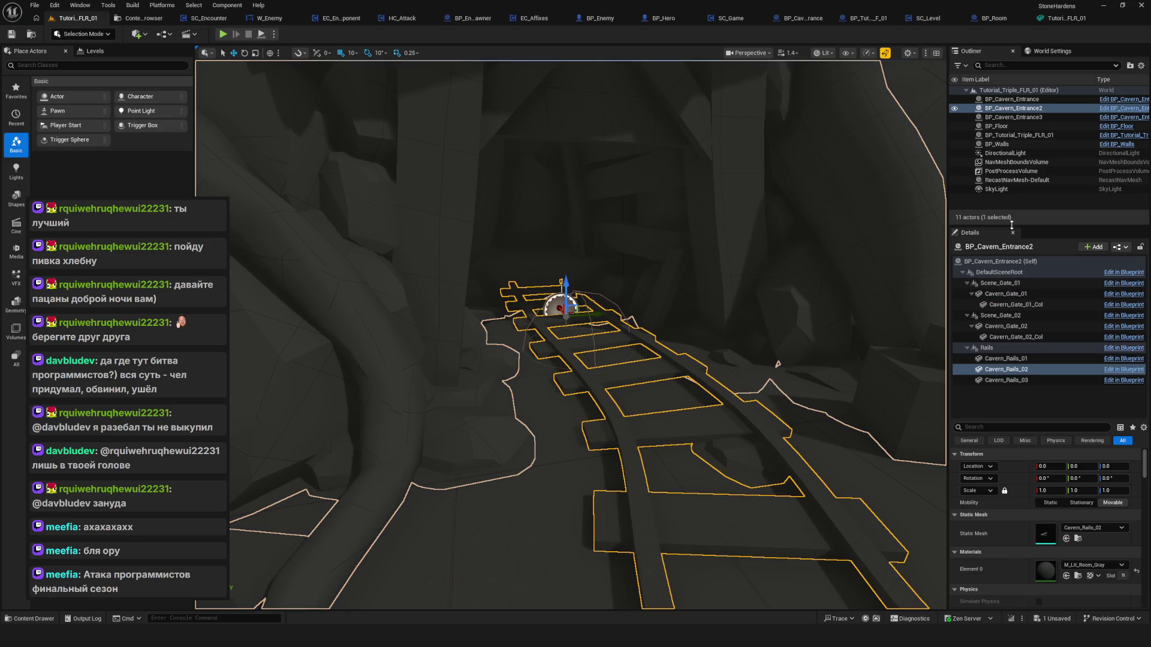
# Check the first and second entrances, then pick the layout actor's HeroPointL component.
pyautogui.click(1037, 101)
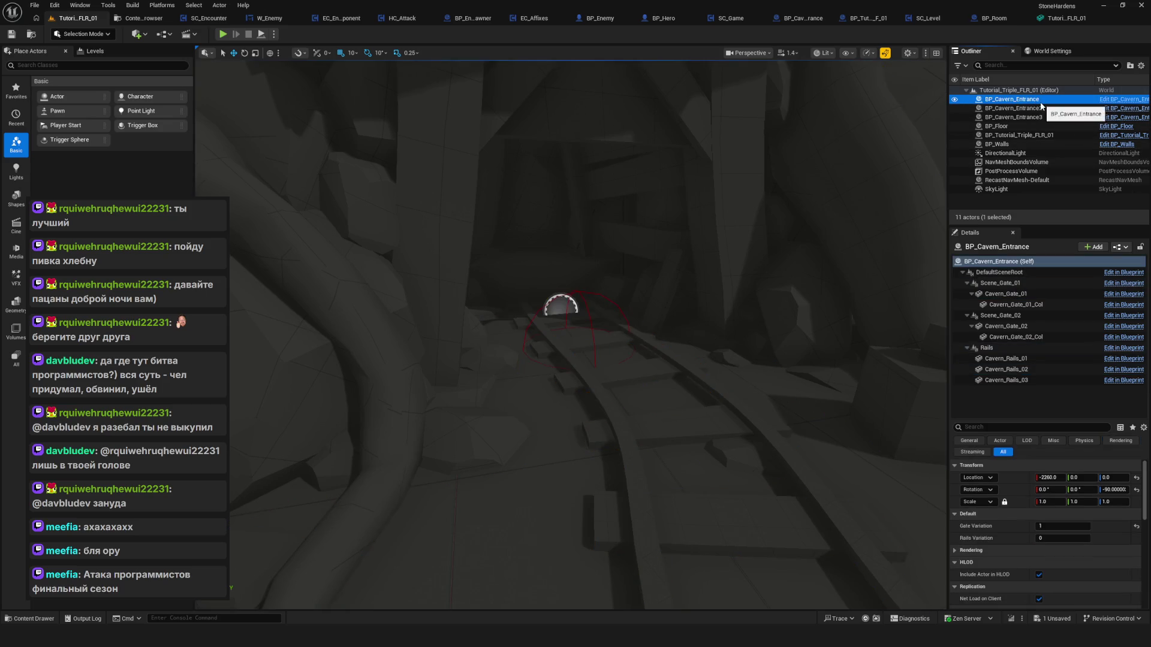
pyautogui.click(1043, 109)
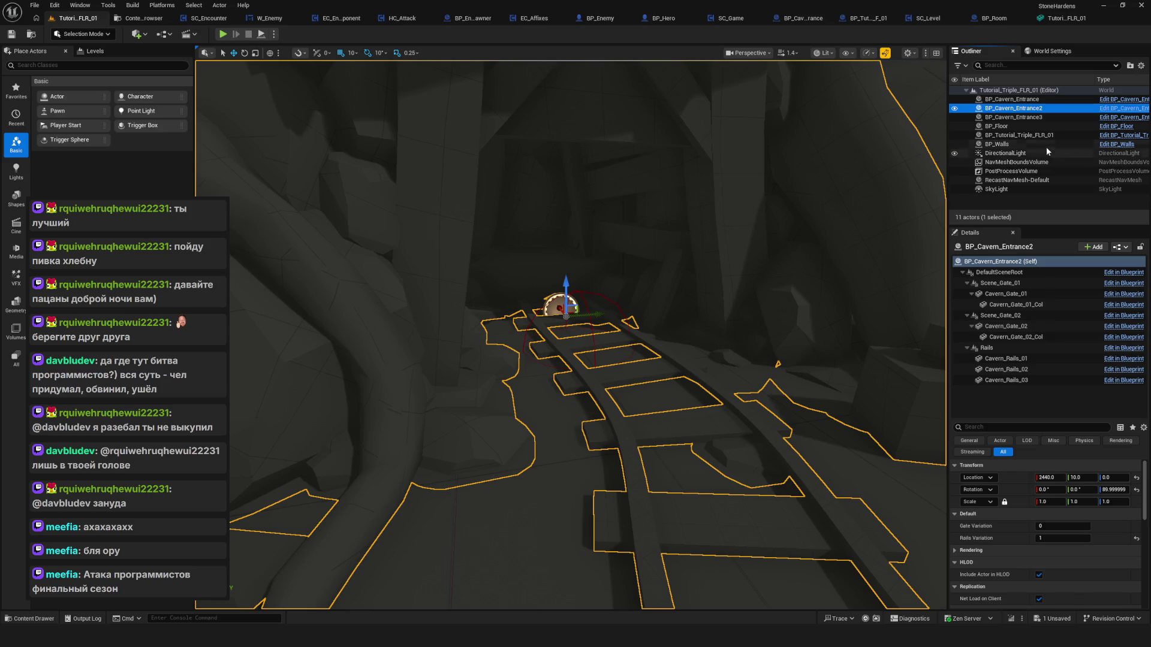
pyautogui.click(1043, 136)
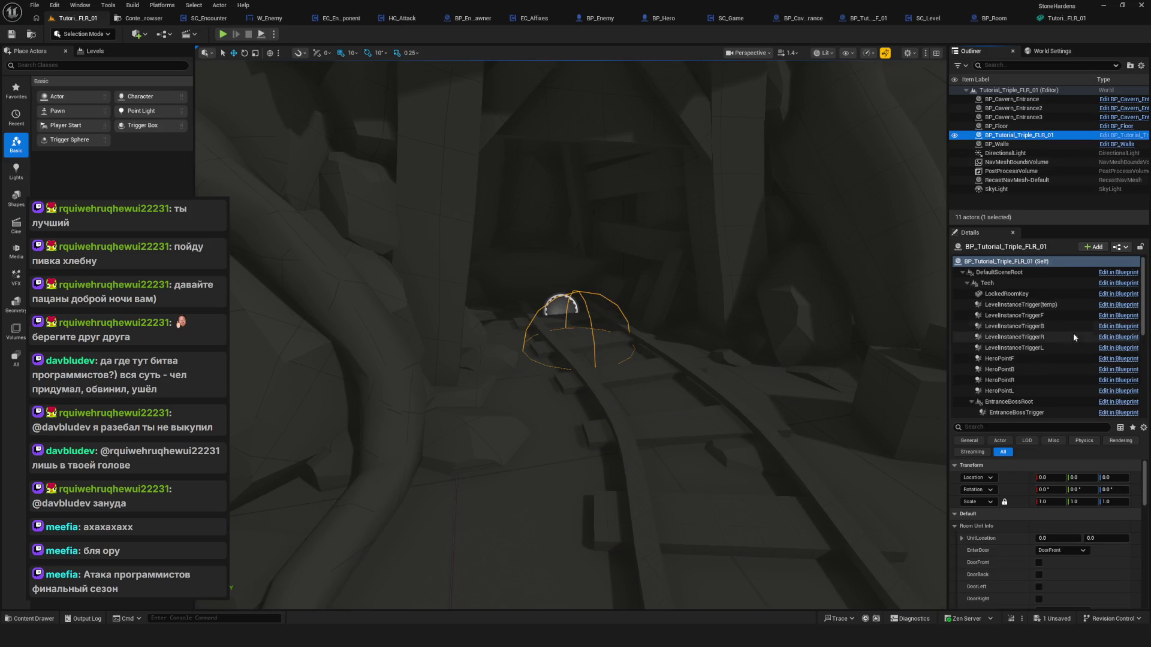
pyautogui.scroll(-3, 1053, 334)
pyautogui.scroll(2, 1053, 333)
pyautogui.click(1013, 322)
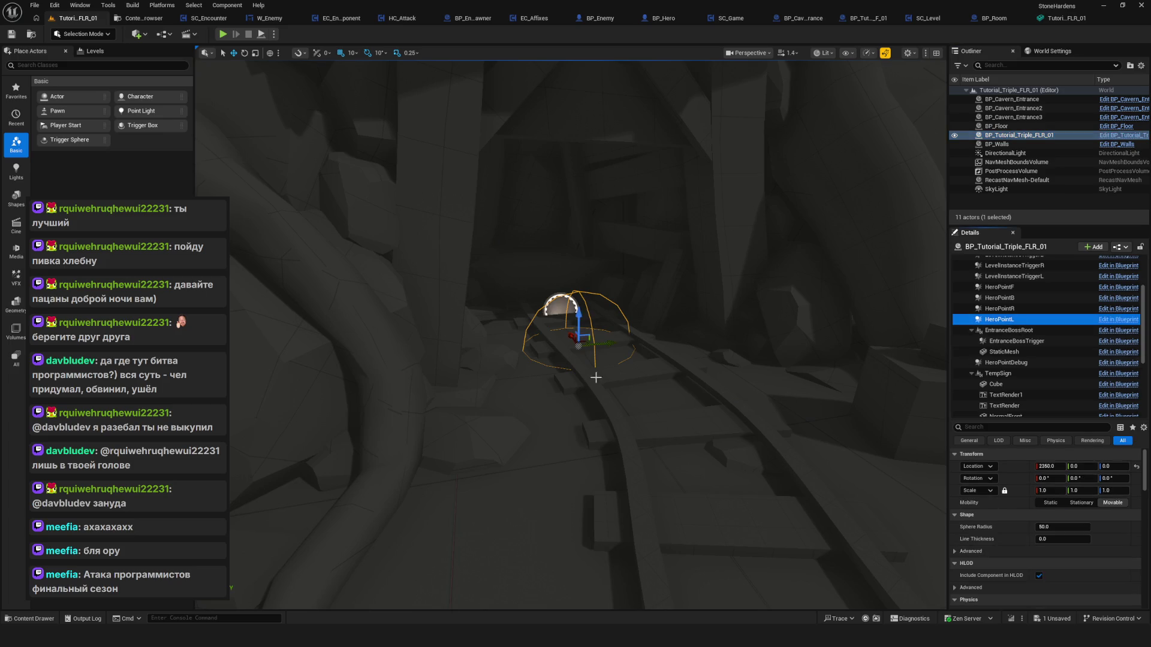
# Select the LevelInstanceTriggerL trigger and view it from a wider angle.
pyautogui.scroll(-5, 596, 372)
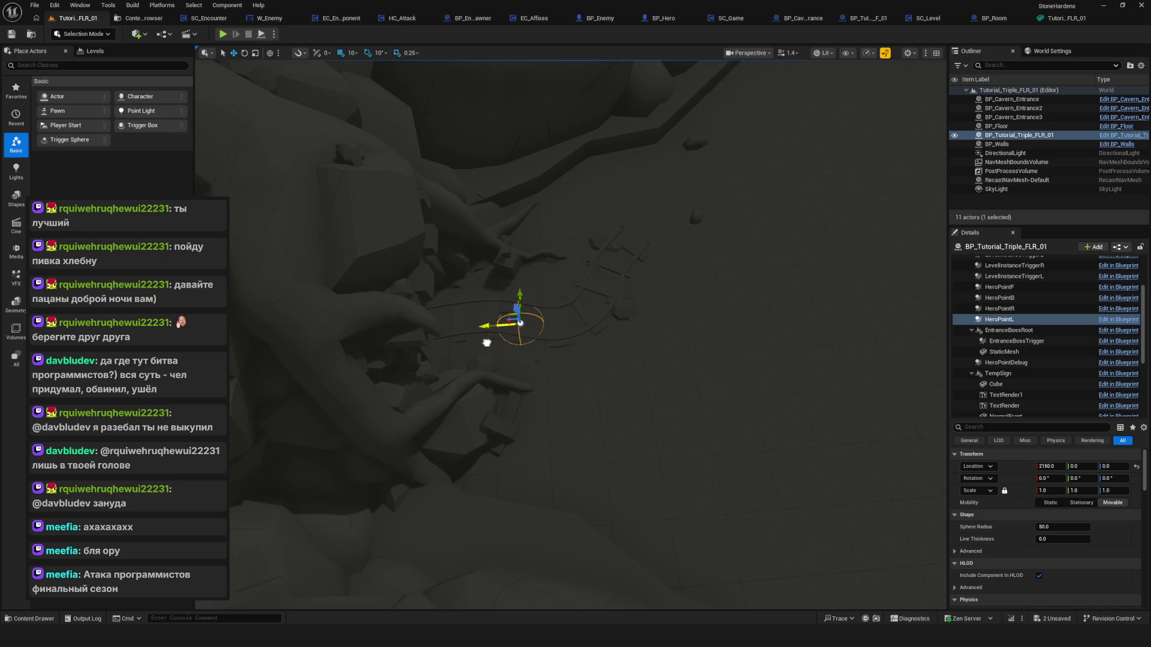
pyautogui.moveTo(549, 343); pyautogui.dragTo(494, 370)
pyautogui.scroll(3, 1033, 309)
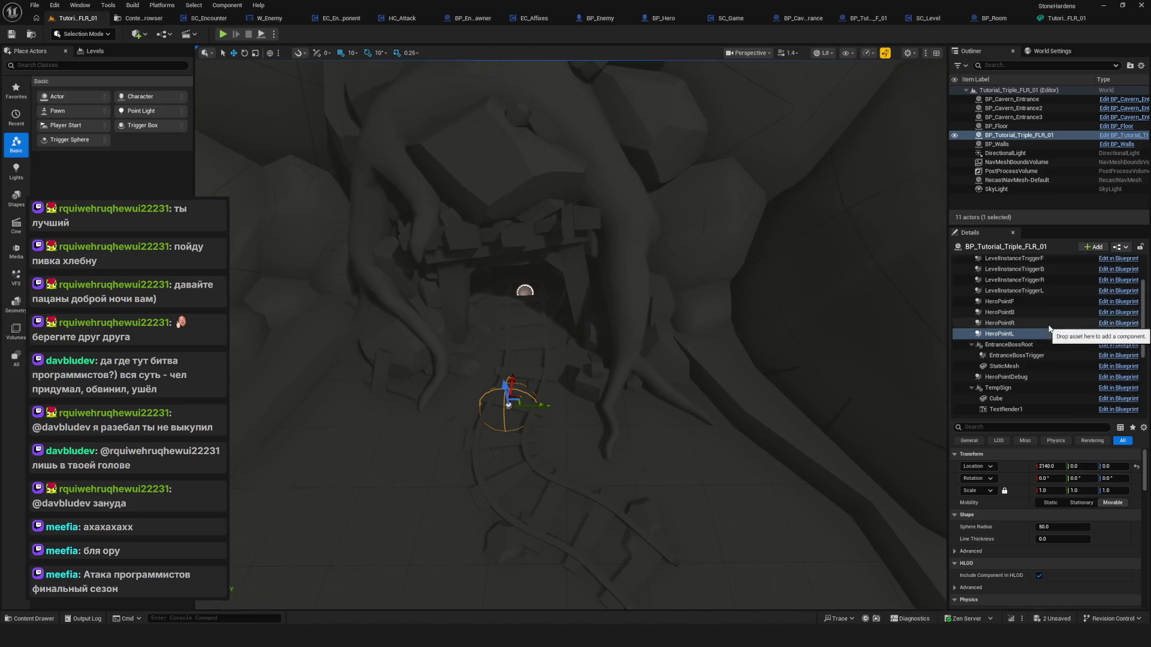
pyautogui.click(1032, 306)
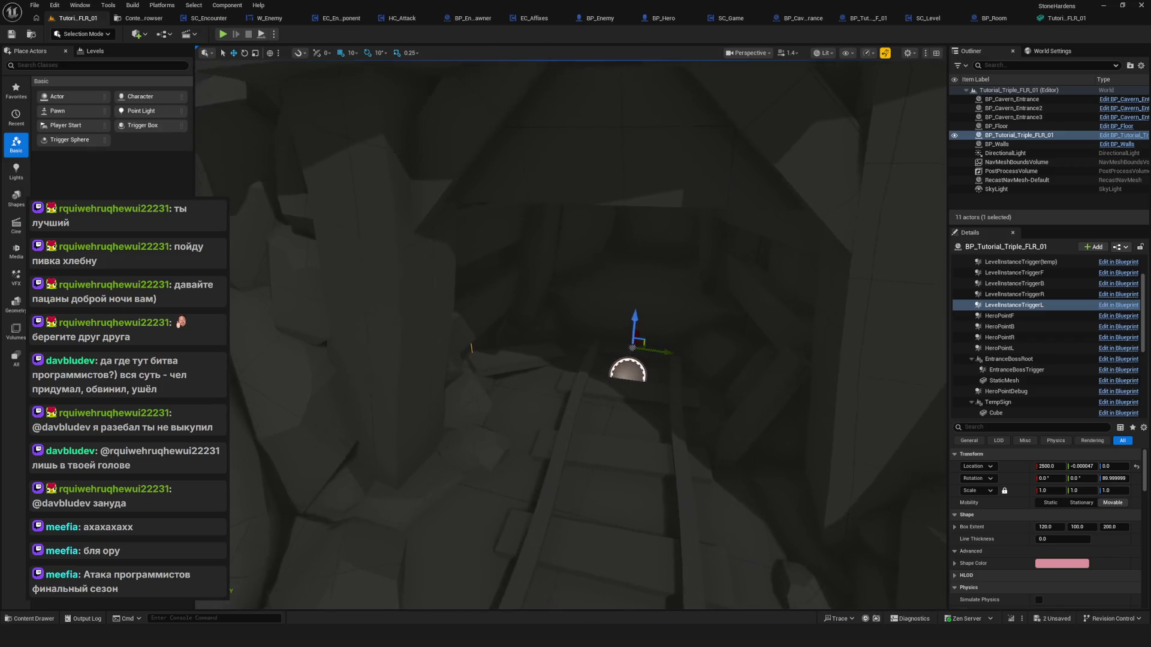
pyautogui.moveTo(542, 303)
pyautogui.mouseDown()
pyautogui.moveTo(527, 312)
pyautogui.moveTo(542, 303)
pyautogui.moveTo(792, 344)
pyautogui.mouseUp()
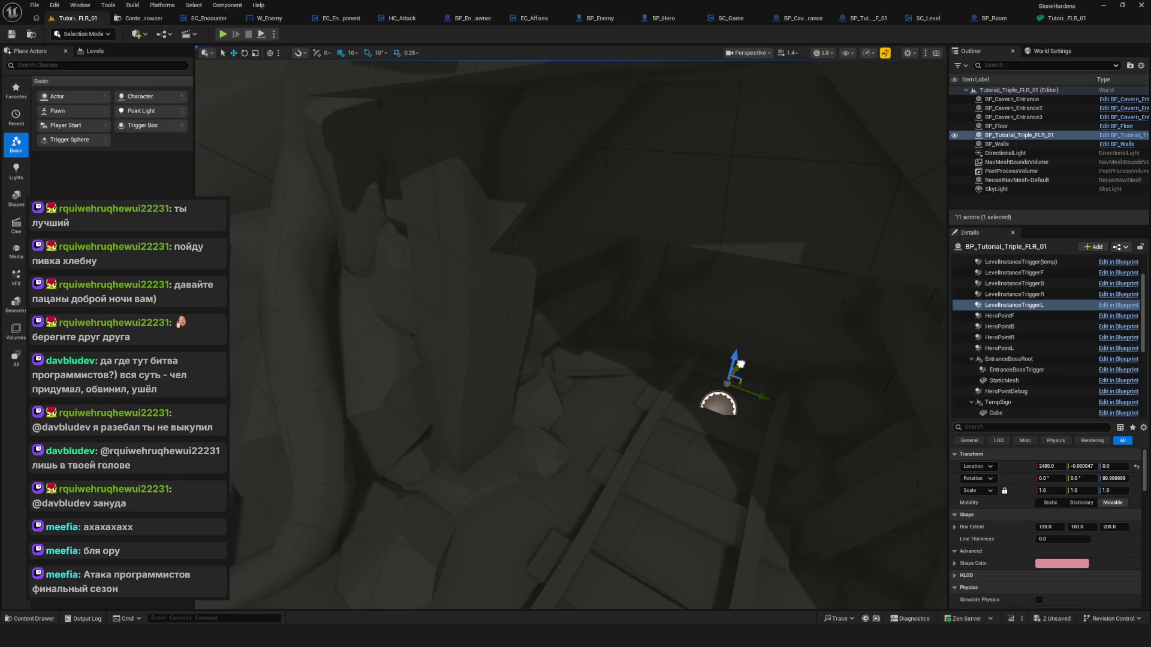
pyautogui.moveTo(841, 397)
pyautogui.mouseDown()
pyautogui.moveTo(809, 359)
pyautogui.moveTo(841, 398)
pyautogui.mouseUp()
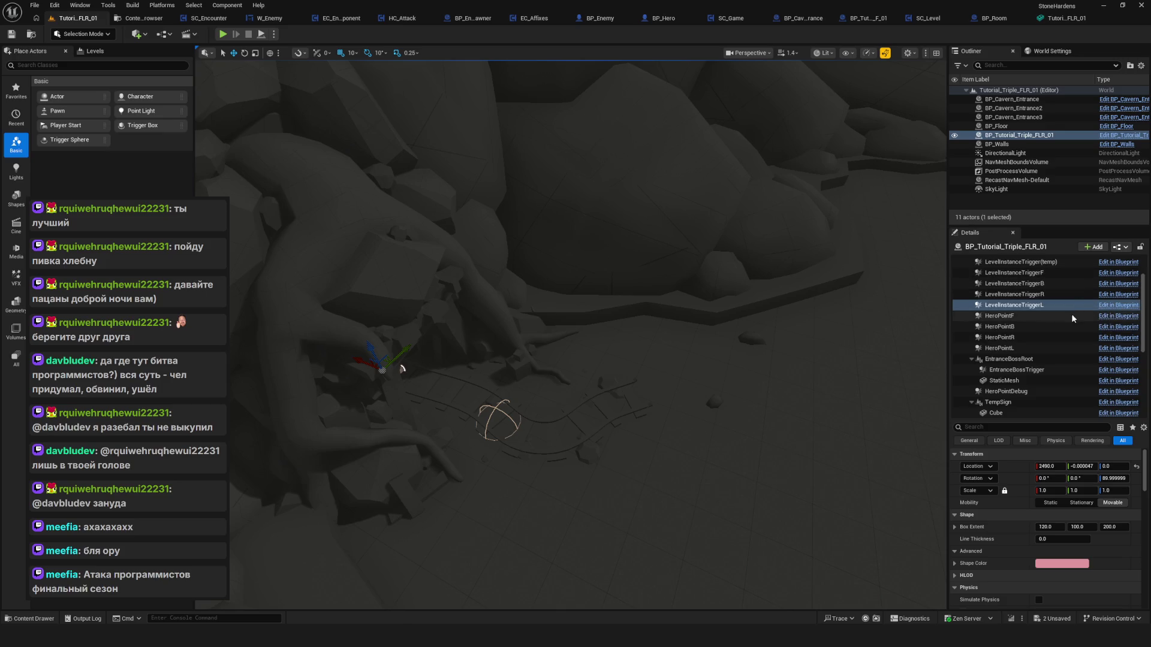
# Frame HeroPointF and the LevelInstanceTriggerF trigger box in the viewport.
pyautogui.doubleClick(1019, 315)
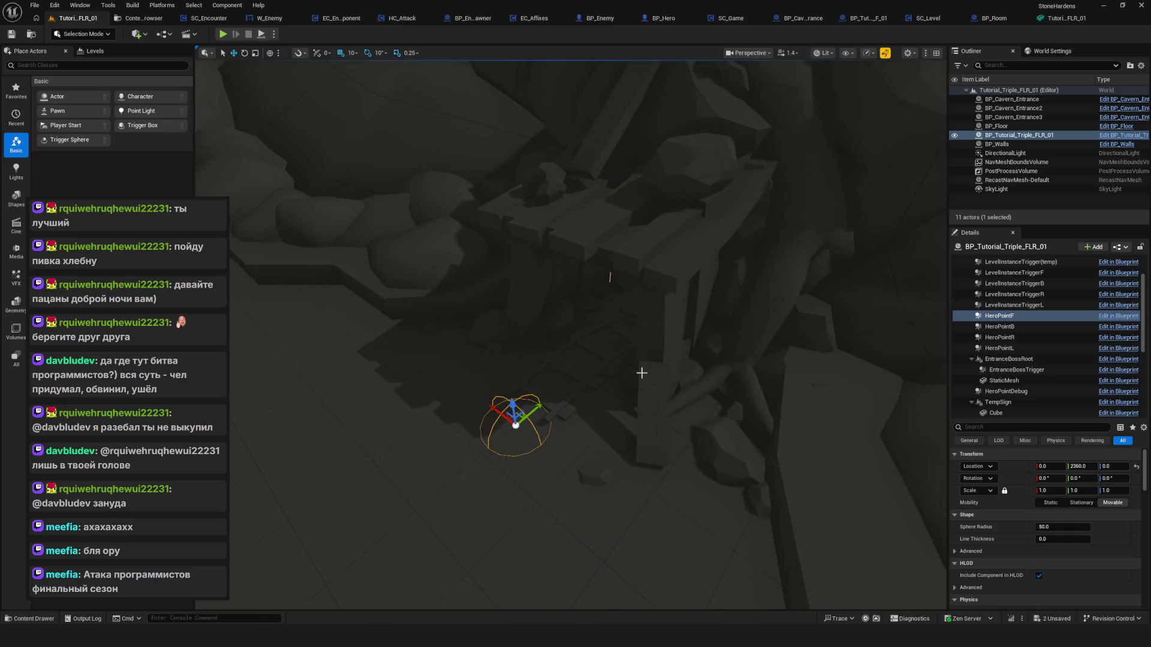
pyautogui.scroll(1, 1022, 300)
pyautogui.doubleClick(1013, 287)
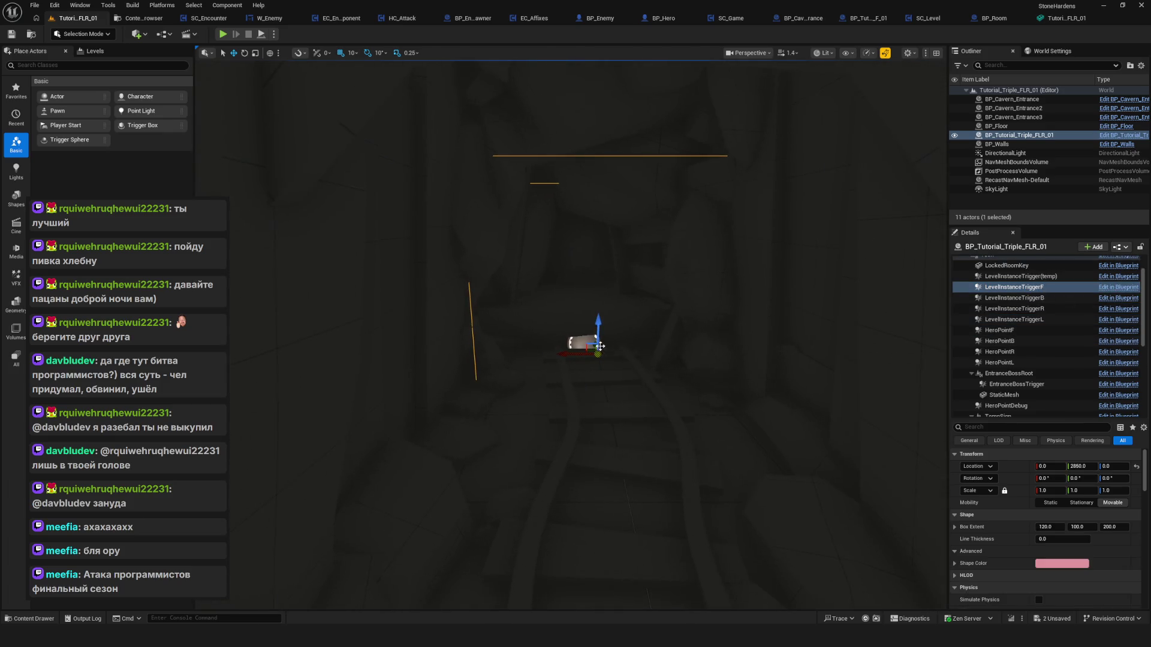
pyautogui.moveTo(553, 356)
pyautogui.mouseDown()
pyautogui.moveTo(645, 380)
pyautogui.moveTo(575, 359)
pyautogui.moveTo(579, 327)
pyautogui.moveTo(600, 312)
pyautogui.moveTo(599, 330)
pyautogui.mouseUp()
# Move HeroPointR along X to -1670, then frame LevelInstanceTriggerR.
pyautogui.click(476, 436)
pyautogui.moveTo(475, 437); pyautogui.dragTo(570, 430)
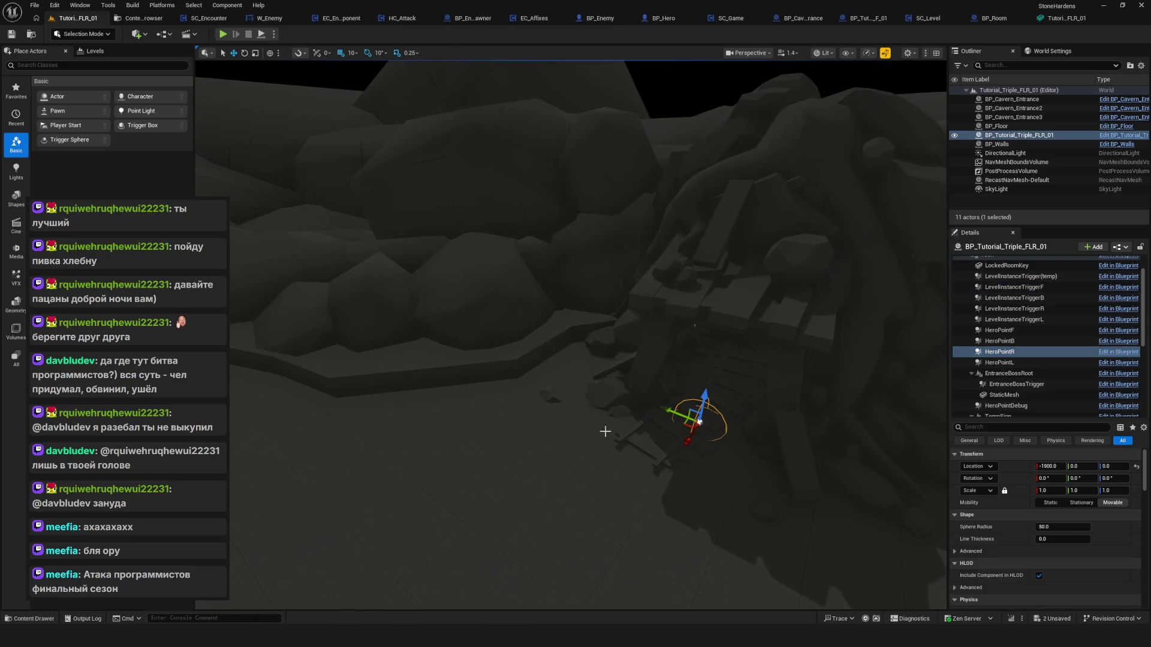
pyautogui.moveTo(660, 470)
pyautogui.mouseDown()
pyautogui.moveTo(647, 431)
pyautogui.moveTo(667, 449)
pyautogui.moveTo(620, 352)
pyautogui.moveTo(724, 565)
pyautogui.moveTo(653, 353)
pyautogui.mouseUp()
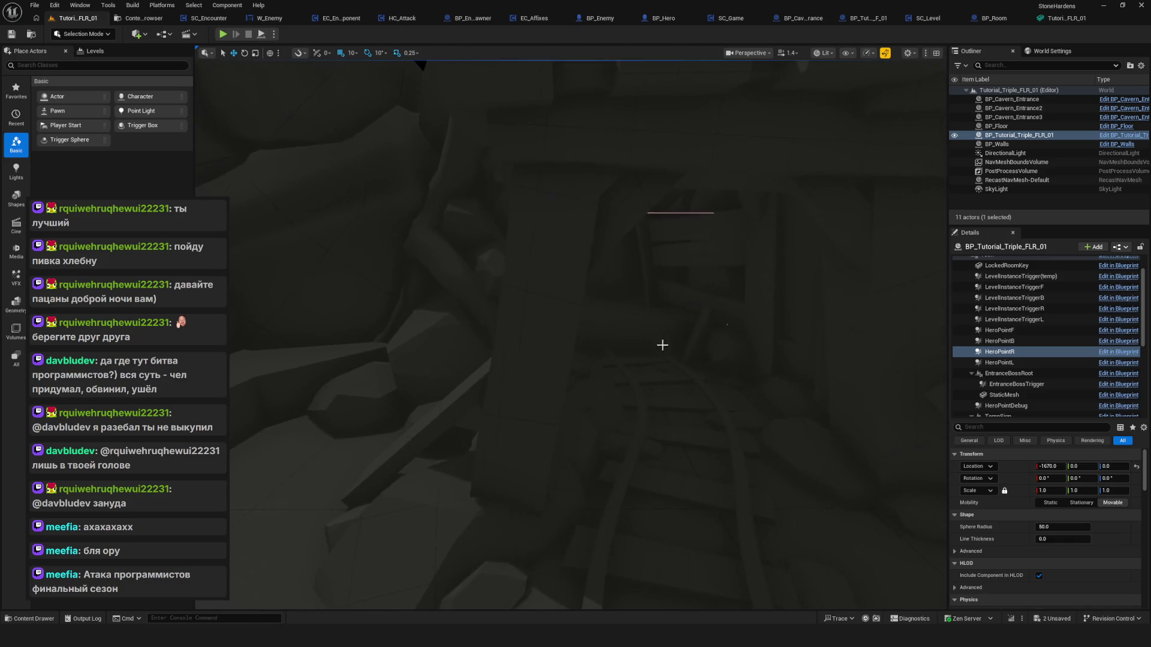
pyautogui.click(686, 214)
pyautogui.press('f')
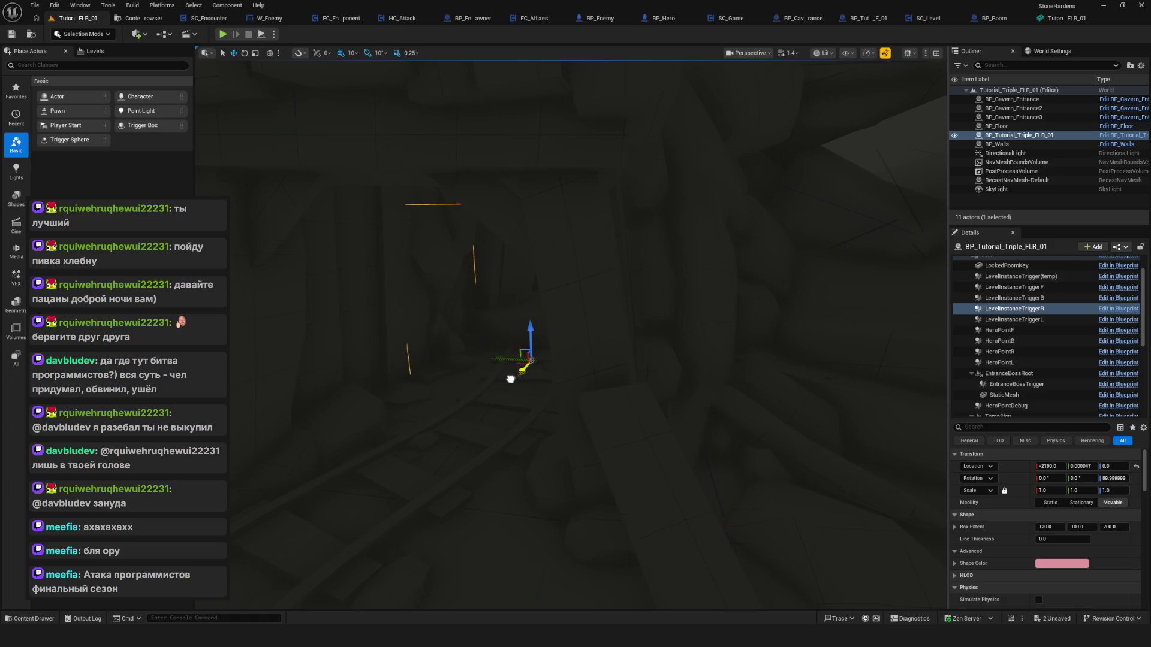
pyautogui.moveTo(567, 406)
pyautogui.mouseDown()
pyautogui.moveTo(533, 377)
pyautogui.moveTo(753, 434)
pyautogui.mouseUp()
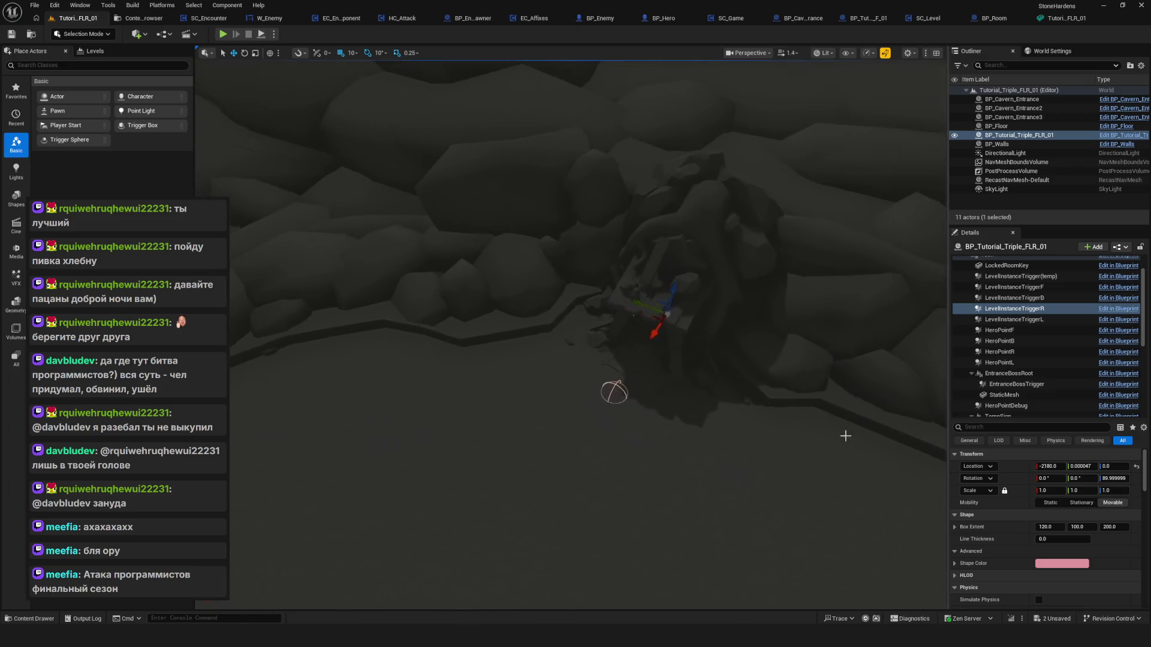
pyautogui.scroll(-4, 1049, 368)
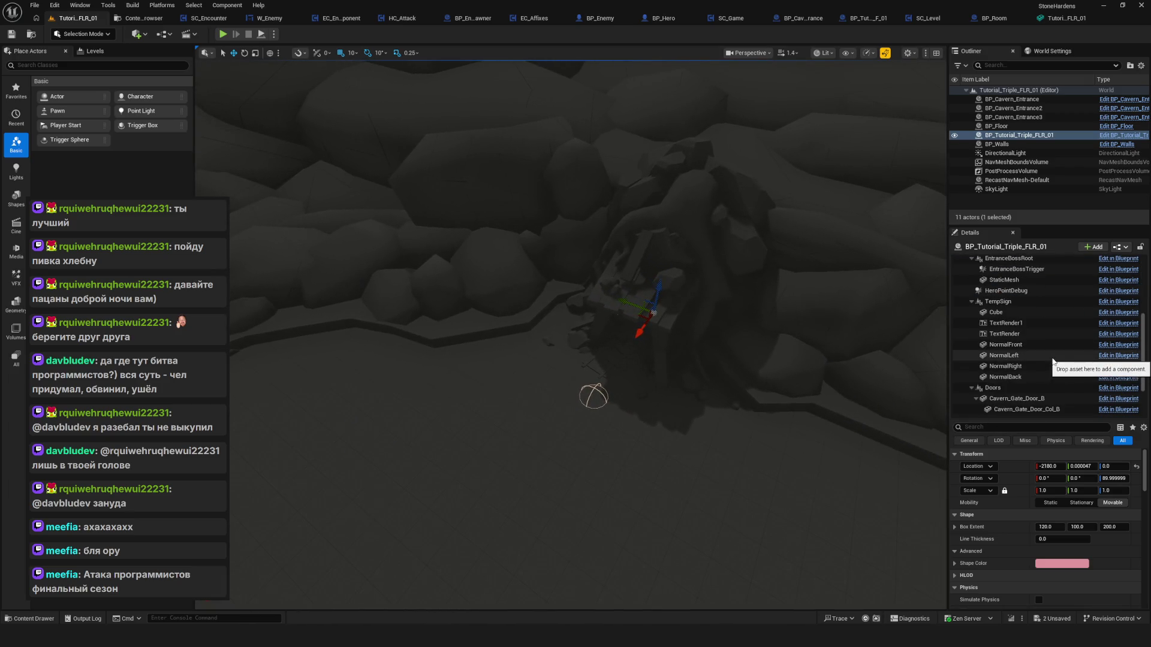
# Make Cavern_Gate_Door_R visible and drag it down and left into position.
pyautogui.scroll(-2, 1053, 361)
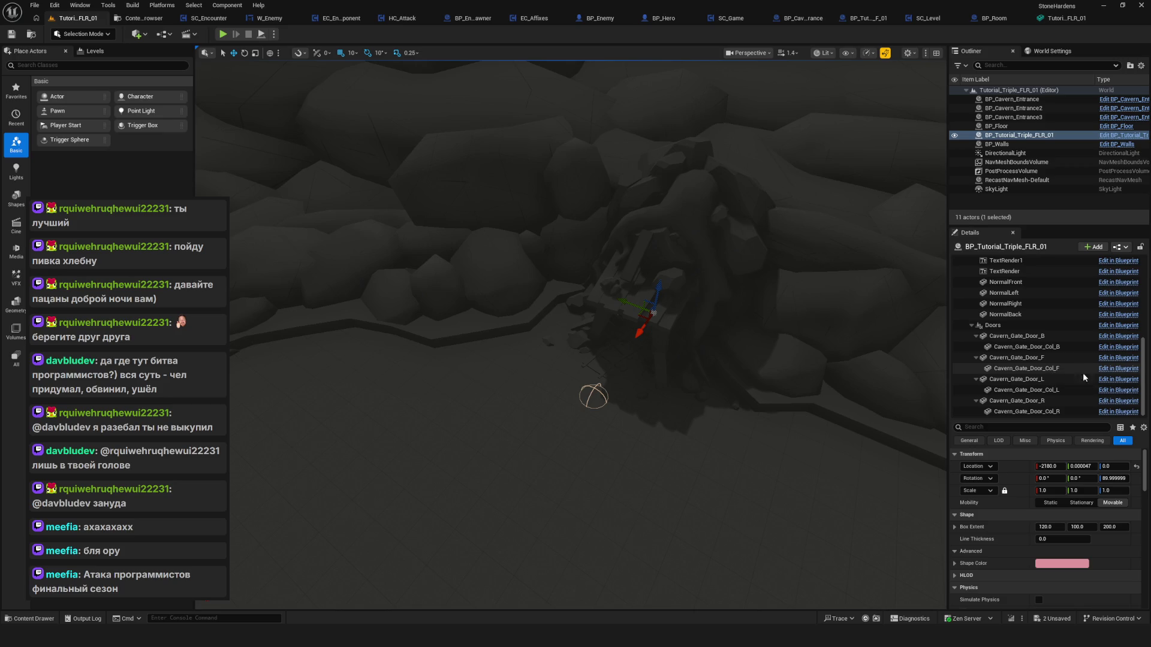
pyautogui.click(1043, 401)
pyautogui.write('vis')
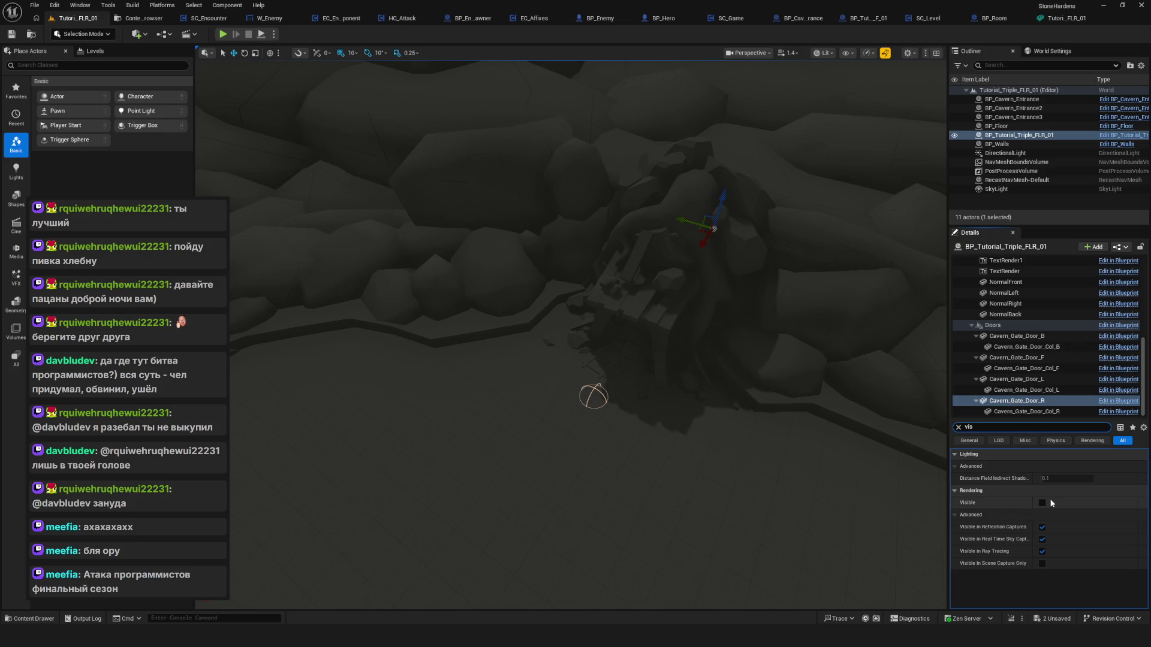
pyautogui.click(1042, 502)
pyautogui.moveTo(700, 248)
pyautogui.mouseDown()
pyautogui.moveTo(597, 384)
pyautogui.moveTo(576, 359)
pyautogui.moveTo(540, 354)
pyautogui.moveTo(570, 351)
pyautogui.moveTo(510, 356)
pyautogui.moveTo(521, 347)
pyautogui.moveTo(527, 366)
pyautogui.moveTo(583, 368)
pyautogui.mouseUp()
pyautogui.press('f')
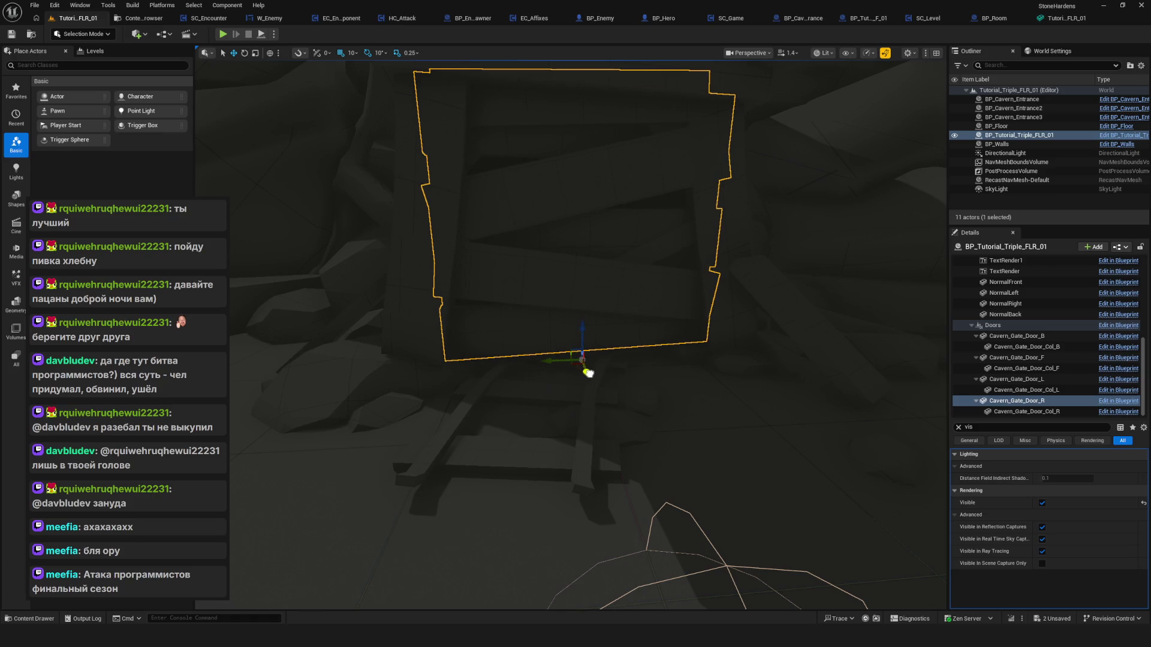
pyautogui.scroll(-5, 719, 219)
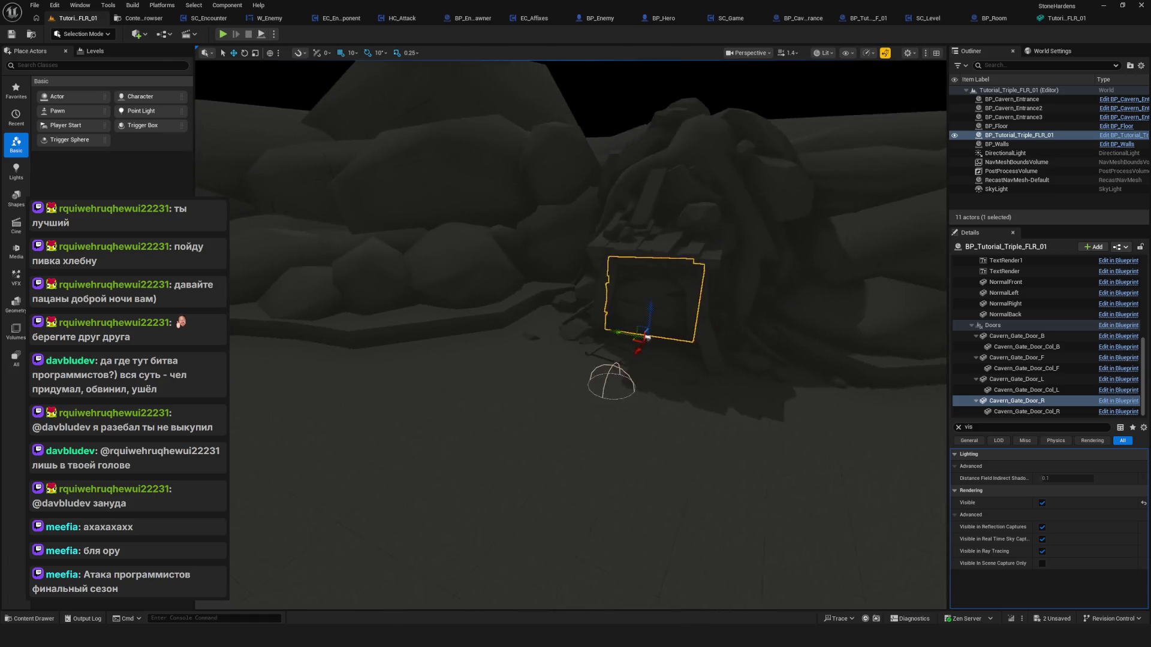
# Switch on Visible for Cavern_Gate_Door_F in the BP_Tutorial_Triple_FLR_01 actor.
pyautogui.click(720, 219)
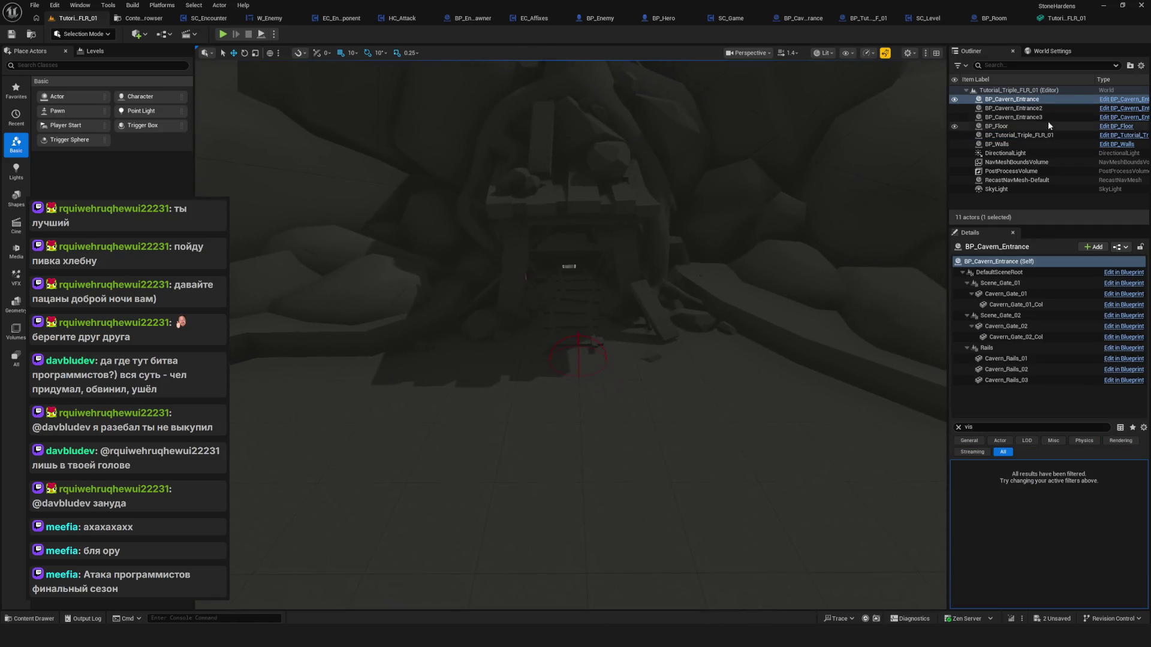
pyautogui.click(1031, 135)
pyautogui.scroll(-5, 1052, 361)
pyautogui.scroll(-4, 1053, 362)
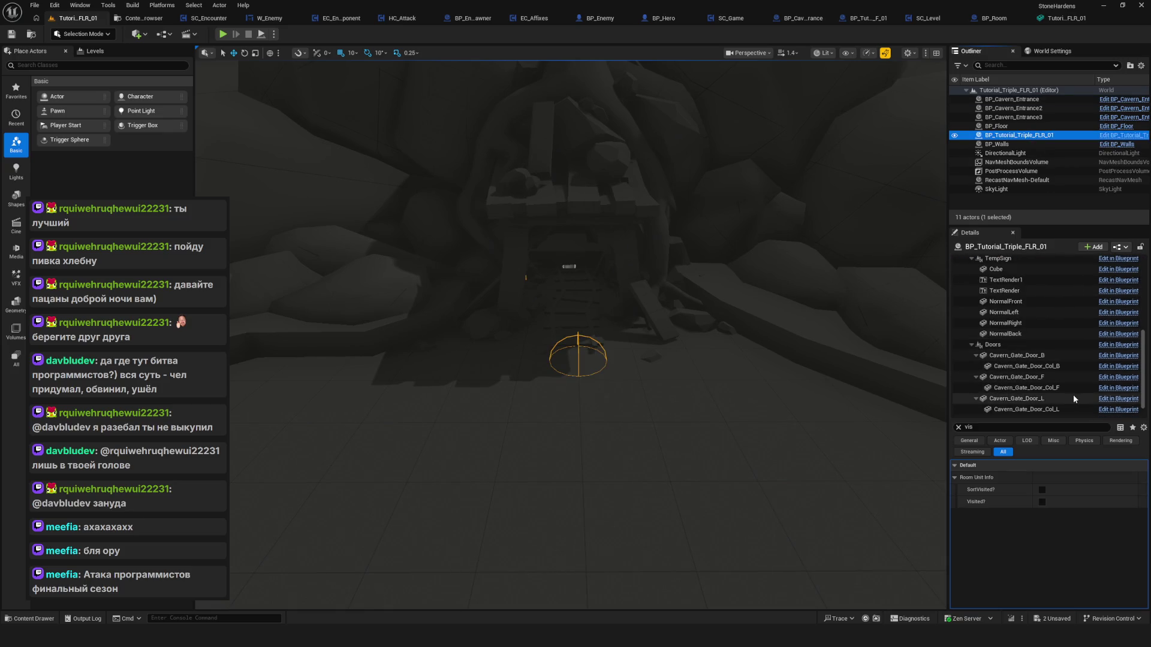
pyautogui.scroll(-1, 1073, 397)
pyautogui.click(1055, 357)
pyautogui.click(1041, 502)
# Inspect the front gate door from above and select BP_Cavern_Entrance3.
pyautogui.moveTo(636, 287)
pyautogui.mouseDown()
pyautogui.moveTo(772, 321)
pyautogui.moveTo(743, 398)
pyautogui.moveTo(491, 396)
pyautogui.moveTo(468, 419)
pyautogui.moveTo(588, 396)
pyautogui.mouseUp()
pyautogui.moveTo(491, 398); pyautogui.dragTo(491, 399)
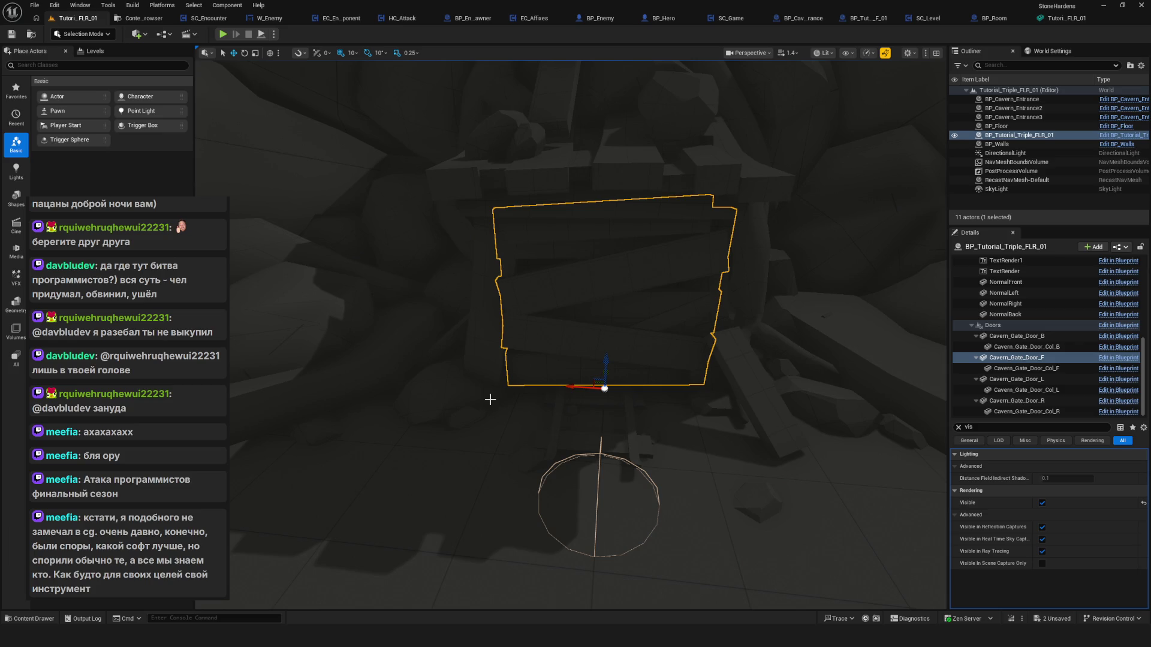
pyautogui.moveTo(642, 390)
pyautogui.mouseDown()
pyautogui.moveTo(599, 365)
pyautogui.moveTo(533, 378)
pyautogui.mouseUp()
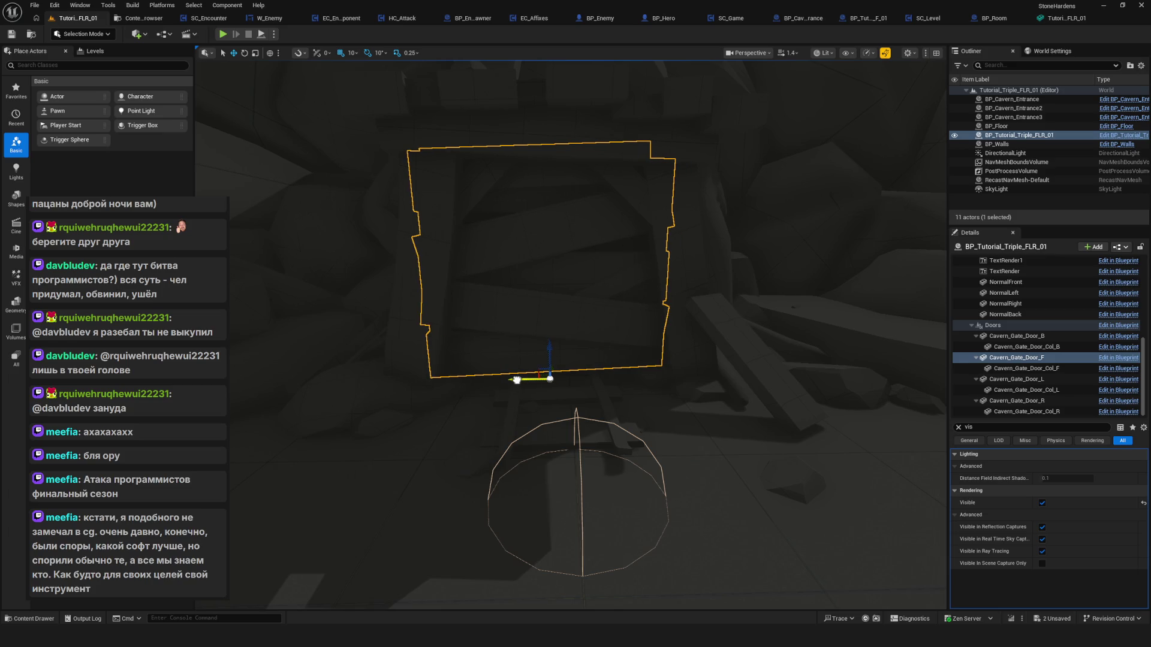
pyautogui.moveTo(550, 376)
pyautogui.mouseDown()
pyautogui.moveTo(563, 385)
pyautogui.moveTo(539, 504)
pyautogui.moveTo(581, 433)
pyautogui.moveTo(571, 442)
pyautogui.moveTo(599, 420)
pyautogui.moveTo(698, 416)
pyautogui.moveTo(570, 206)
pyautogui.mouseUp()
pyautogui.click(570, 205)
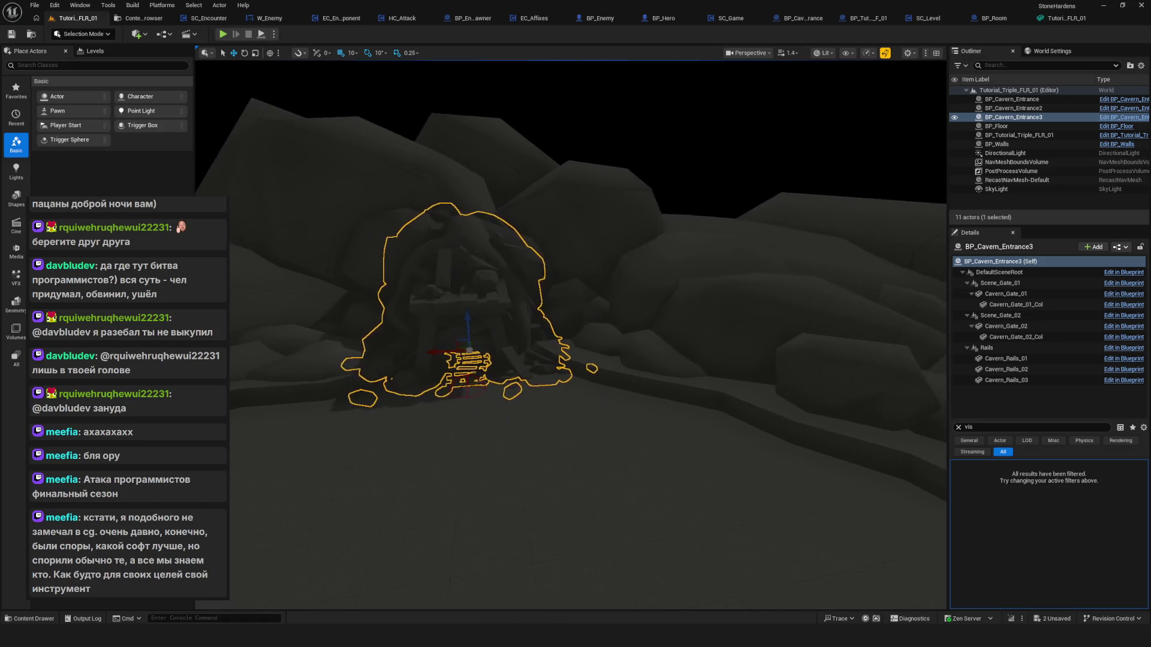
# Inspect the BP_Tutorial_Triple_FLR_01 actor, BP_Cavern_Entrance2 and BP_Walls.
pyautogui.press('Escape')
pyautogui.moveTo(660, 249)
pyautogui.mouseDown()
pyautogui.moveTo(660, 180)
pyautogui.moveTo(491, 263)
pyautogui.moveTo(529, 249)
pyautogui.moveTo(462, 270)
pyautogui.mouseUp()
pyautogui.click(529, 249)
pyautogui.click(463, 272)
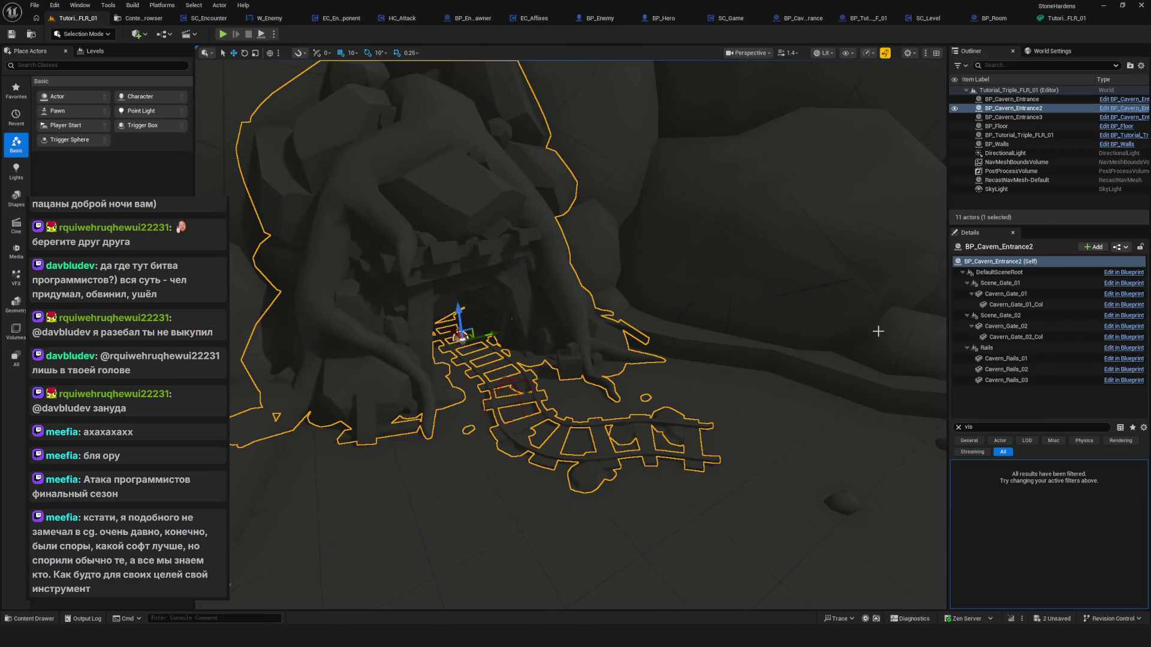
pyautogui.click(655, 234)
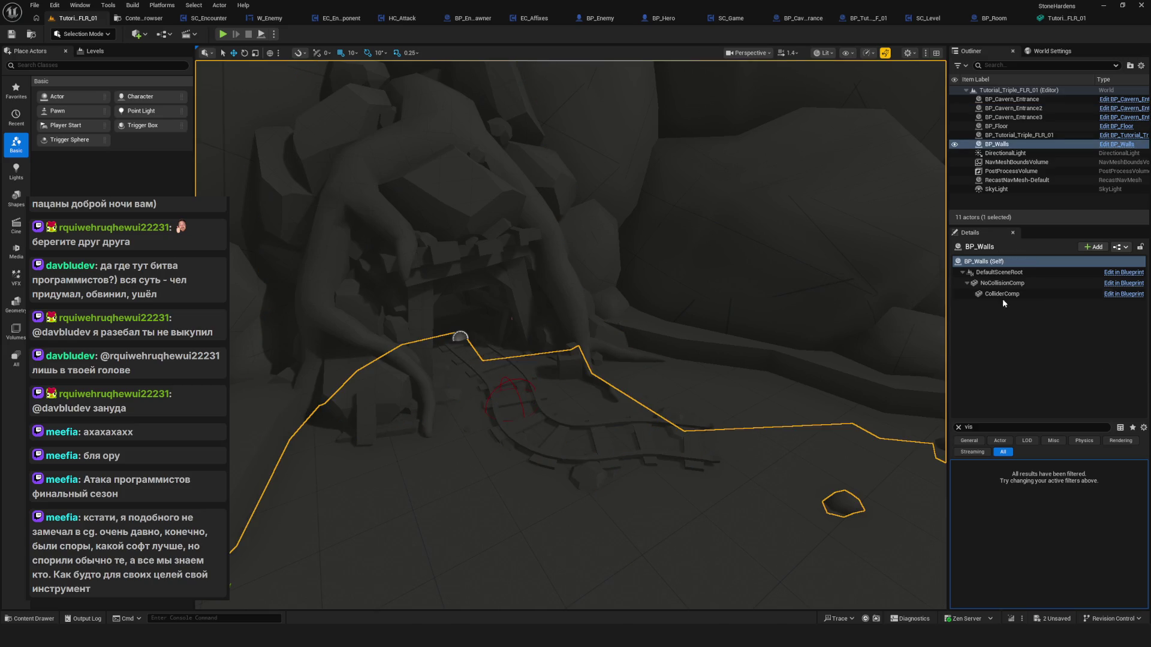
pyautogui.moveTo(586, 268); pyautogui.dragTo(605, 239)
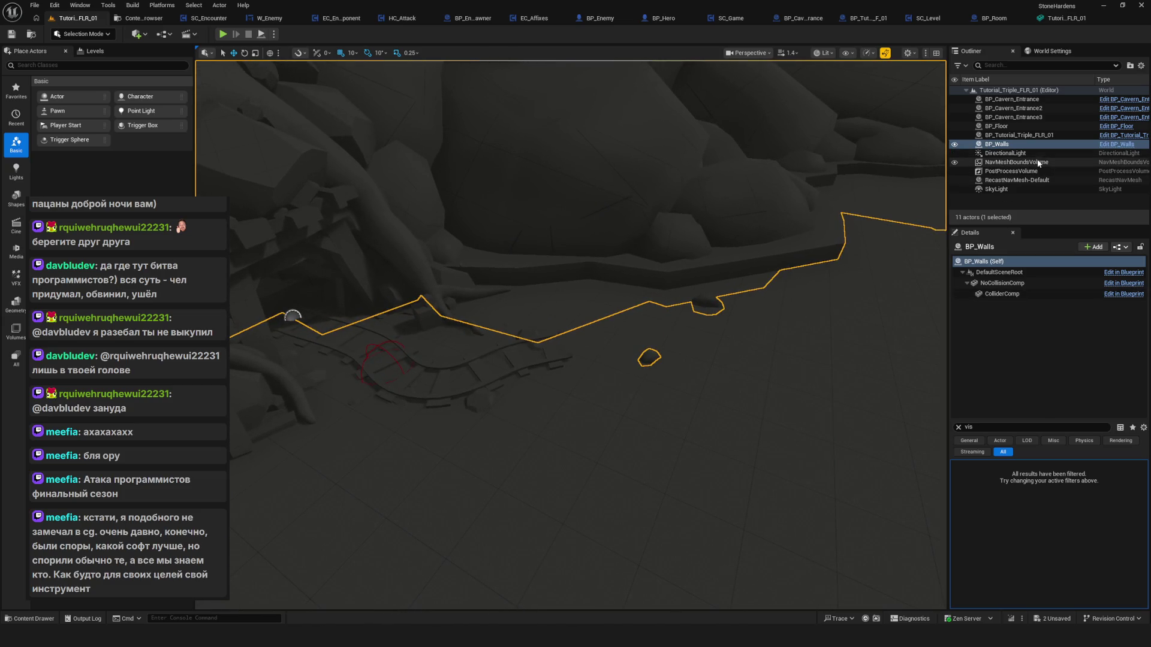
# Check BP_Floor, then switch on Visible for HeroPointL and frame it.
pyautogui.click(1028, 127)
pyautogui.click(1039, 136)
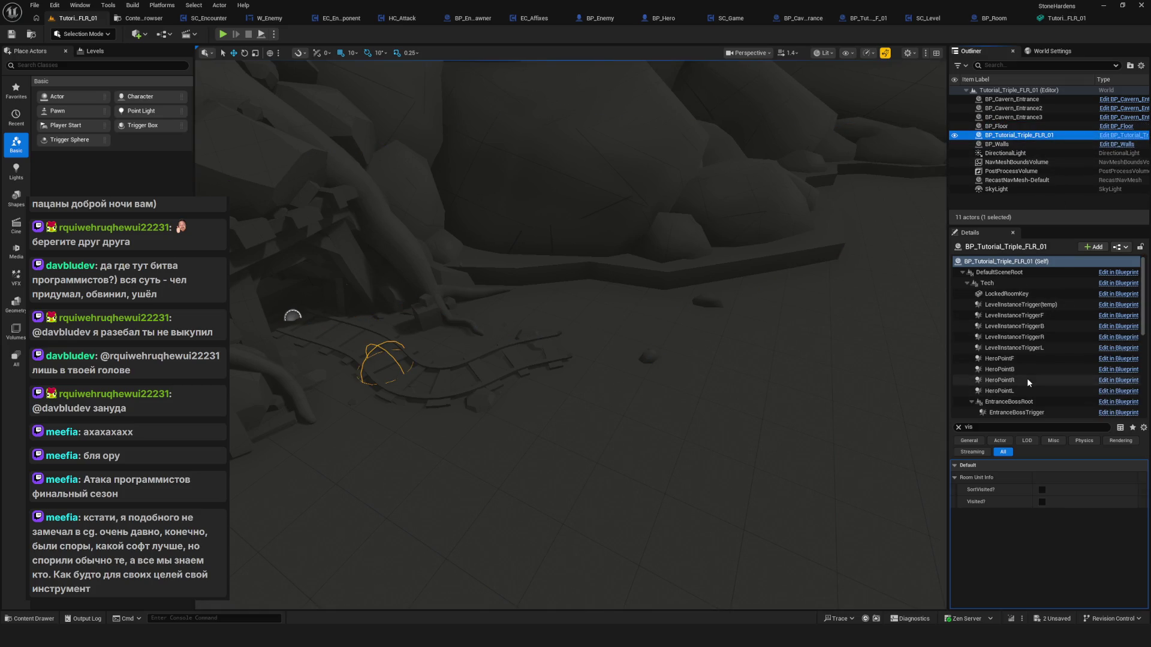
pyautogui.scroll(-3, 1026, 379)
pyautogui.click(1014, 299)
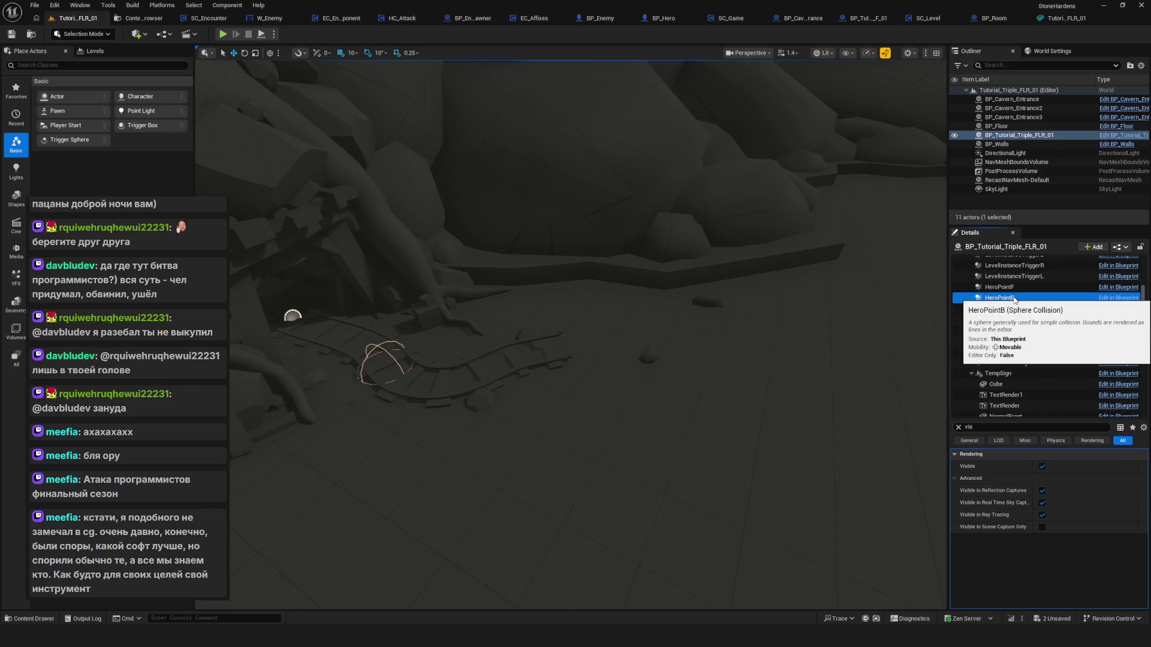
pyautogui.click(1007, 319)
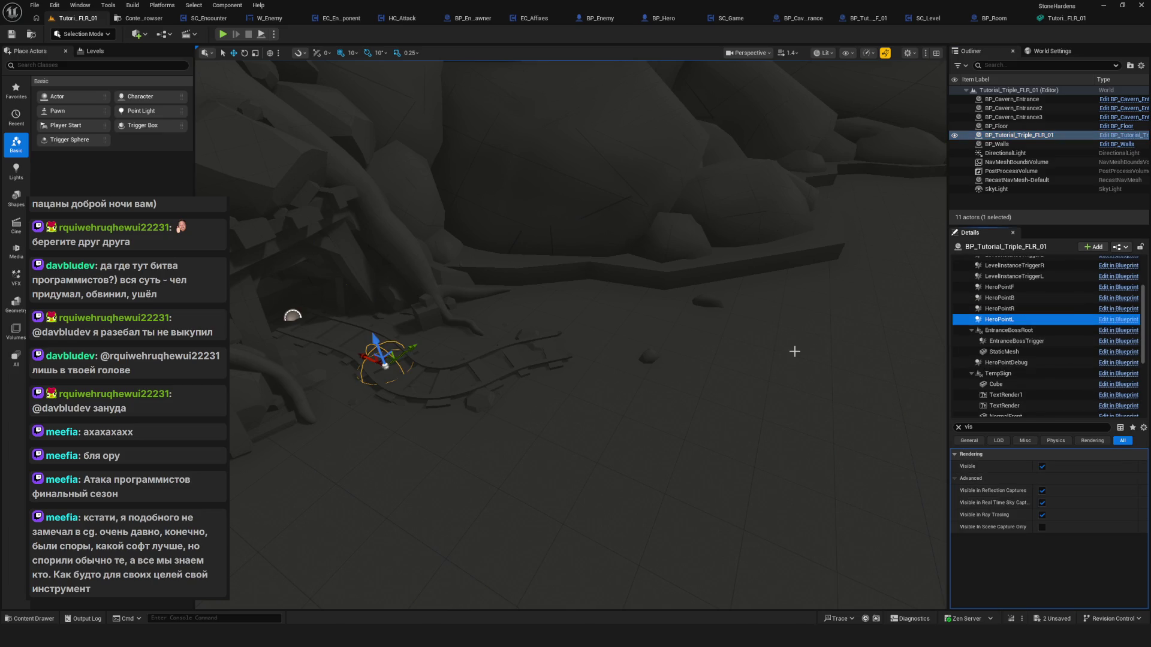
pyautogui.click(1041, 465)
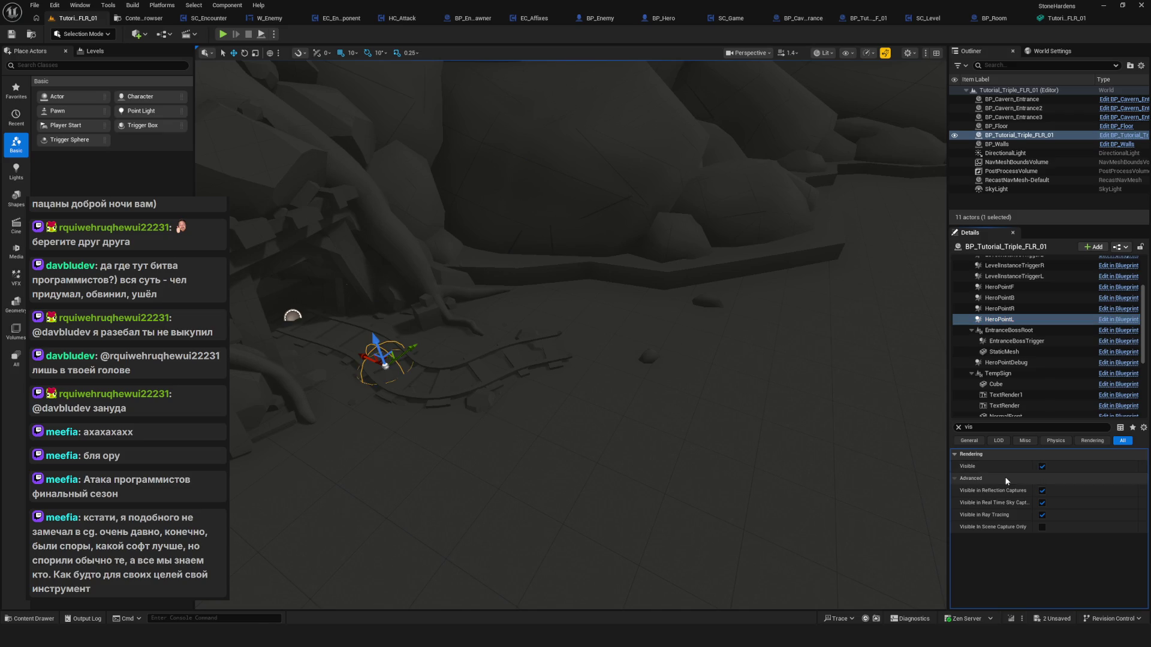
pyautogui.press('f')
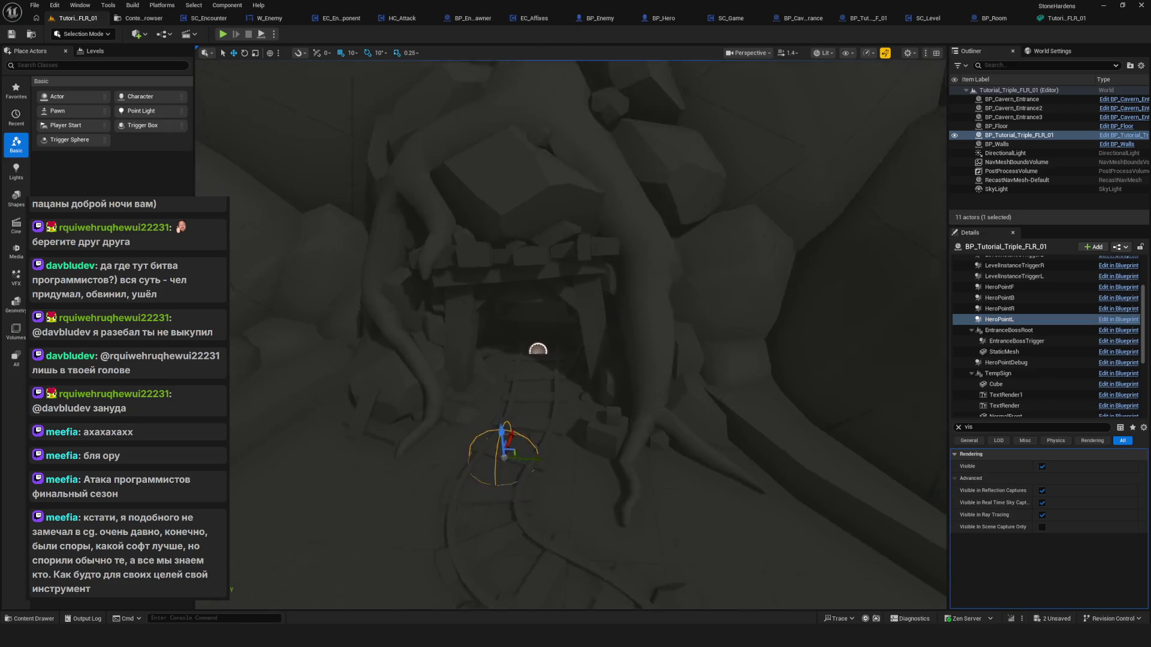
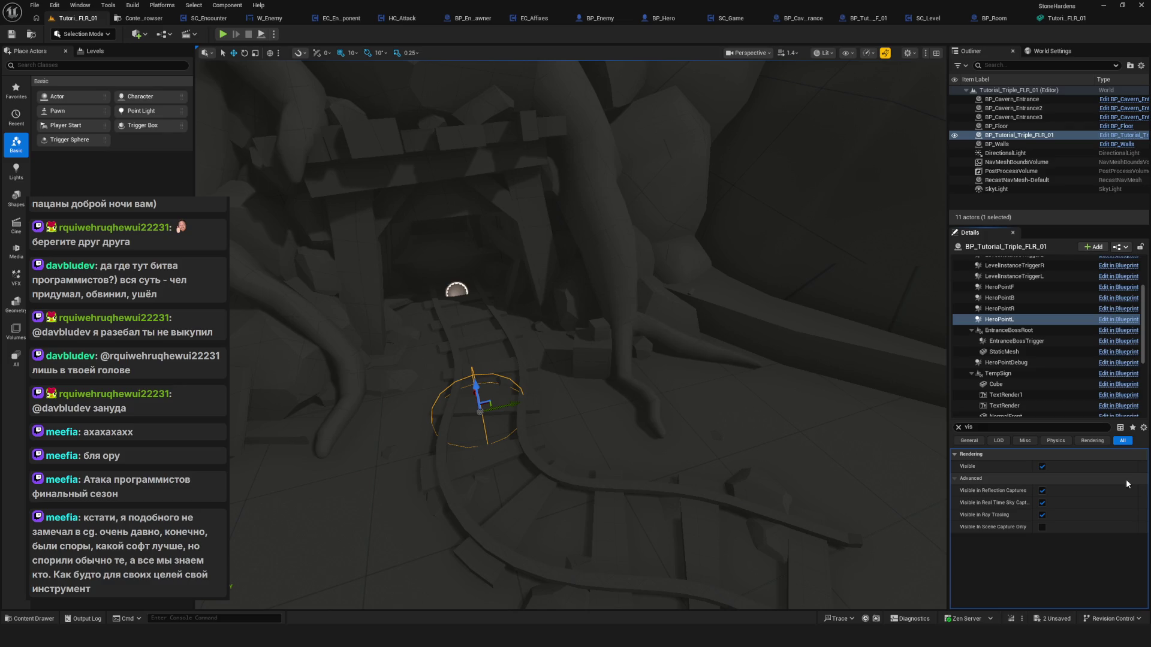
# Fly the viewport past the second cavern entrance and into the tunnel.
pyautogui.moveTo(637, 409); pyautogui.dragTo(590, 410)
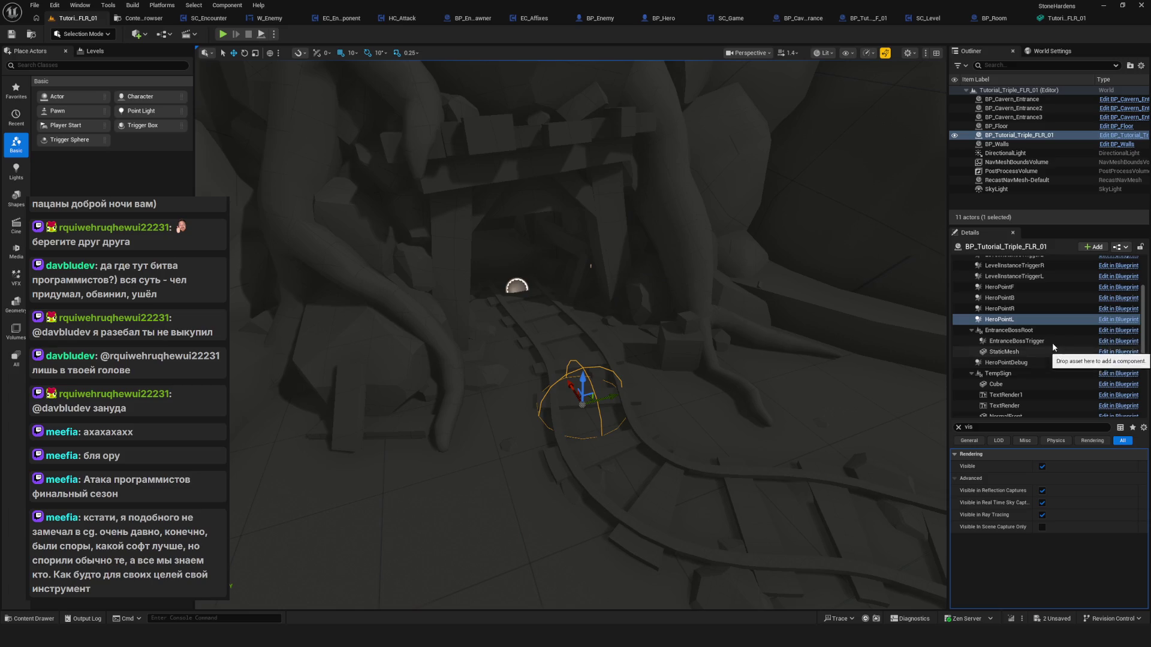
pyautogui.moveTo(1022, 225)
pyautogui.mouseDown()
pyautogui.moveTo(1025, 242)
pyautogui.moveTo(1026, 232)
pyautogui.mouseUp()
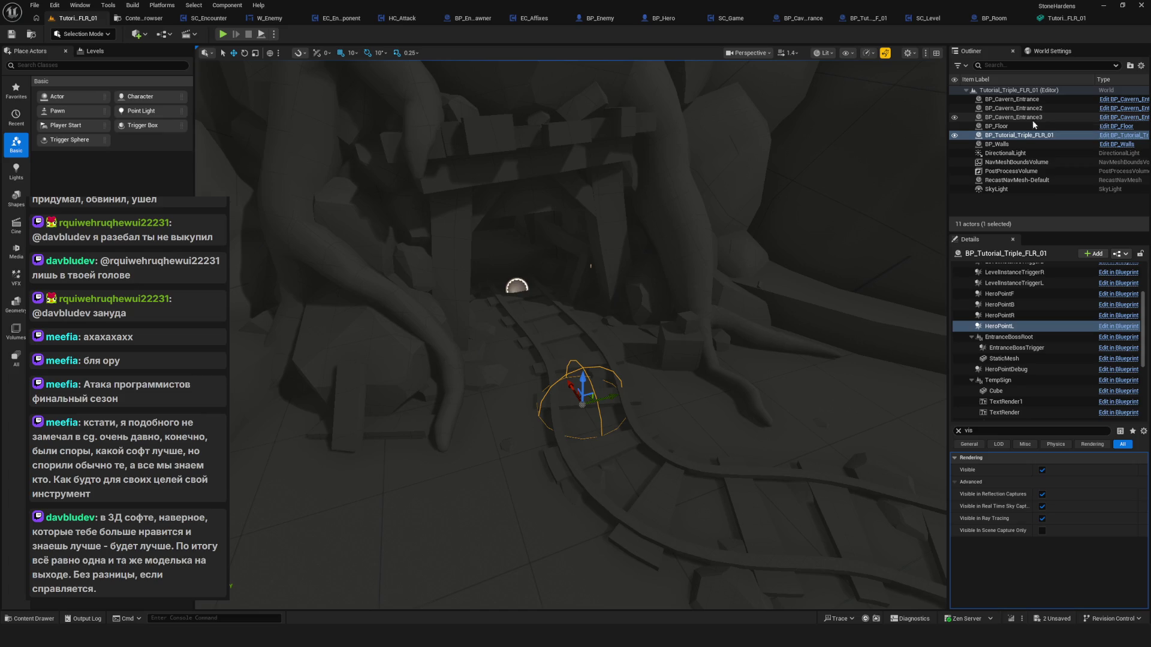
pyautogui.moveTo(500, 265); pyautogui.dragTo(571, 286)
pyautogui.click(579, 306)
pyautogui.press('f')
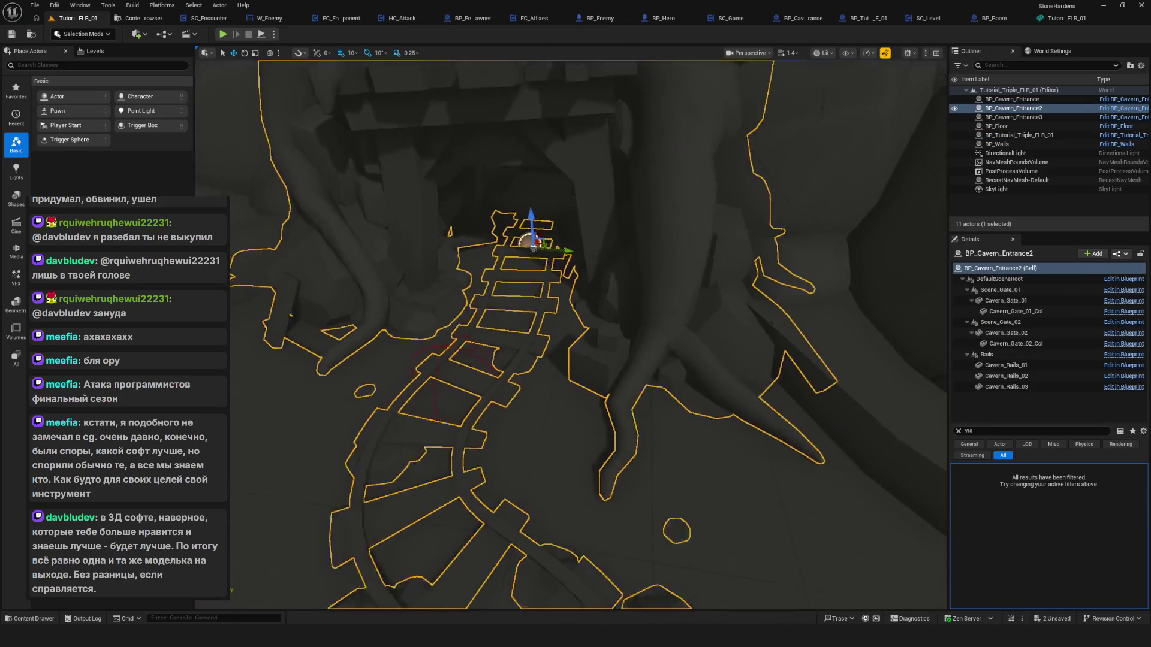
pyautogui.click(467, 334)
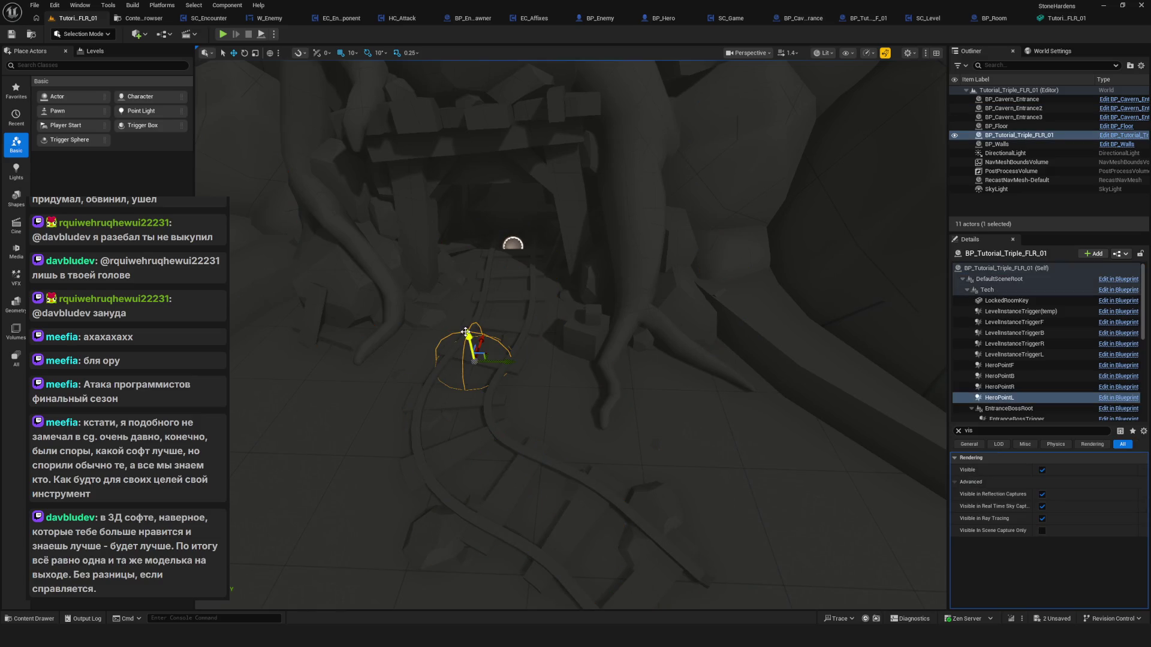
pyautogui.moveTo(614, 340); pyautogui.dragTo(634, 353)
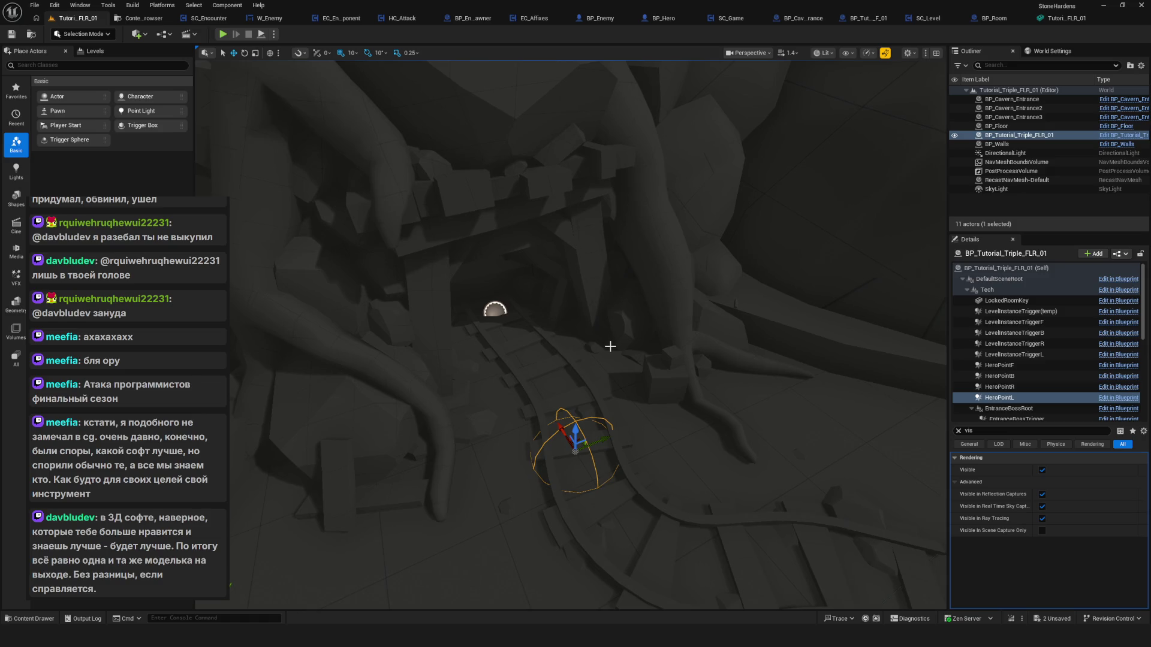
pyautogui.moveTo(790, 362); pyautogui.dragTo(630, 362)
pyautogui.moveTo(400, 326); pyautogui.dragTo(417, 341)
pyautogui.moveTo(589, 357); pyautogui.dragTo(589, 357)
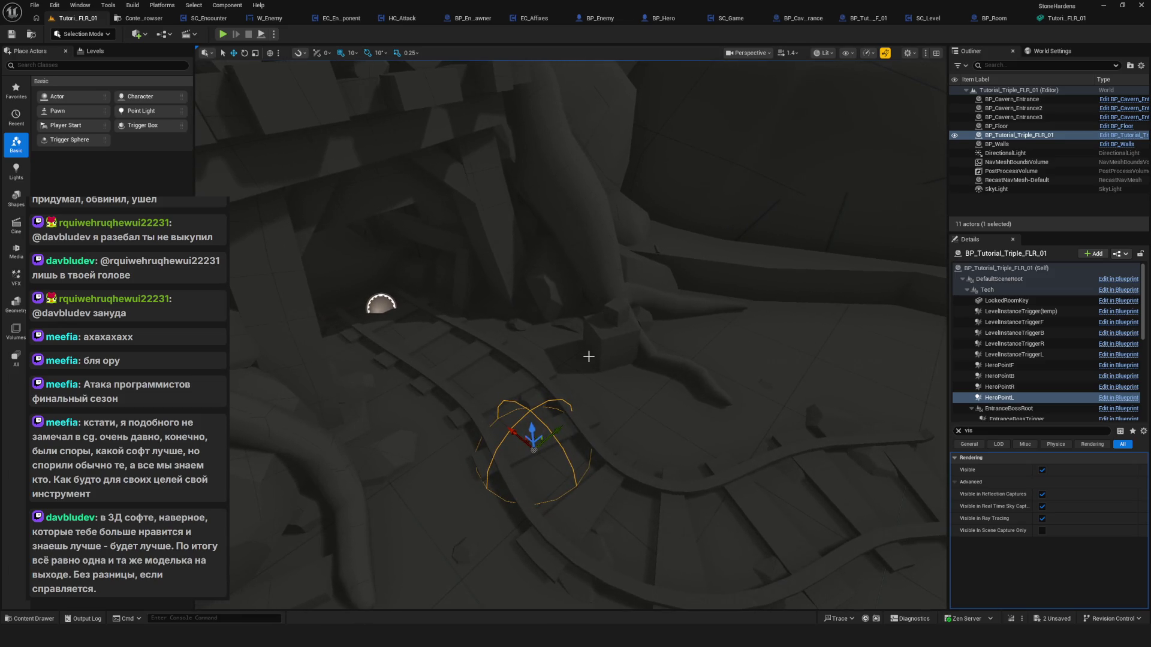
# Check the visibility of the Cavern_Gate_Door components (L, R, B, collision) in the Details tree.
pyautogui.scroll(-3, 1035, 362)
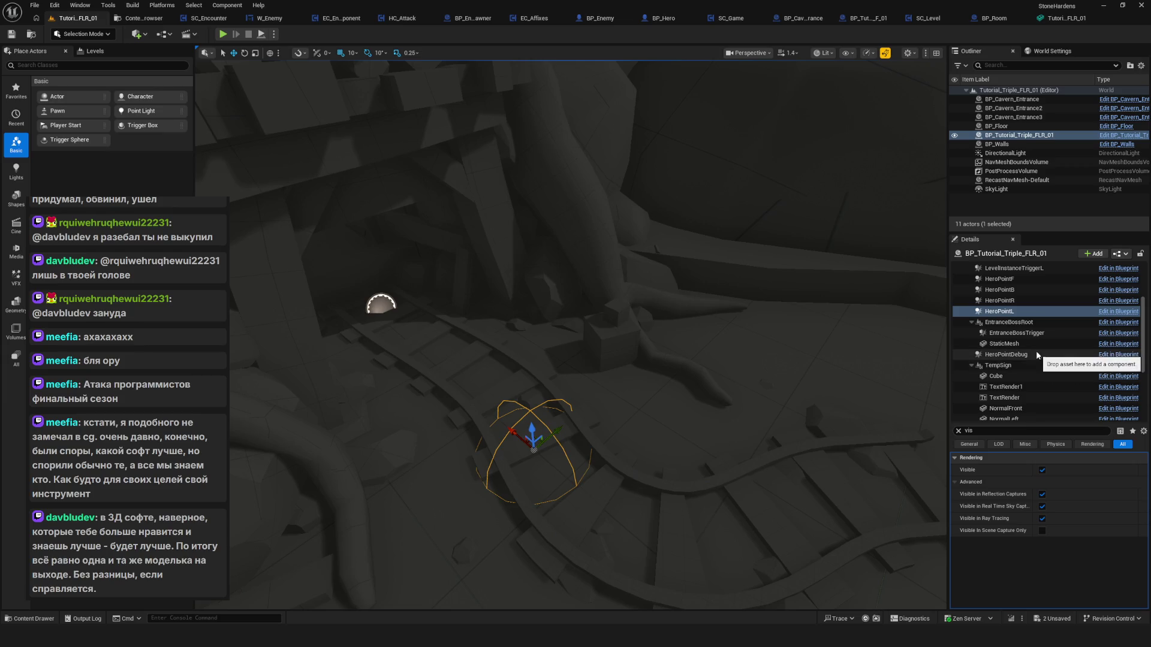
pyautogui.scroll(-4, 1038, 357)
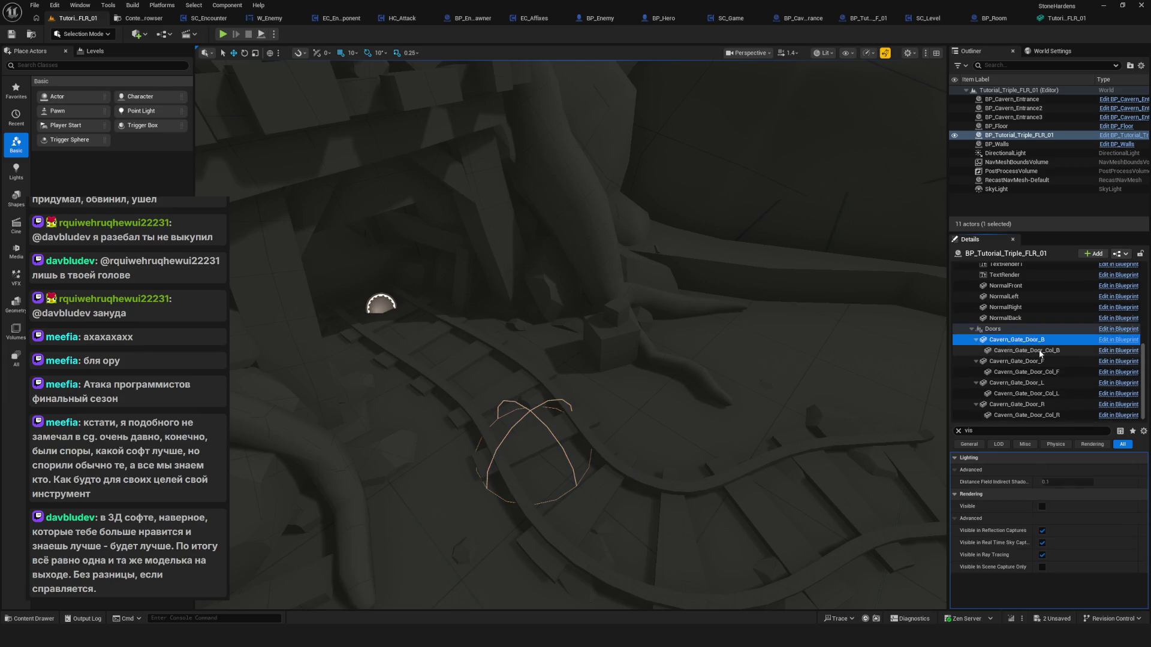
pyautogui.click(1041, 383)
pyautogui.click(1042, 404)
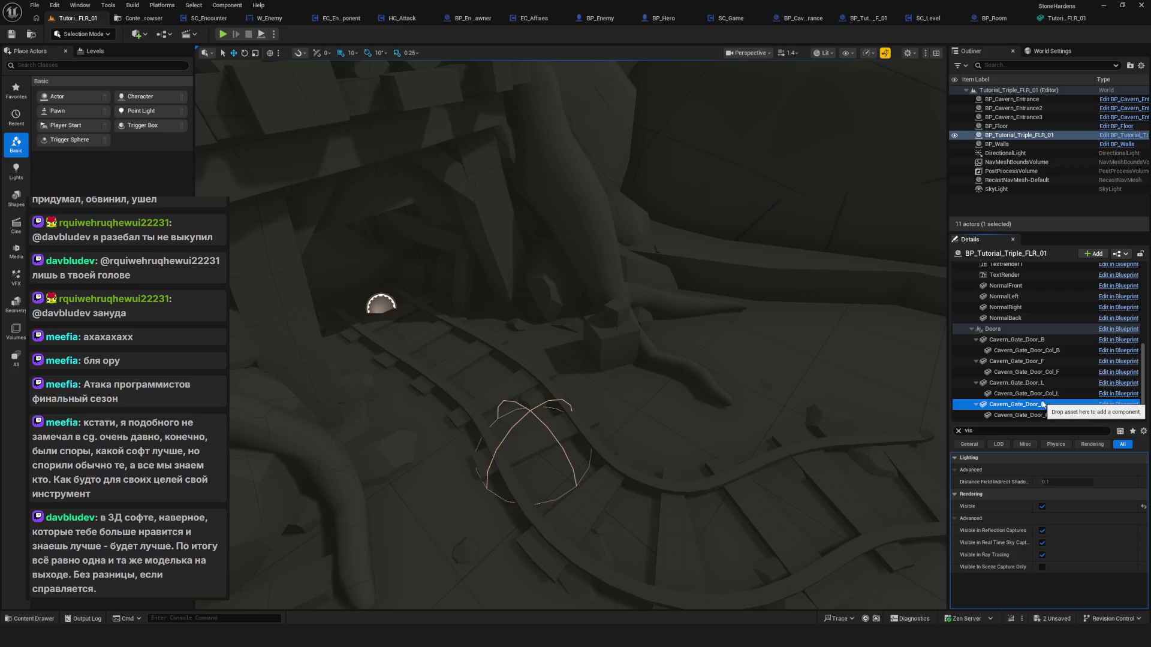
pyautogui.click(1037, 405)
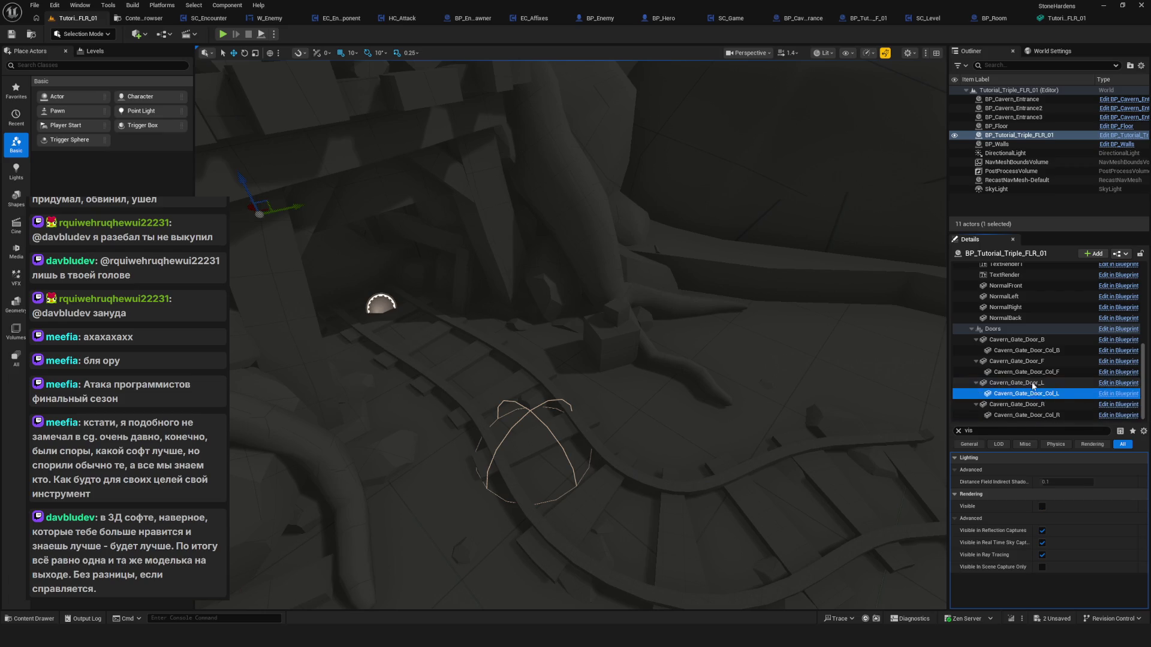
pyautogui.press('Up')
pyautogui.press('Up')
pyautogui.press('Down')
pyautogui.press('Down')
pyautogui.press('Down')
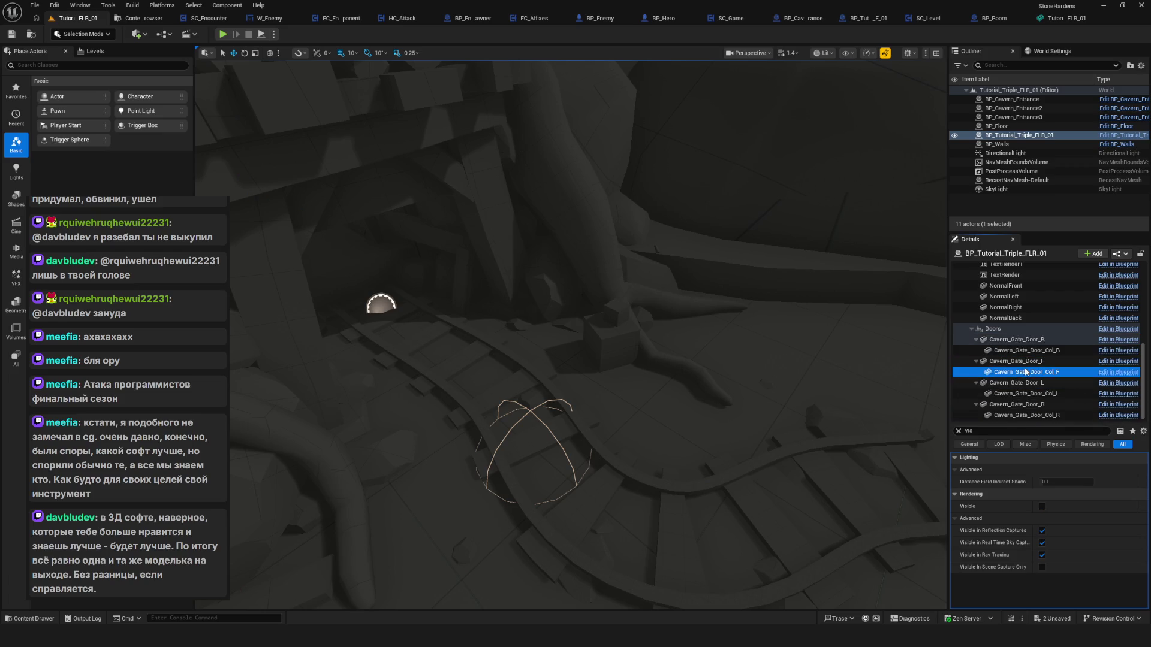
pyautogui.press('Down')
pyautogui.press('Down')
pyautogui.press('Up')
pyautogui.press('Up')
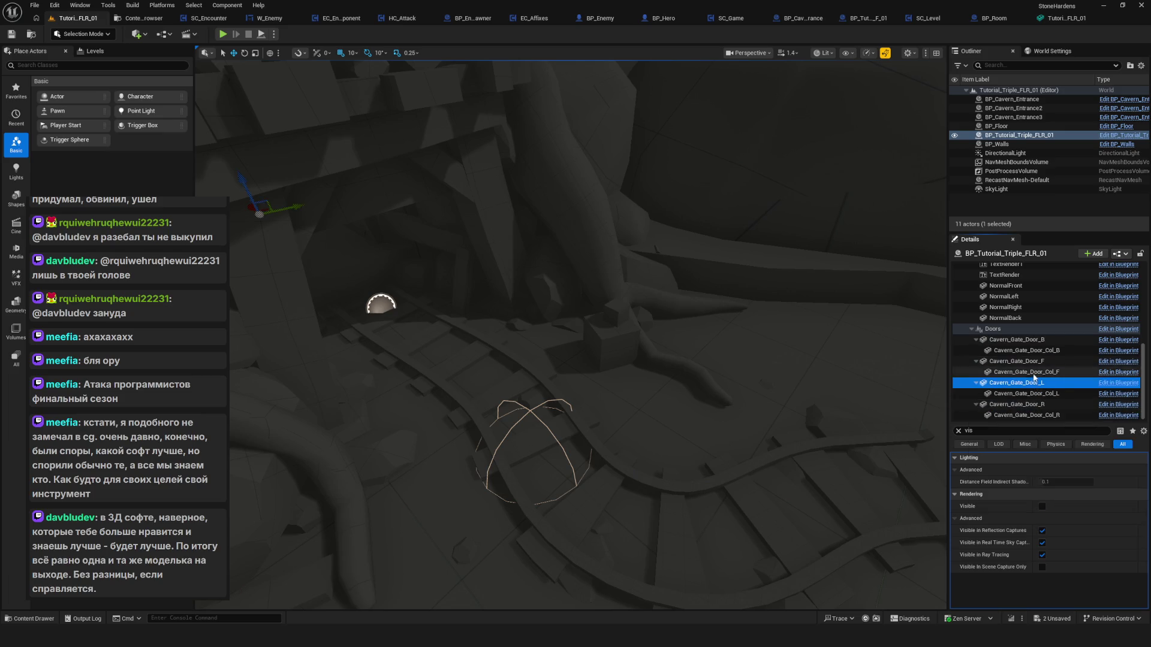
pyautogui.click(1031, 340)
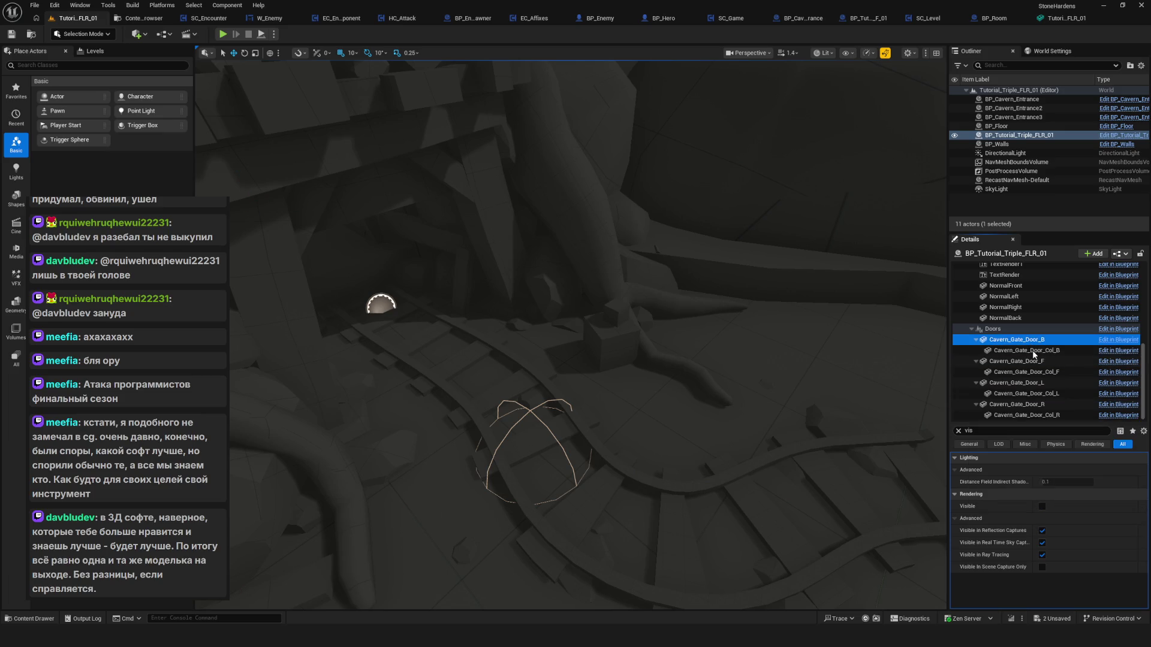
pyautogui.click(1028, 407)
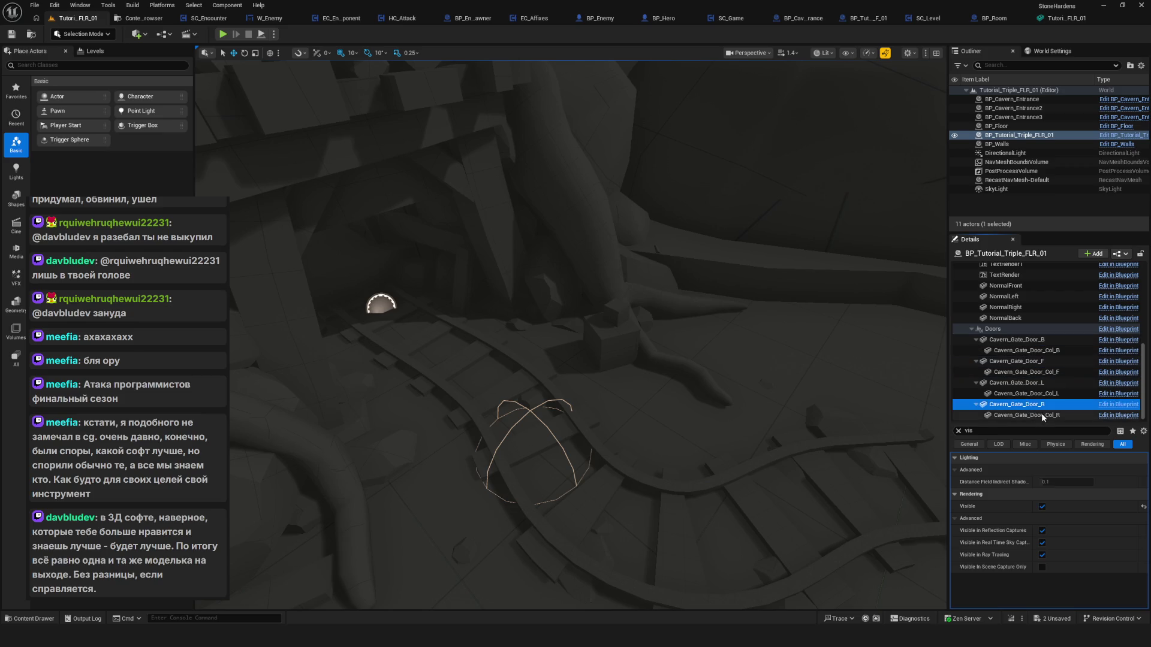
pyautogui.click(1032, 406)
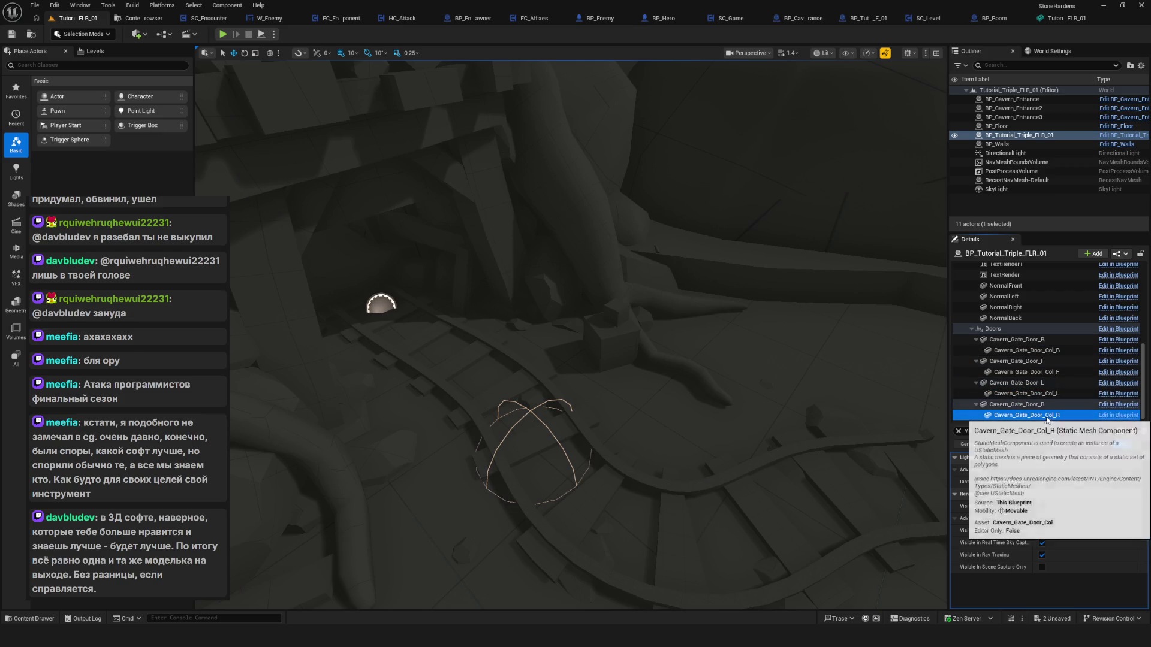
pyautogui.click(1037, 404)
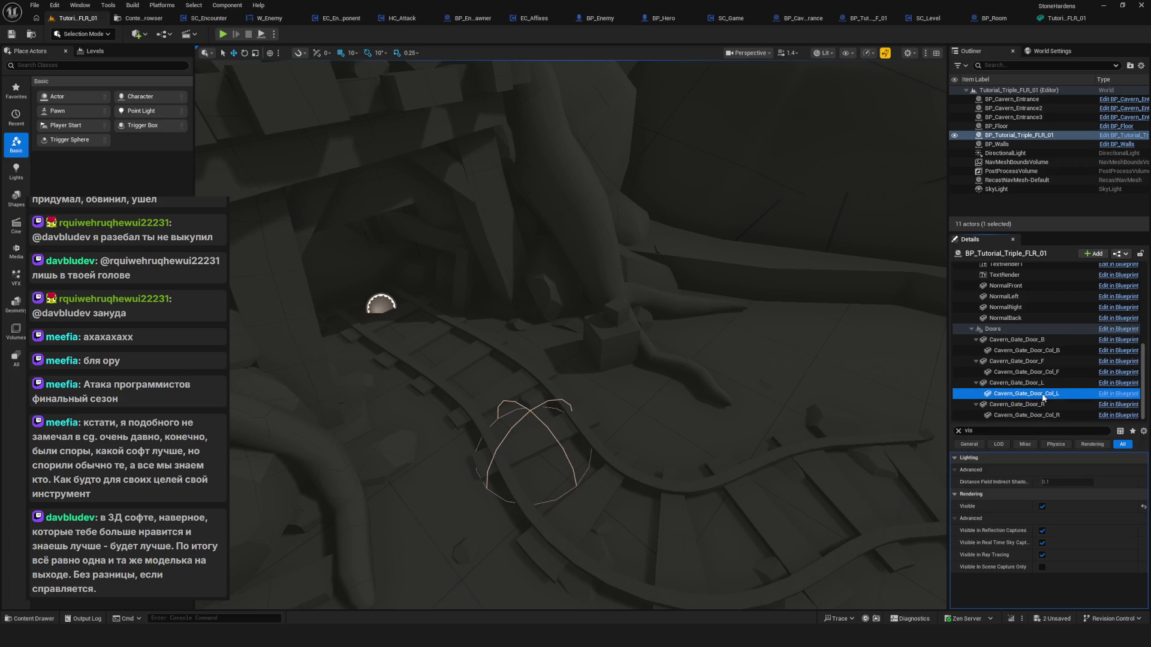
# Select Cavern_Gate_Door_L and enable Rendering > Visible.
pyautogui.click(1043, 372)
pyautogui.click(1043, 363)
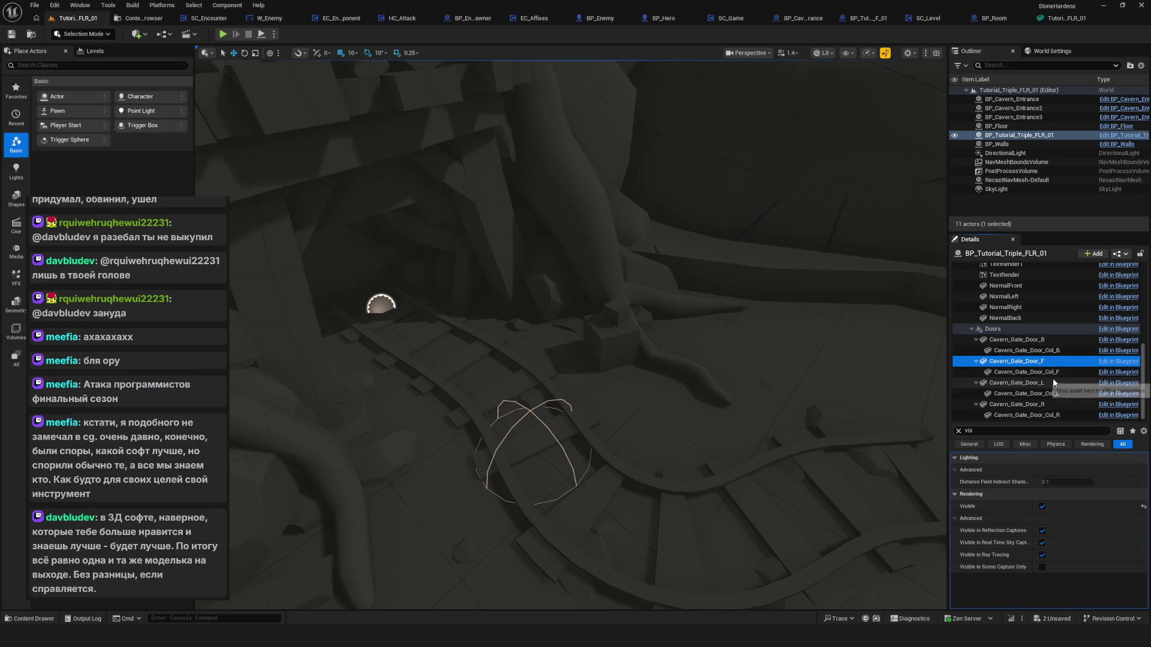
pyautogui.click(1042, 384)
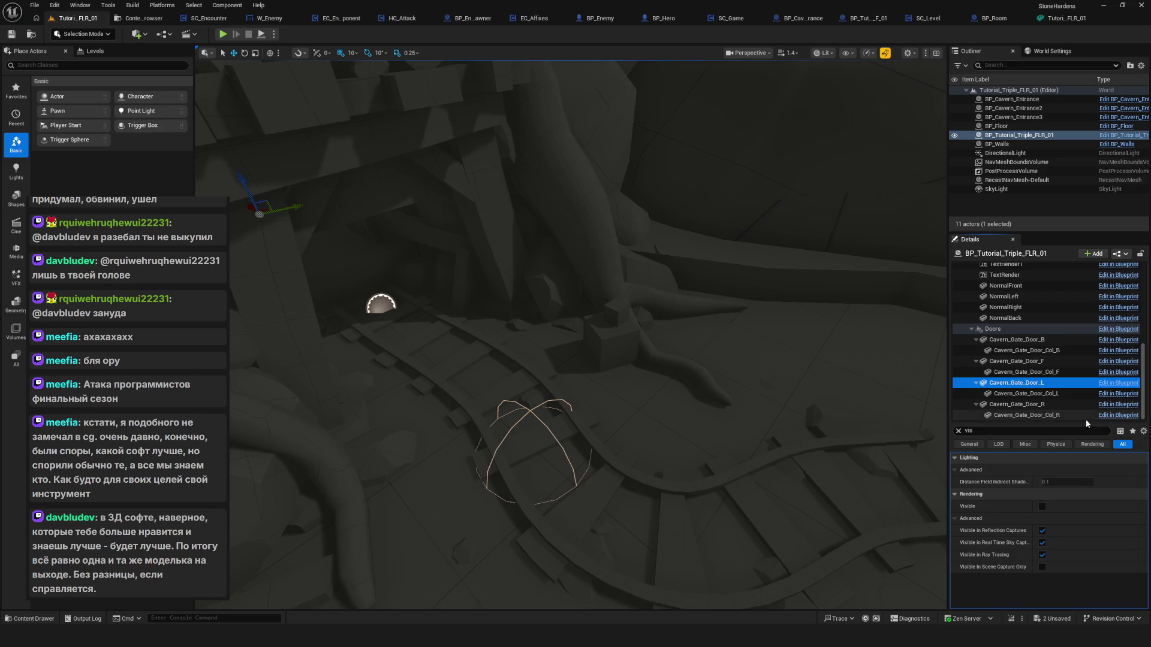
pyautogui.click(1041, 507)
pyautogui.moveTo(543, 299)
pyautogui.mouseDown()
pyautogui.moveTo(671, 277)
pyautogui.moveTo(255, 312)
pyautogui.mouseUp()
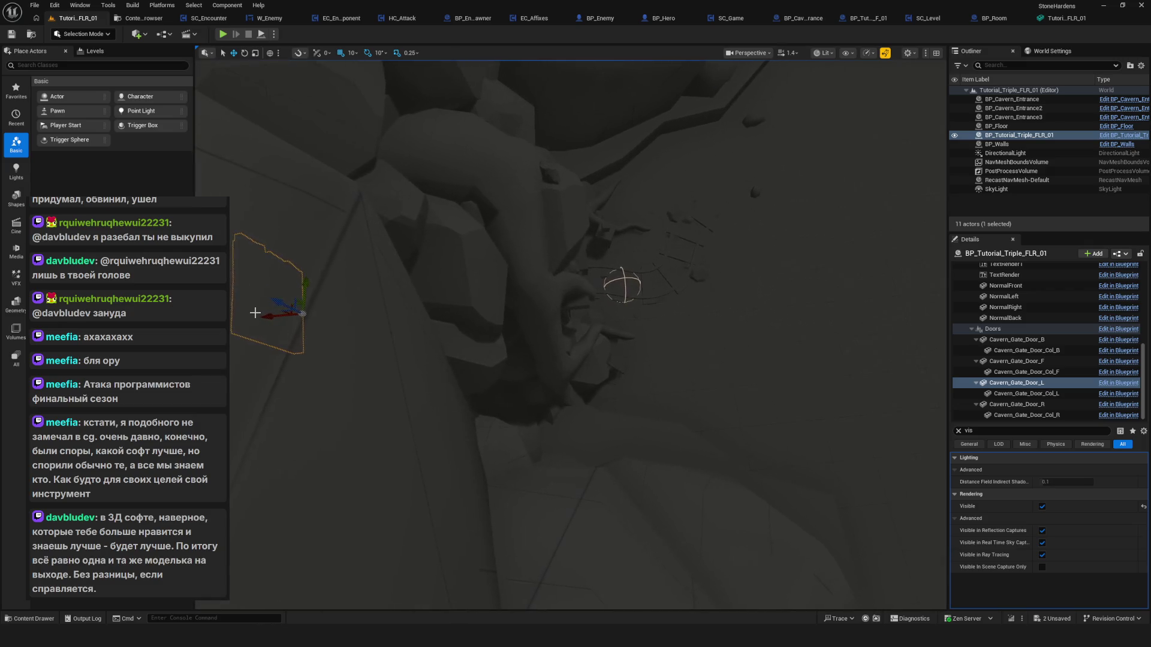
pyautogui.moveTo(361, 317)
pyautogui.mouseDown()
pyautogui.moveTo(521, 330)
pyautogui.moveTo(456, 371)
pyautogui.moveTo(442, 419)
pyautogui.moveTo(680, 376)
pyautogui.mouseUp()
pyautogui.moveTo(597, 343); pyautogui.dragTo(585, 349)
pyautogui.moveTo(606, 420); pyautogui.dragTo(635, 421)
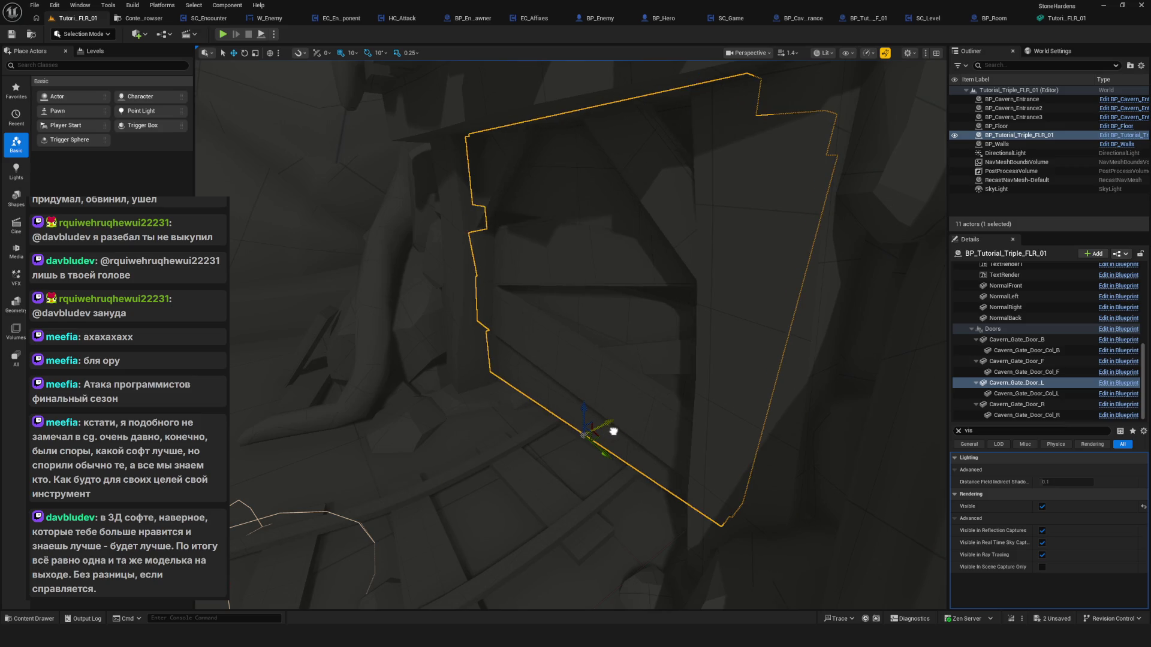
pyautogui.moveTo(614, 429); pyautogui.dragTo(627, 324)
pyautogui.click(626, 487)
pyautogui.press('f')
pyautogui.moveTo(698, 415)
pyautogui.mouseDown()
pyautogui.moveTo(563, 348)
pyautogui.moveTo(611, 218)
pyautogui.mouseUp()
pyautogui.click(611, 218)
pyautogui.moveTo(807, 136)
pyautogui.mouseDown()
pyautogui.moveTo(750, 143)
pyautogui.moveTo(807, 136)
pyautogui.moveTo(497, 602)
pyautogui.moveTo(576, 347)
pyautogui.mouseUp()
pyautogui.click(807, 135)
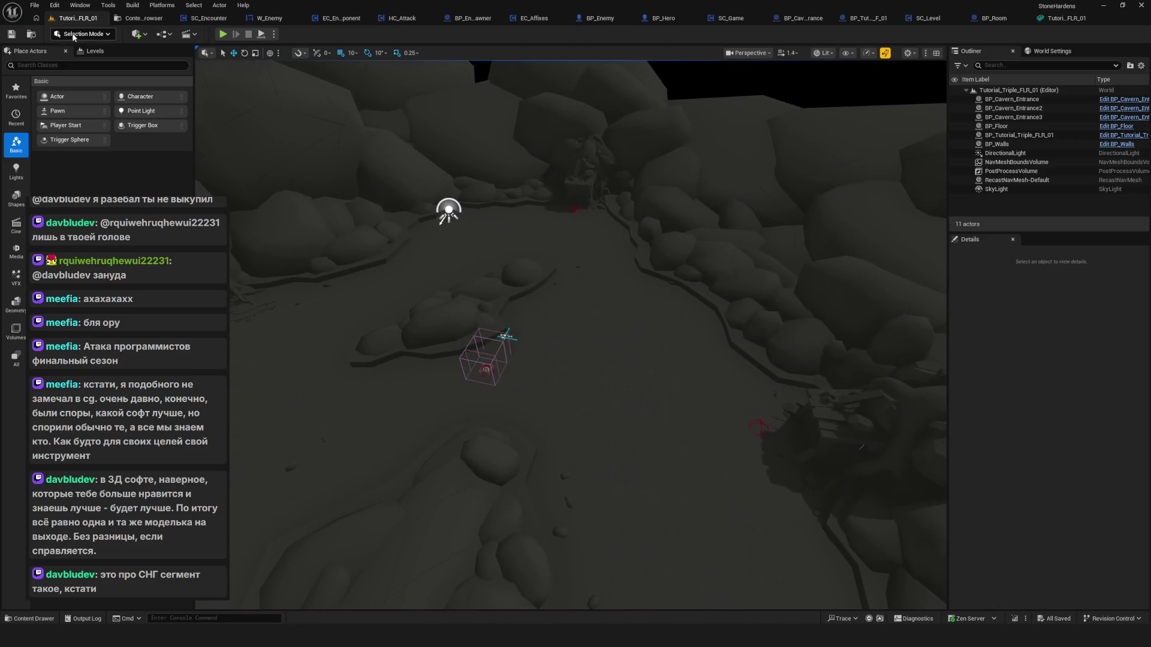
# Start a Play-in-Editor session and load the Tutorial 2 room from the room list.
pyautogui.click(223, 34)
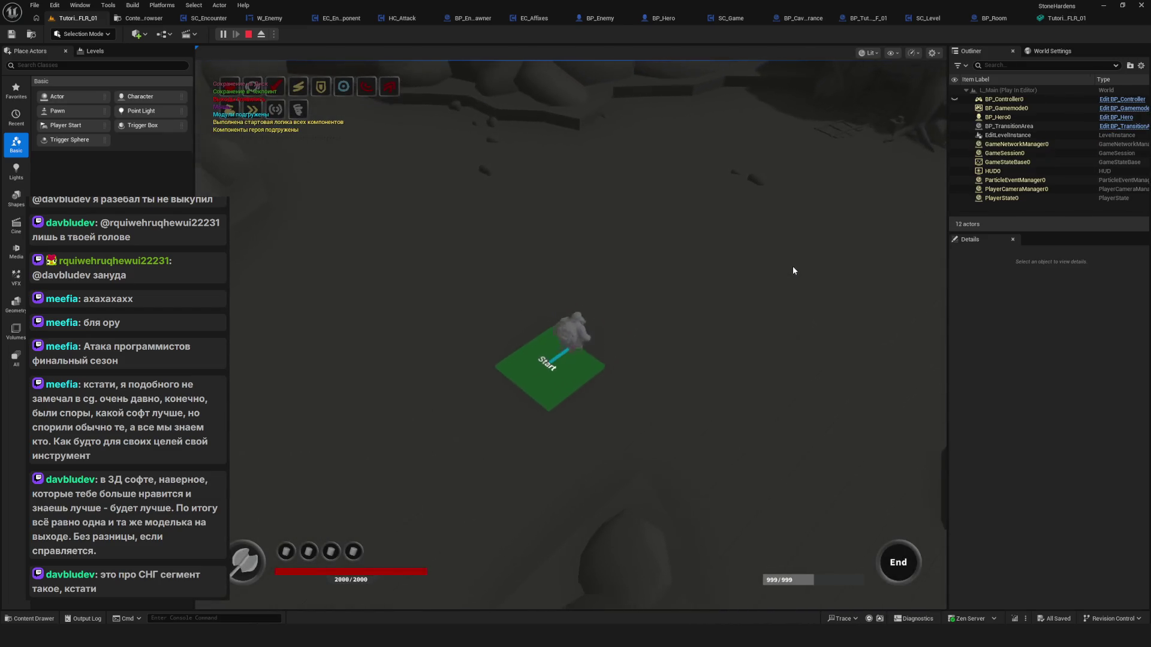
pyautogui.press('Tab')
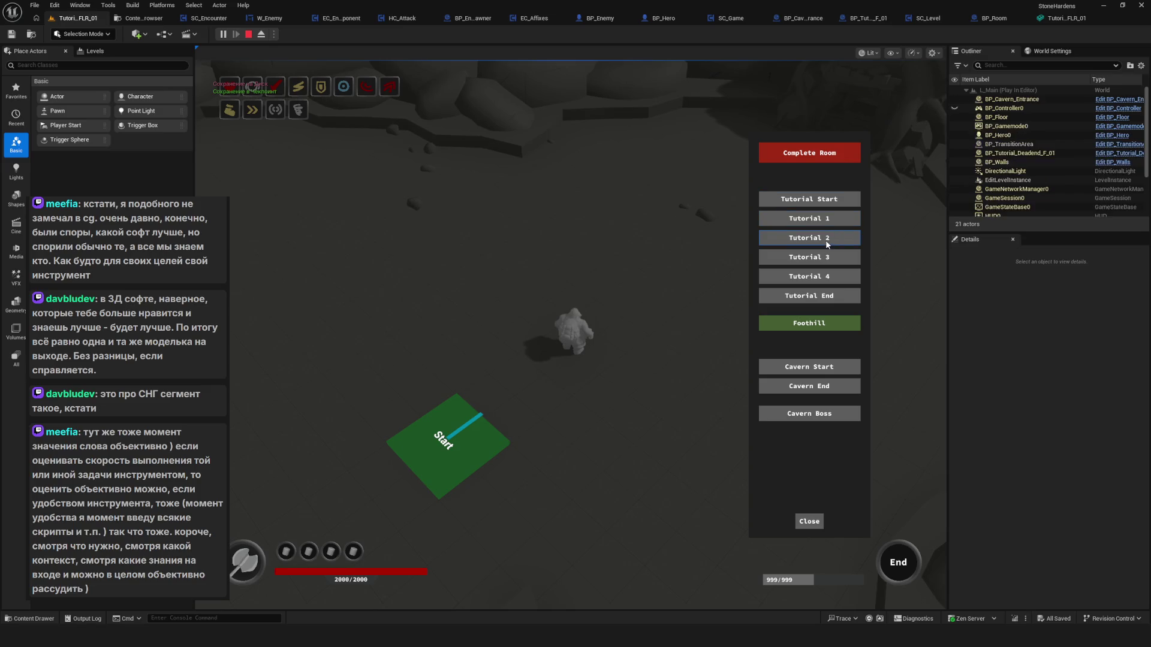
pyautogui.click(831, 239)
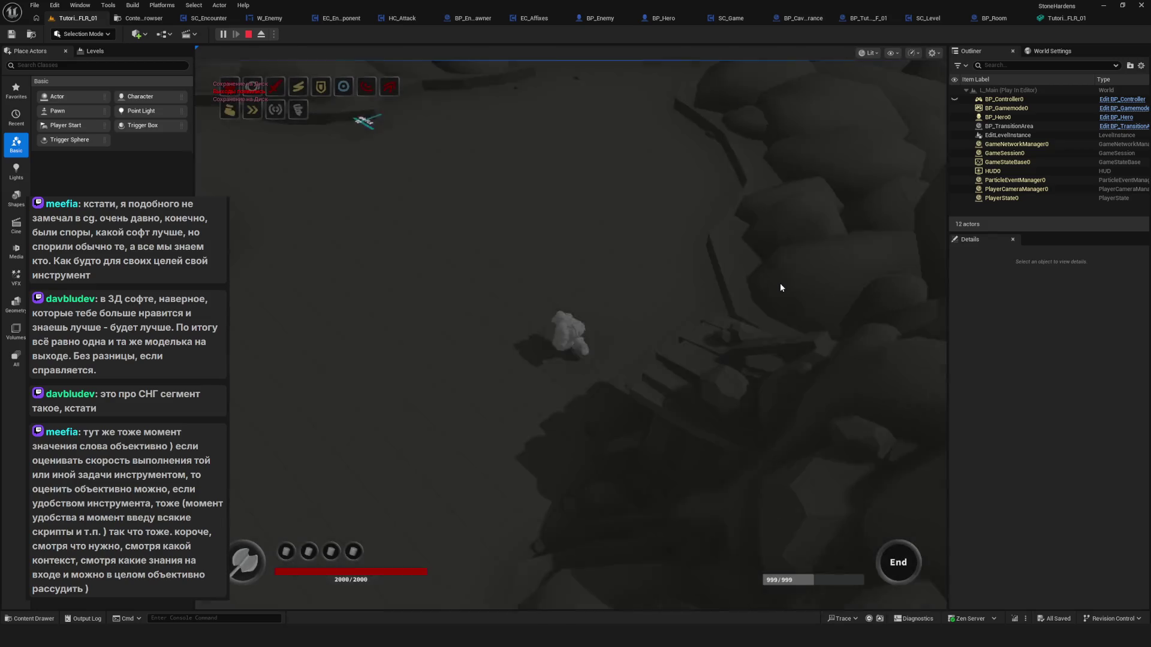
# Walk the hero up and right through the cave, then stop the play session.
pyautogui.press('w')
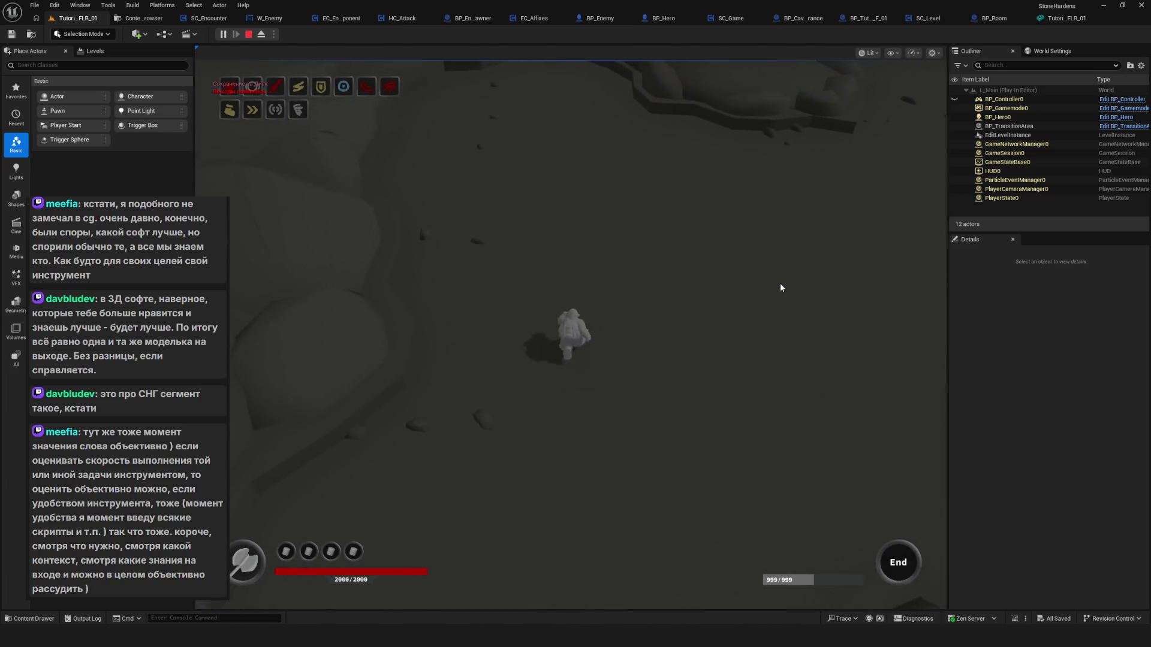
pyautogui.press('w')
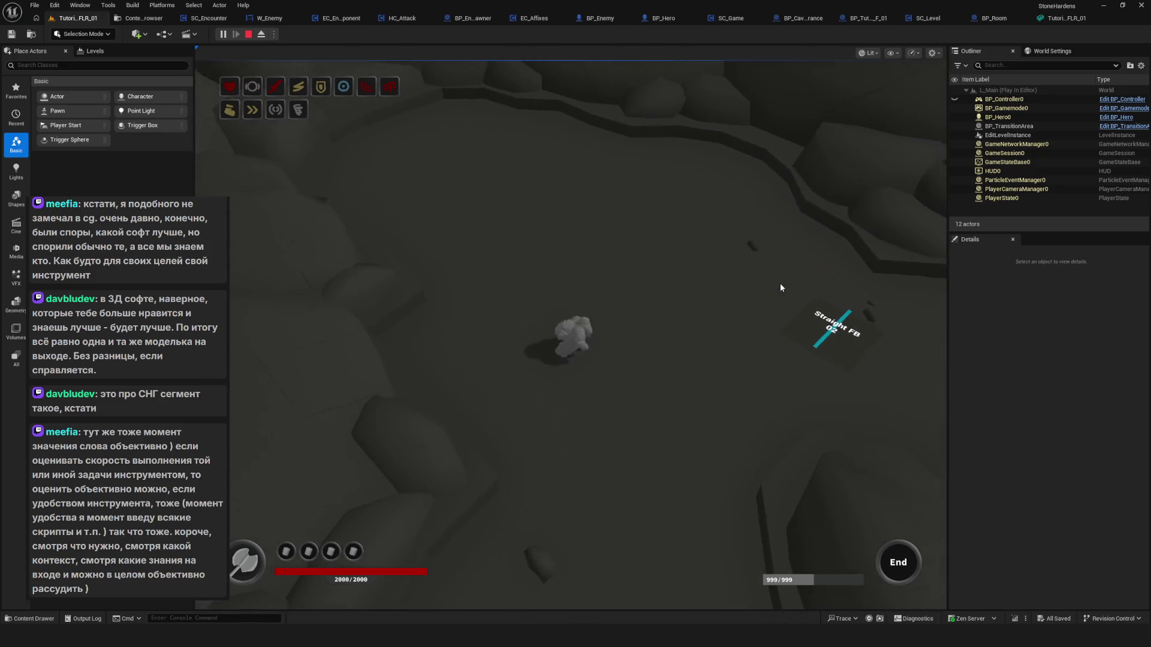
pyautogui.press('d')
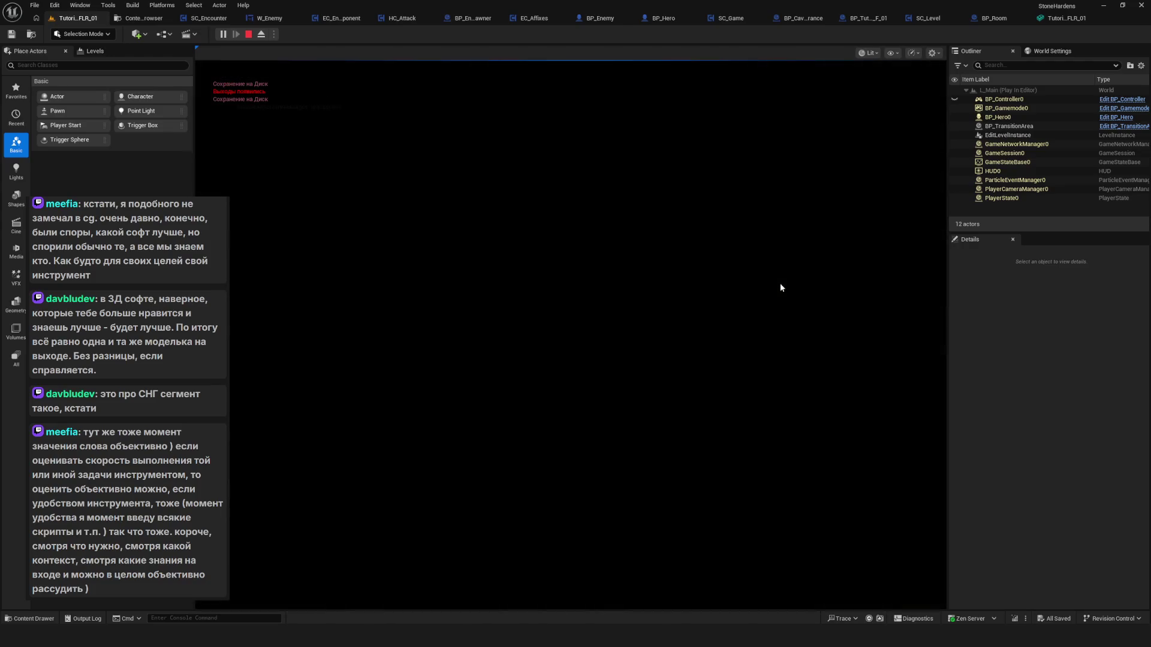
pyautogui.press('Escape')
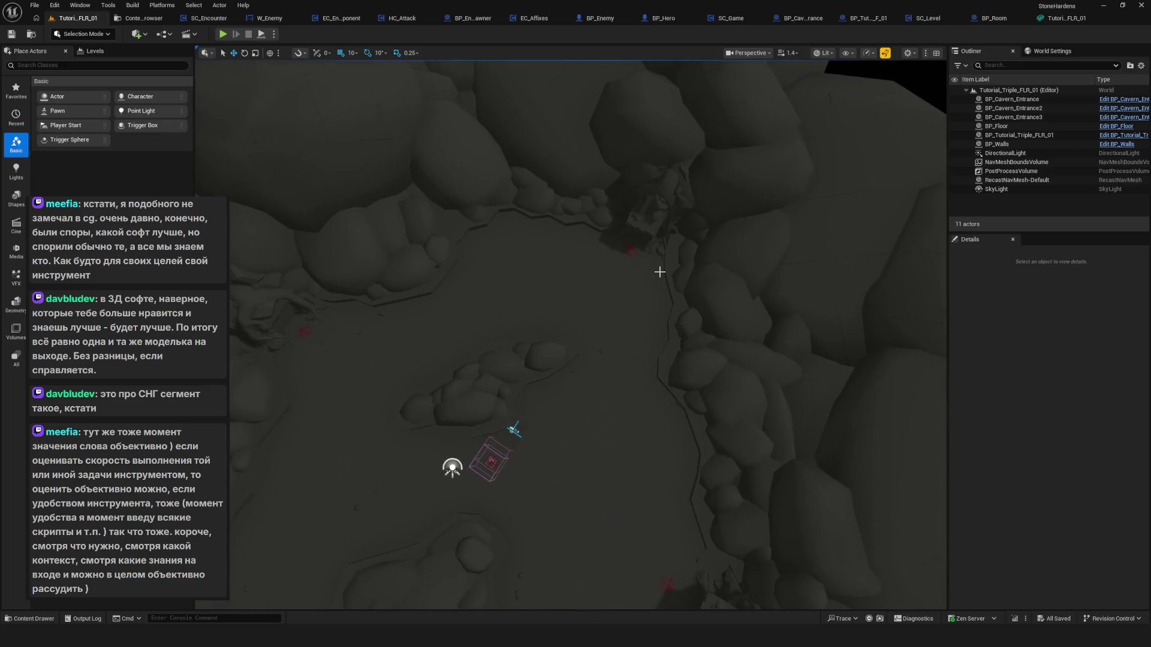
# Browse the Cavern, CavernBoss, Menu and Tutorial level folders in the Content Browser.
pyautogui.click(136, 19)
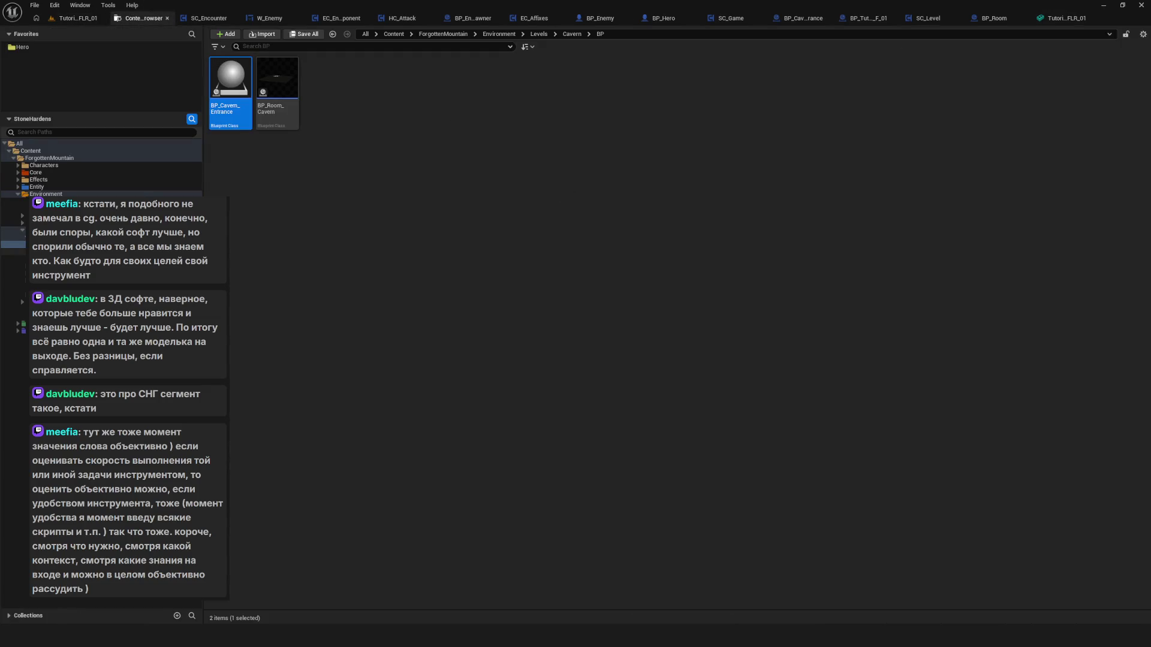
pyautogui.click(13, 238)
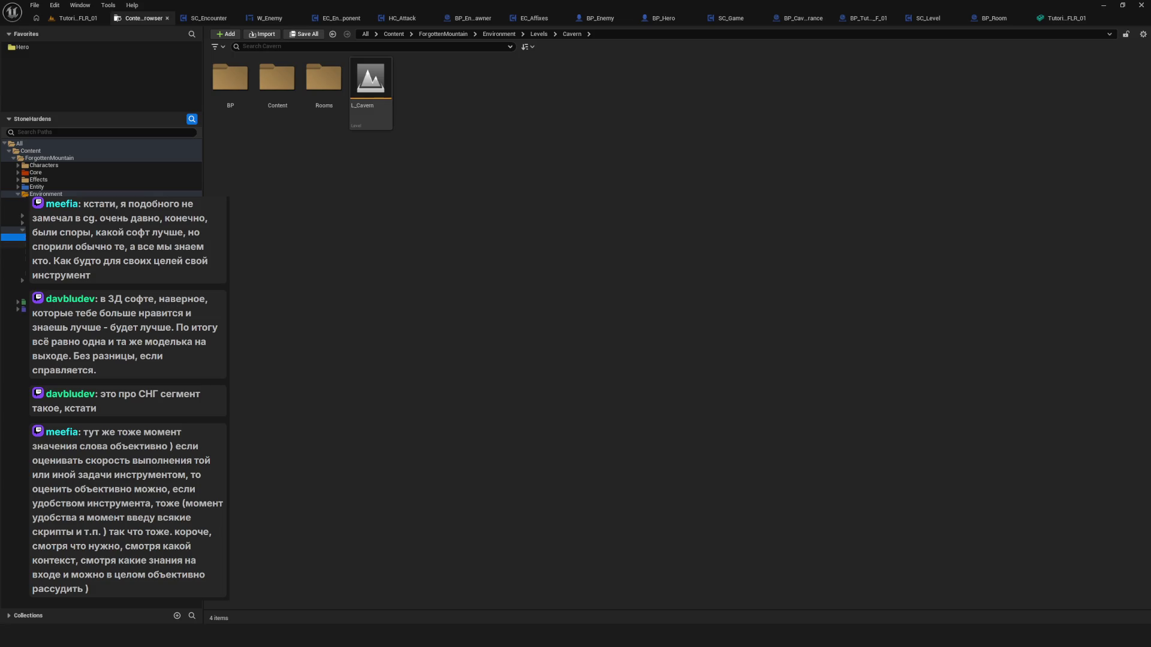
pyautogui.click(13, 245)
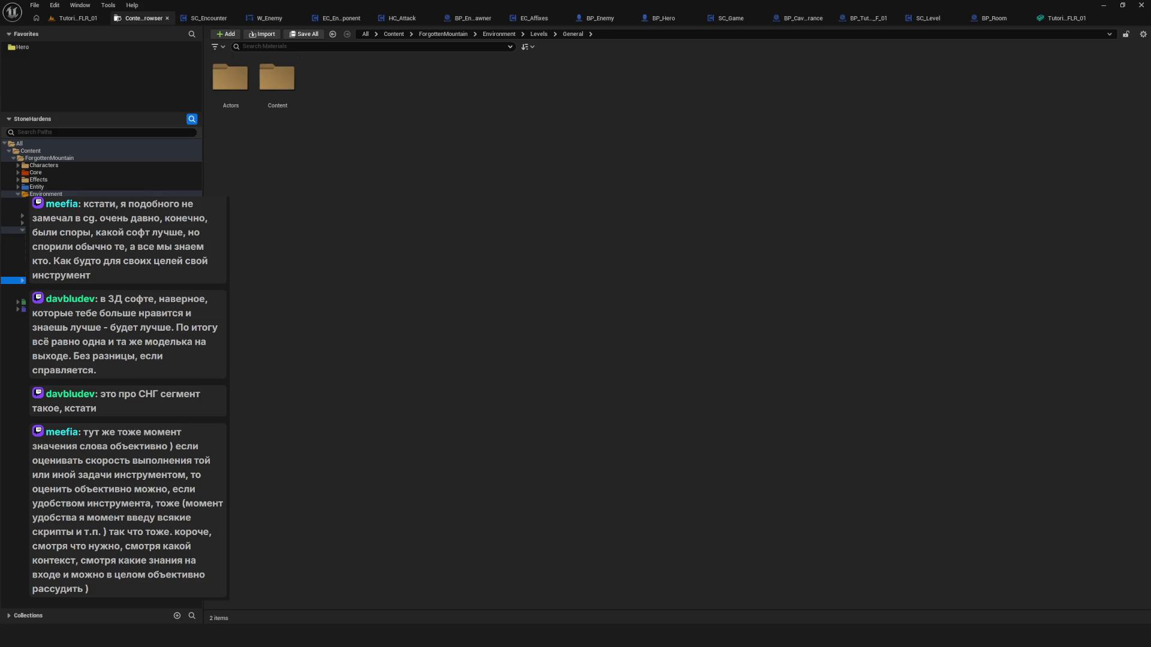
pyautogui.click(13, 266)
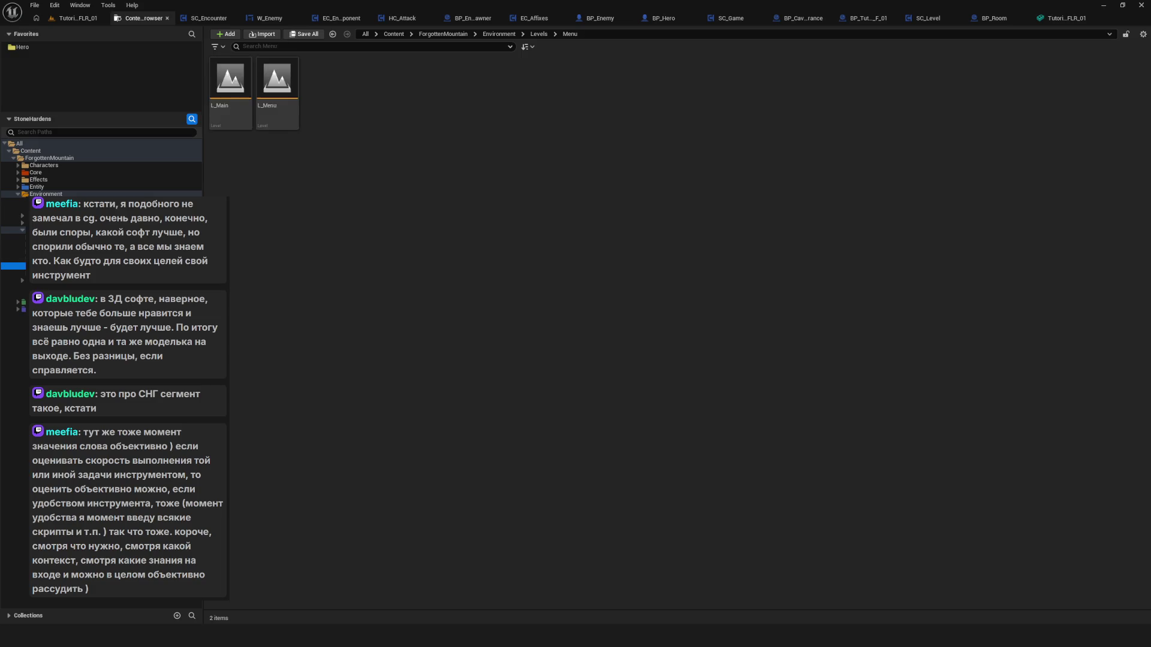
pyautogui.click(13, 237)
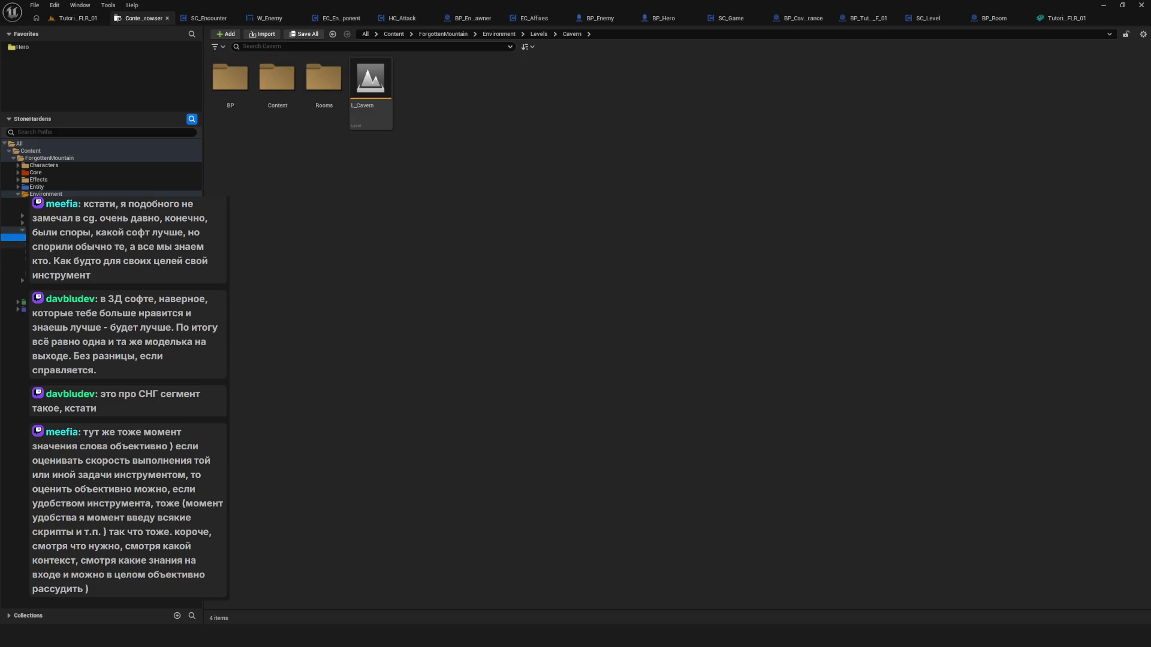
pyautogui.click(13, 265)
pyautogui.click(13, 237)
pyautogui.click(13, 265)
pyautogui.click(13, 274)
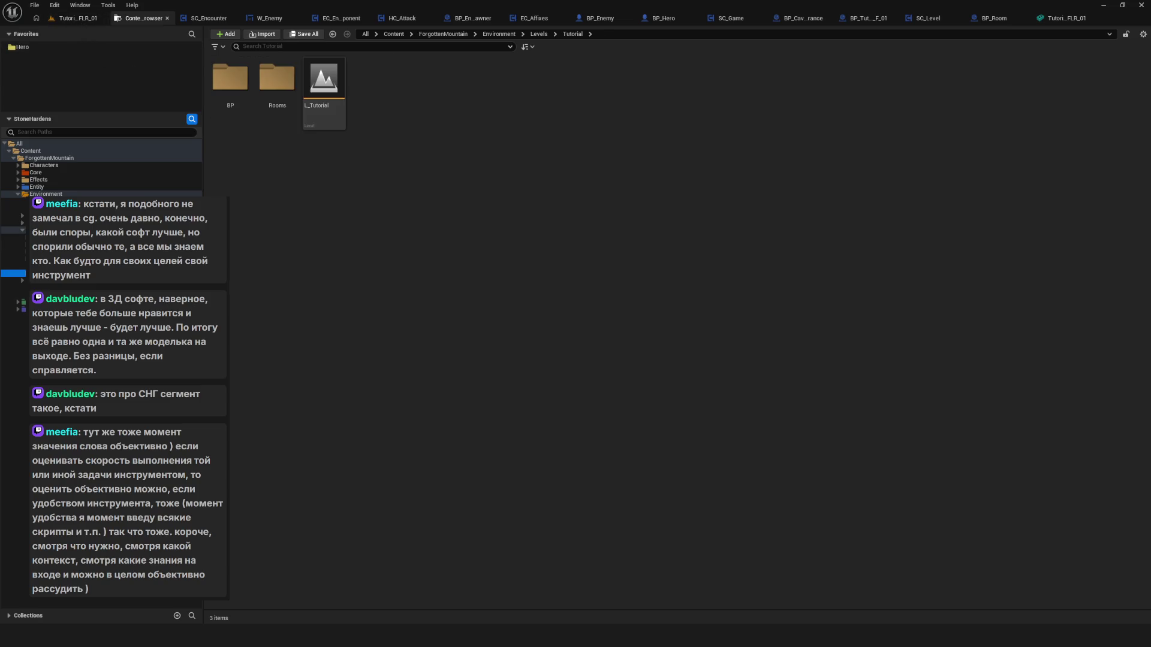
pyautogui.click(14, 238)
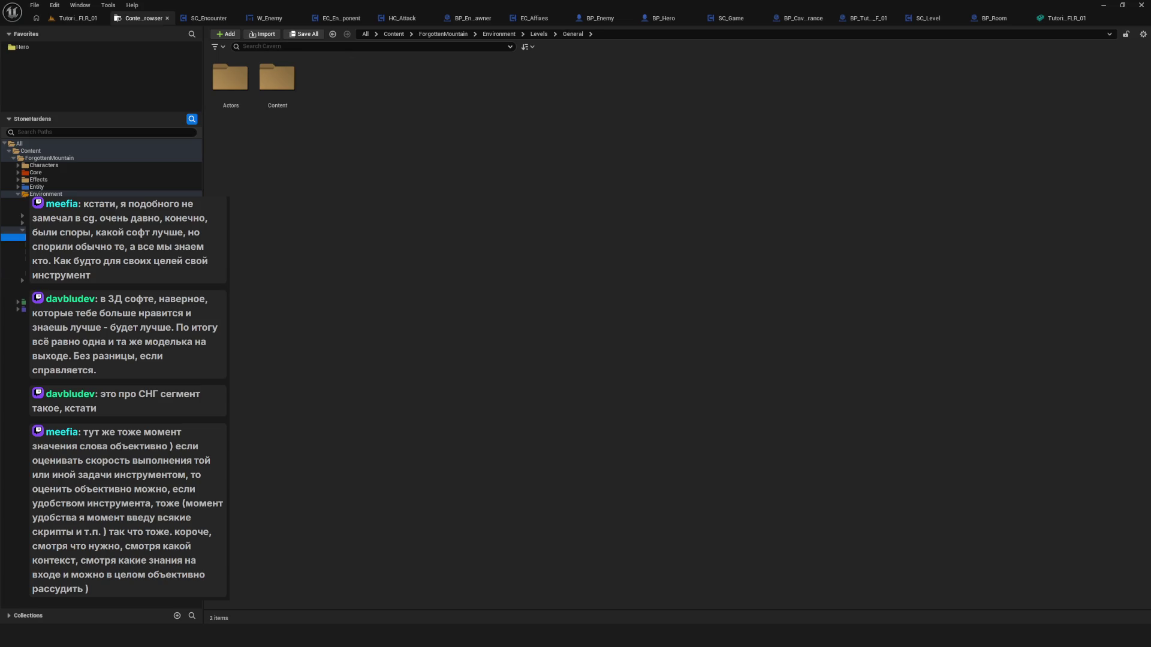
pyautogui.click(14, 266)
pyautogui.click(13, 237)
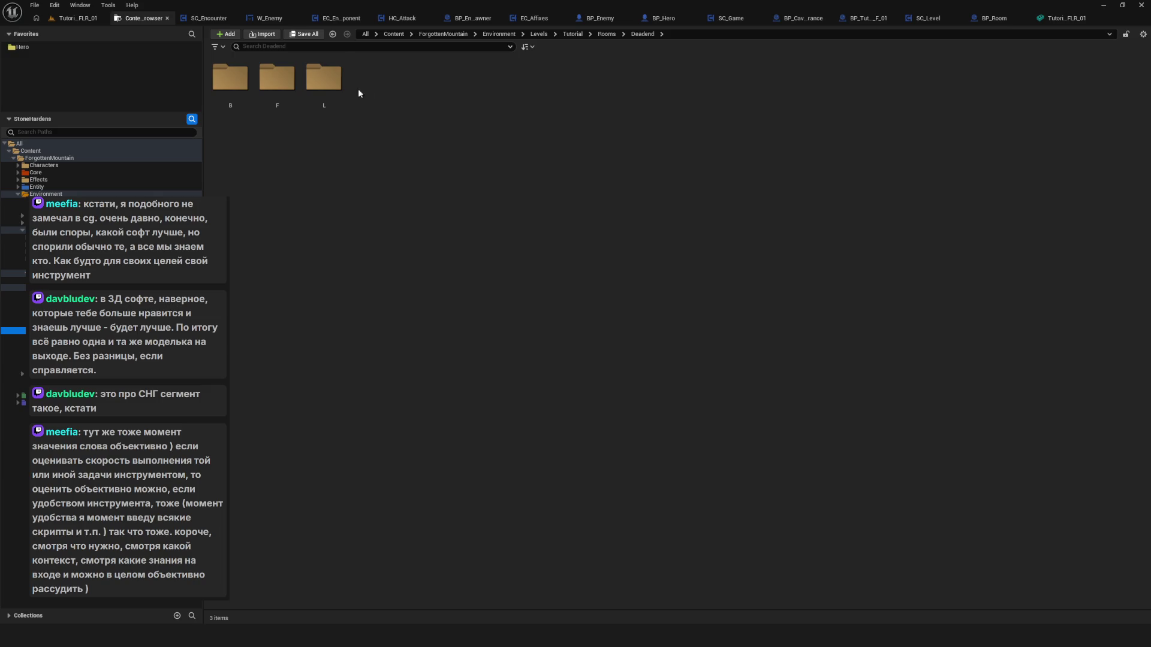
# Open the Tutorial_Deadend_L_01 map from folder 01, select BP_Walls and switch to Blender.
pyautogui.doubleClick(219, 82)
pyautogui.doubleClick(331, 81)
pyautogui.moveTo(570, 330)
pyautogui.mouseDown()
pyautogui.moveTo(582, 282)
pyautogui.moveTo(685, 410)
pyautogui.mouseUp()
pyautogui.click(601, 293)
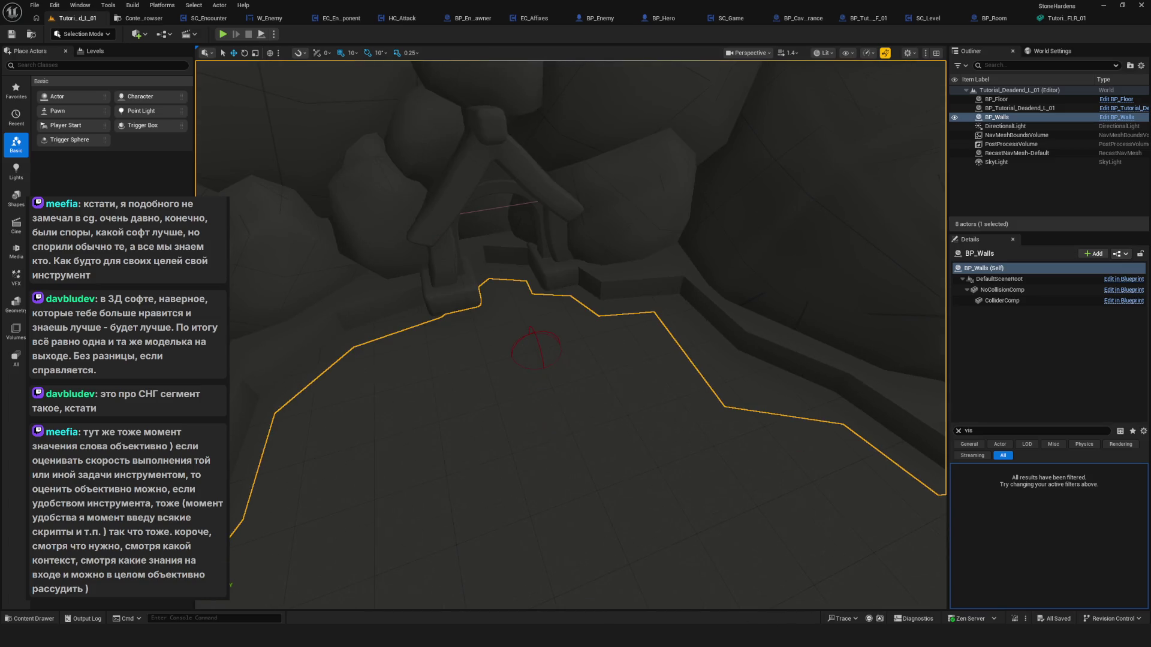
pyautogui.hotkey('alt', 'Tab')
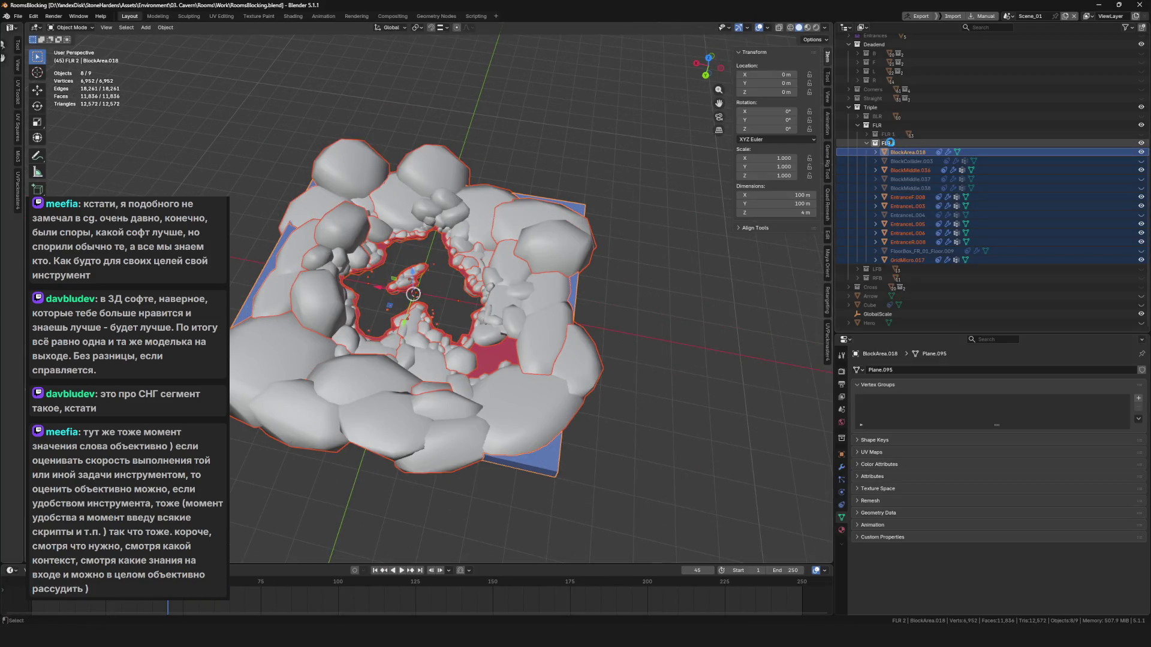
# Collapse FLR 2, FLR and Triple, hide the Triple room and show the L room.
pyautogui.click(891, 144)
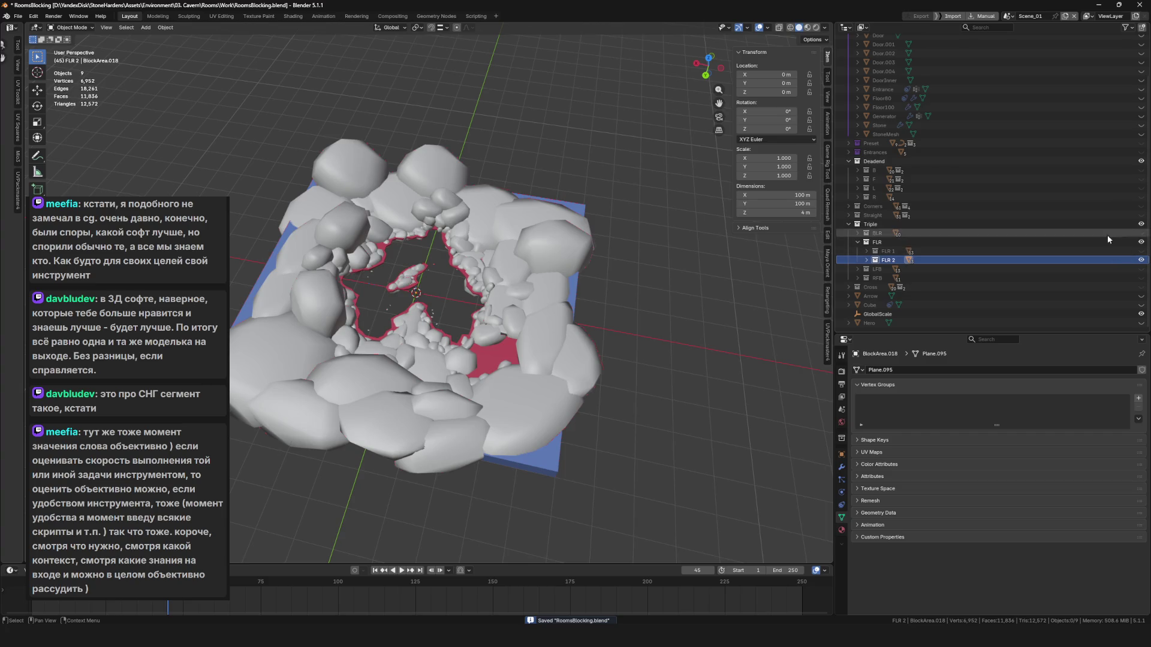
pyautogui.click(857, 243)
pyautogui.click(849, 242)
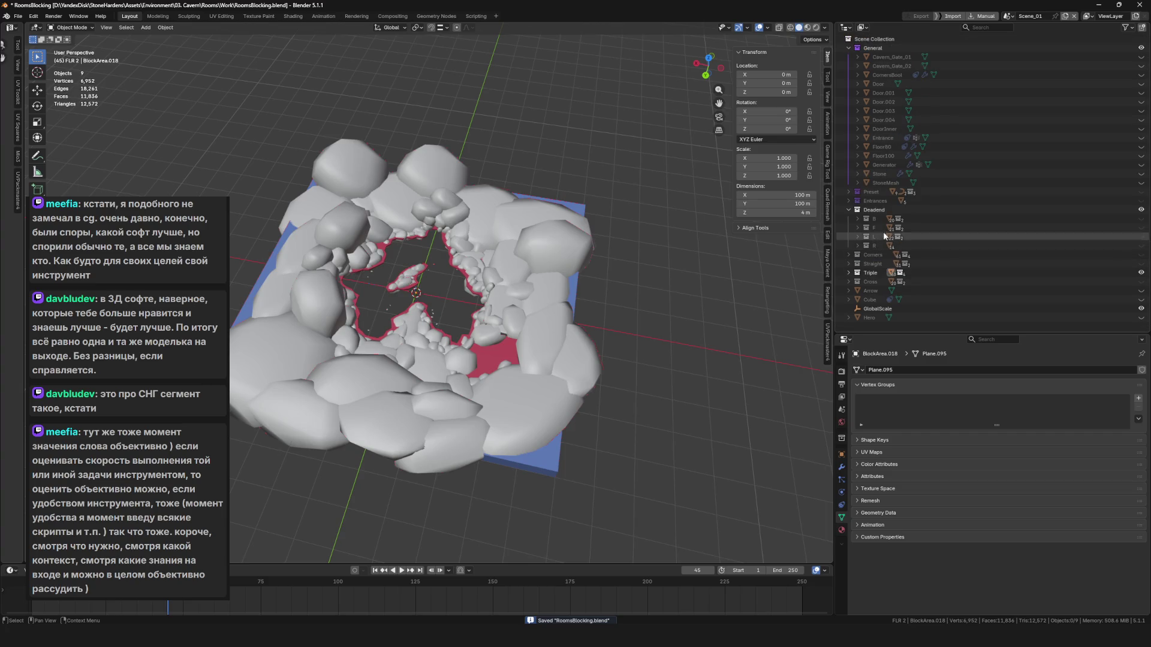
pyautogui.click(1142, 274)
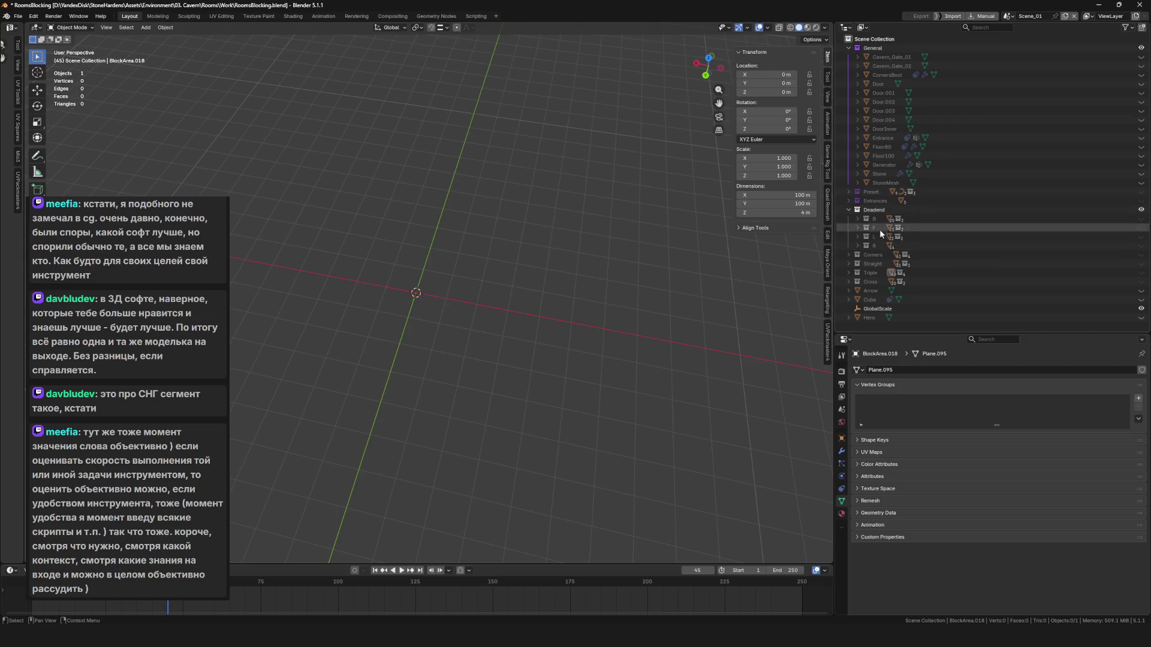
pyautogui.click(1139, 238)
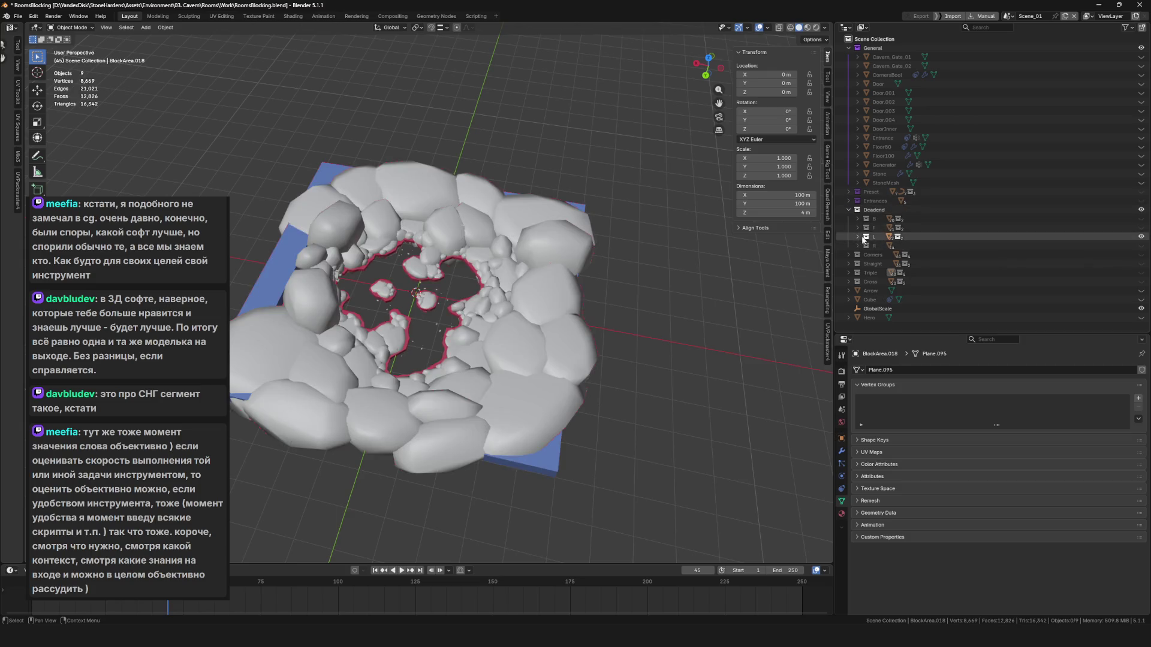
# Make the DoorL.019 arch active and enter Edit Mode on it.
pyautogui.scroll(-5, 910, 263)
pyautogui.scroll(10, 472, 226)
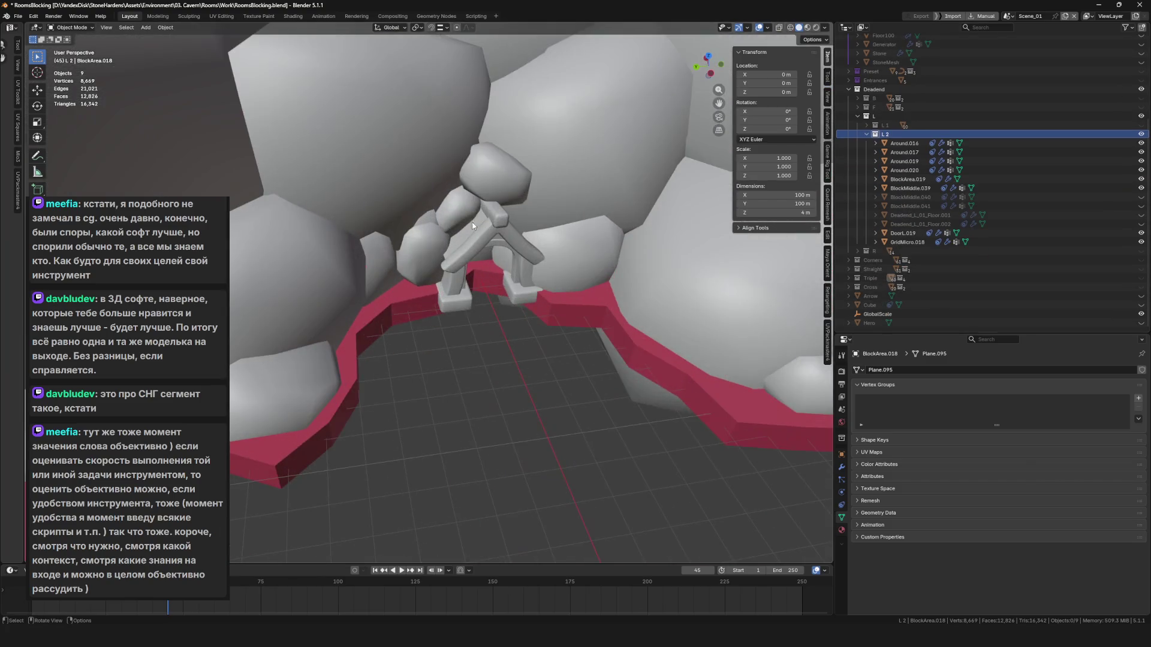
pyautogui.click(472, 226)
pyautogui.press('Tab')
pyautogui.scroll(5, 476, 295)
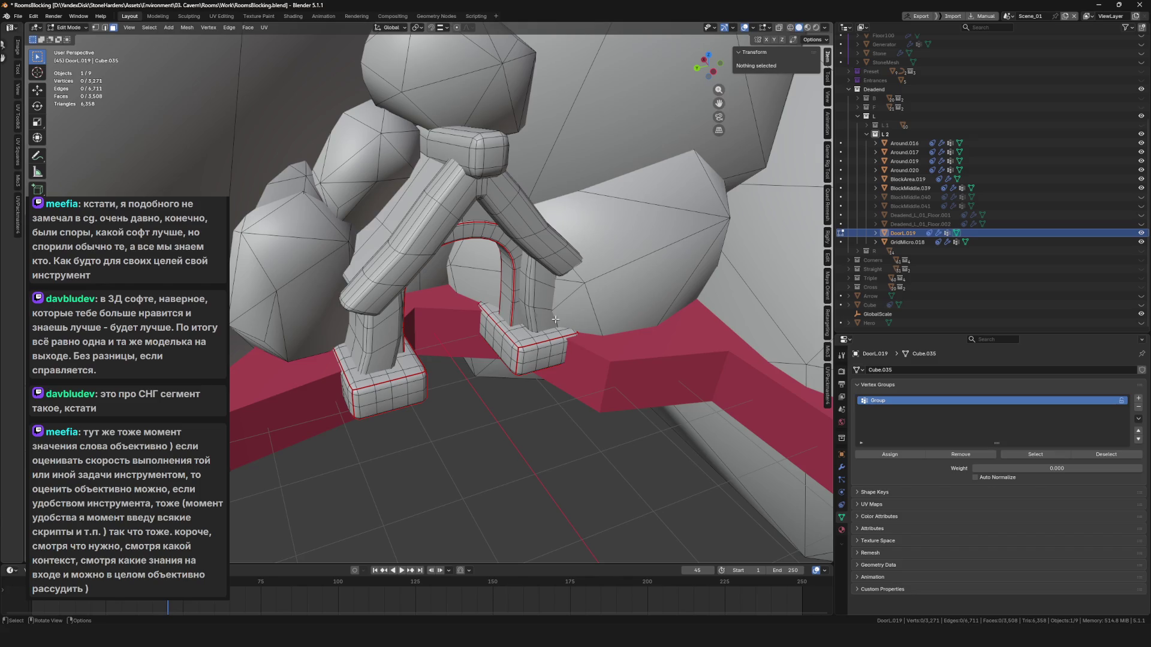
# Select the arch vertices from the Group vertex group, frame them and turn on X-ray.
pyautogui.click(1043, 453)
pyautogui.press('KP_Decimal')
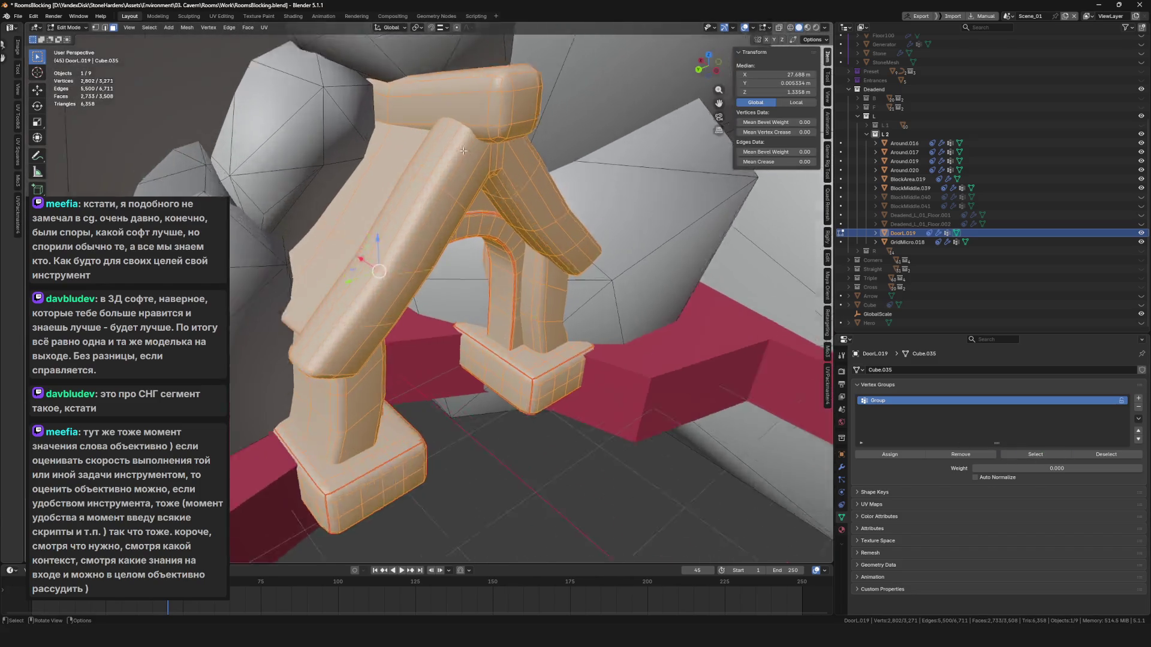
pyautogui.scroll(3, 465, 151)
pyautogui.hotkey('alt', 'z')
pyautogui.scroll(-3, 465, 151)
pyautogui.scroll(3, 465, 151)
pyautogui.moveTo(465, 151); pyautogui.dragTo(359, 167)
pyautogui.scroll(2, 358, 166)
# View the arch's peak from the front and shrink the extra vertex selection.
pyautogui.hotkey('alt', 'z')
pyautogui.hotkey('alt', 'z')
pyautogui.scroll(4, 404, 218)
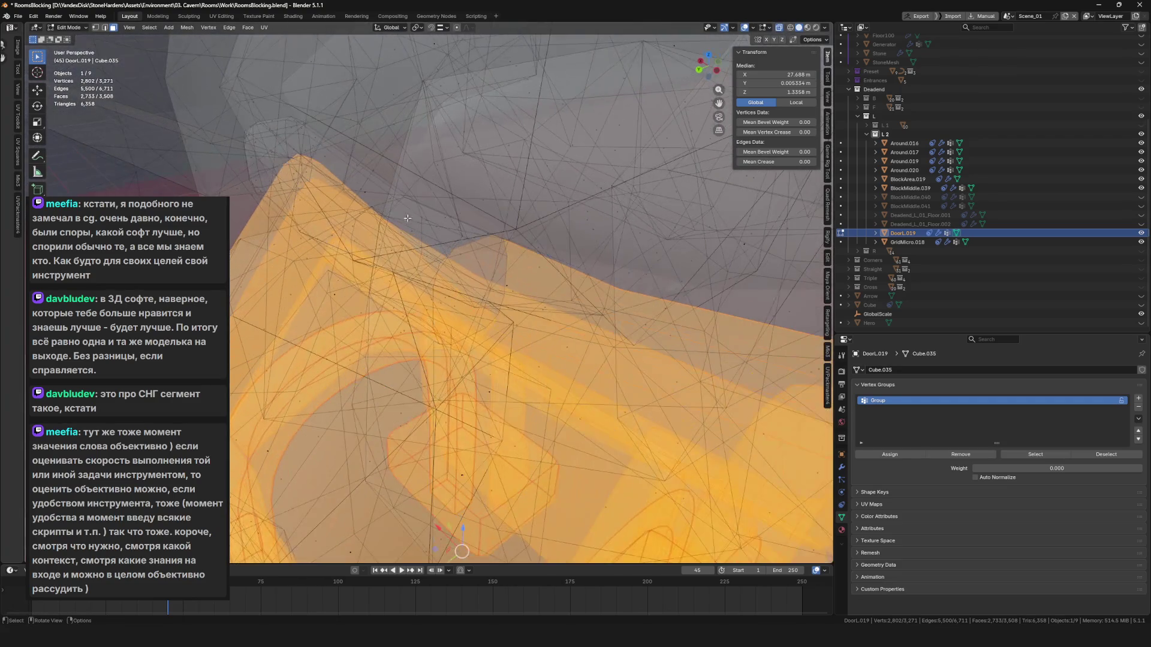
pyautogui.scroll(-3, 440, 213)
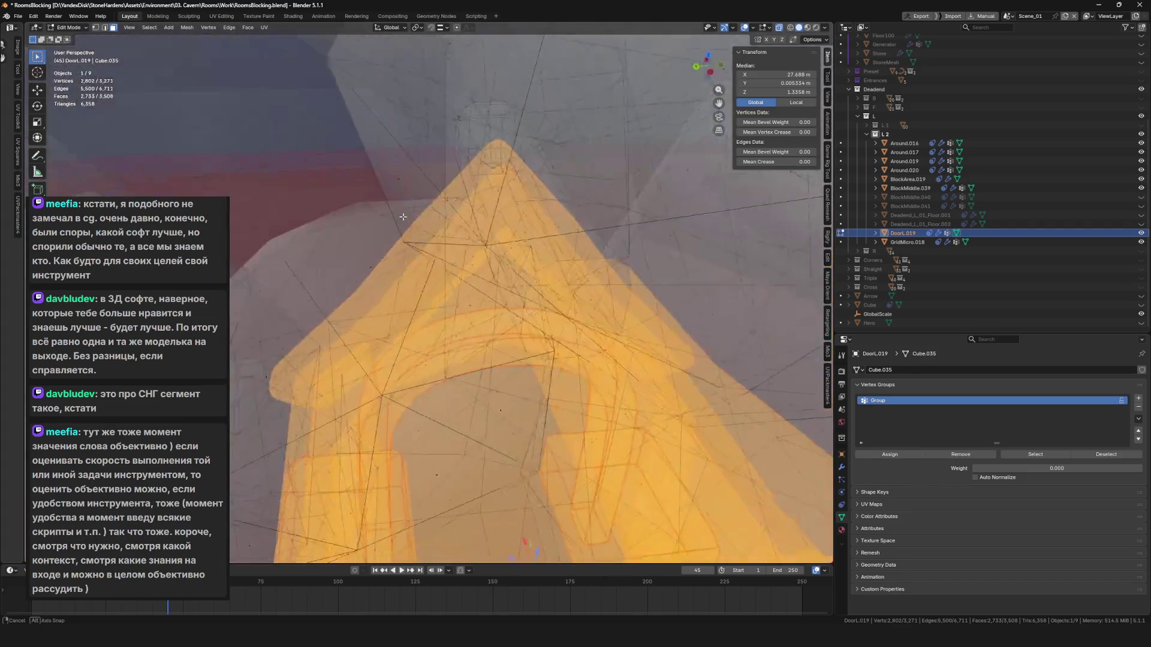
pyautogui.moveTo(440, 213); pyautogui.dragTo(467, 156)
pyautogui.scroll(2, 475, 136)
pyautogui.scroll(1, 475, 137)
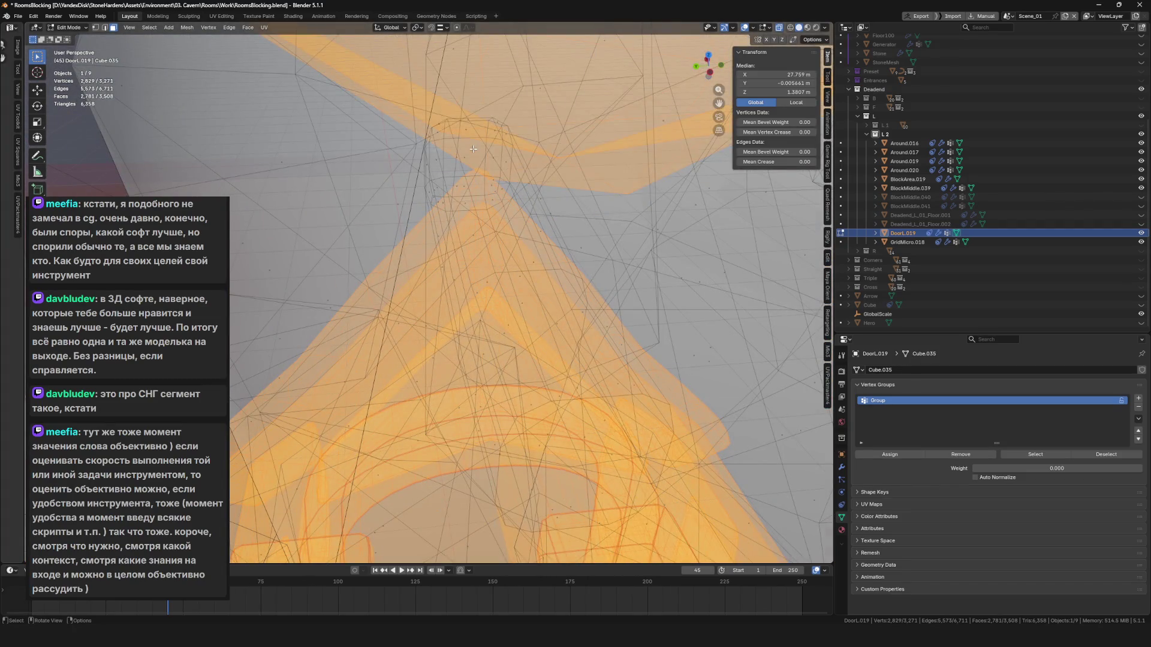
pyautogui.scroll(-3, 472, 167)
pyautogui.press('ctrl+KP_Subtract')
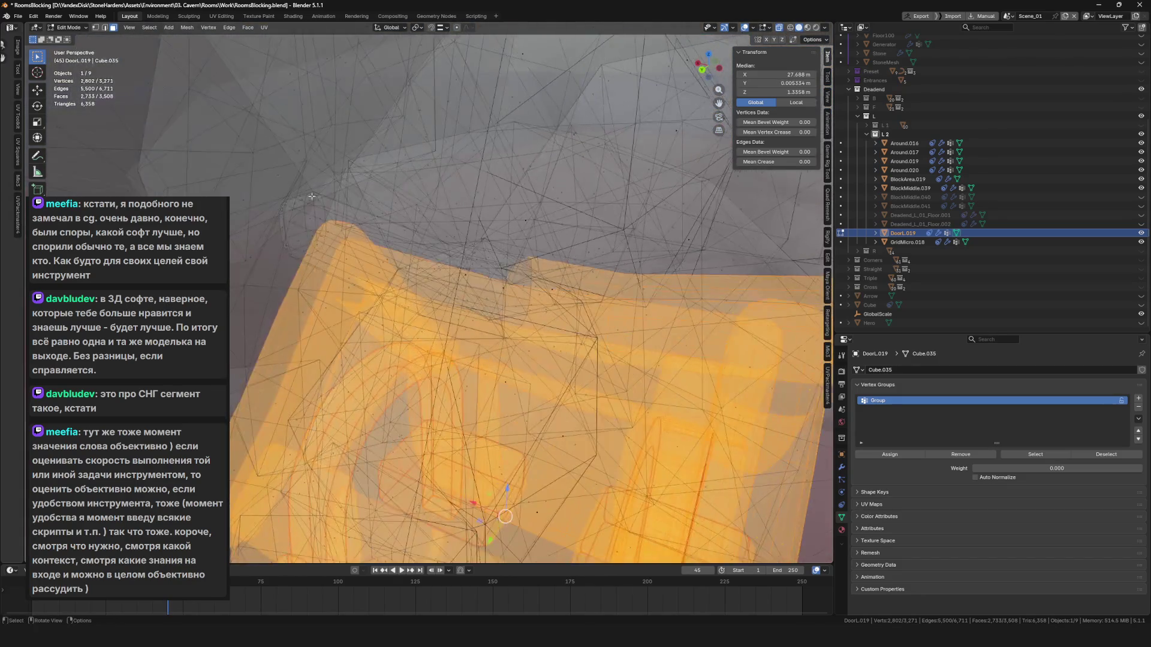
pyautogui.scroll(5, 311, 253)
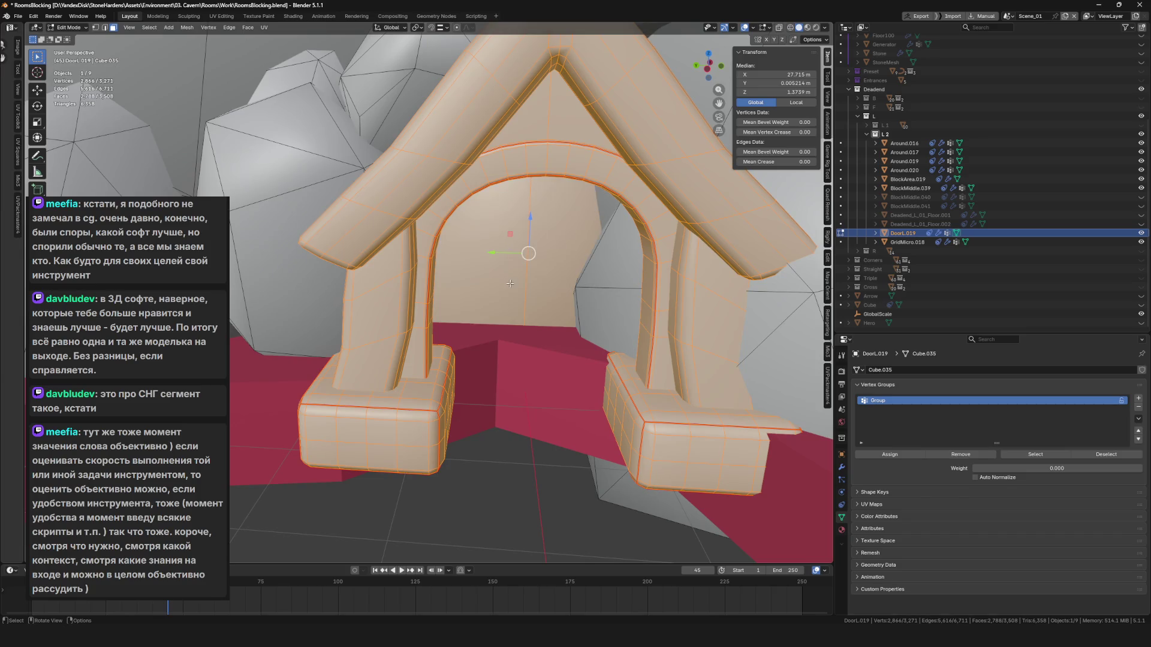
# Delete the selected arch geometry, return to Object Mode and save RoomsBlocking.blend.
pyautogui.moveTo(534, 264); pyautogui.dragTo(523, 218)
pyautogui.scroll(-5, 527, 307)
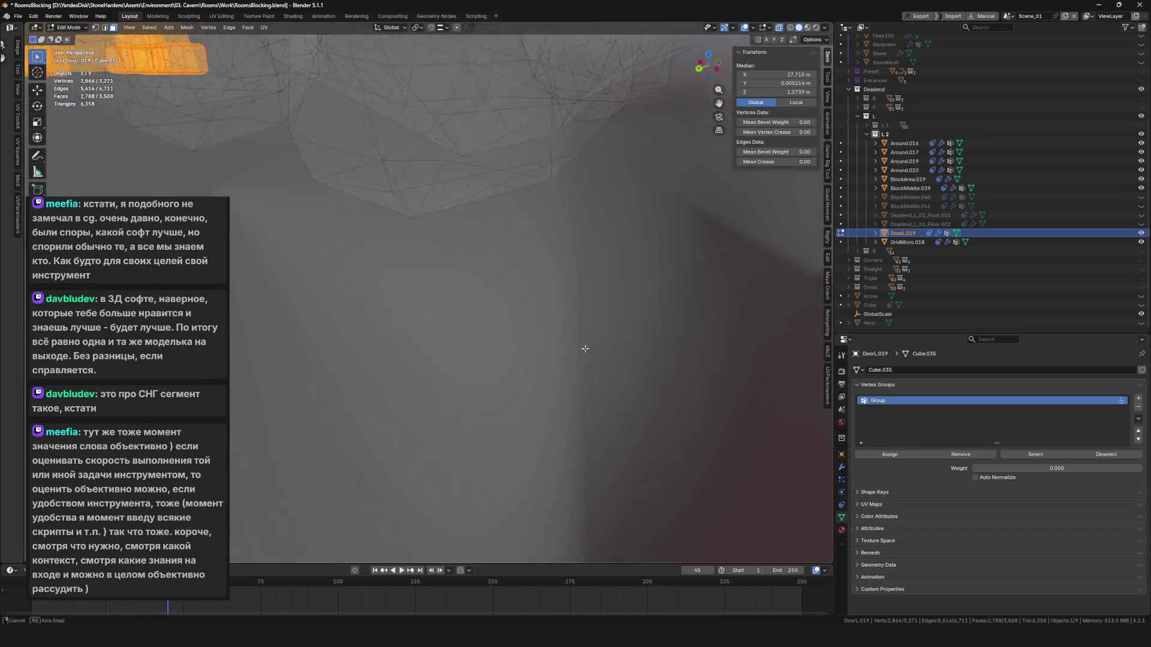
pyautogui.scroll(8, 622, 349)
pyautogui.scroll(-6, 622, 350)
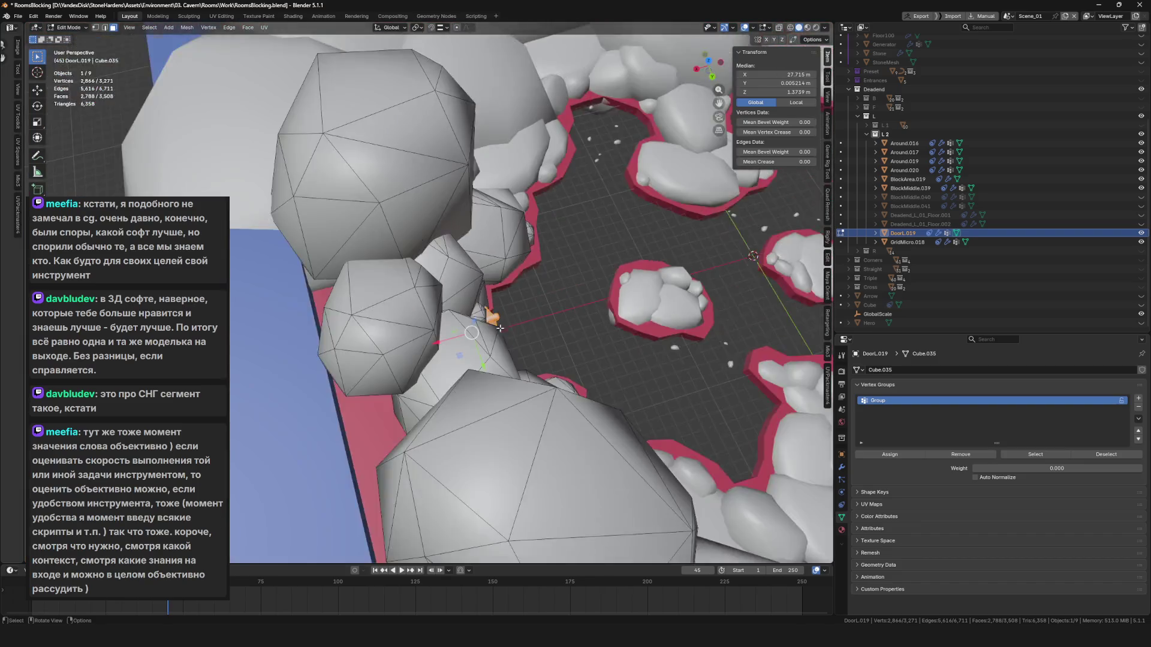
pyautogui.scroll(5, 493, 311)
pyautogui.rightClick(486, 367)
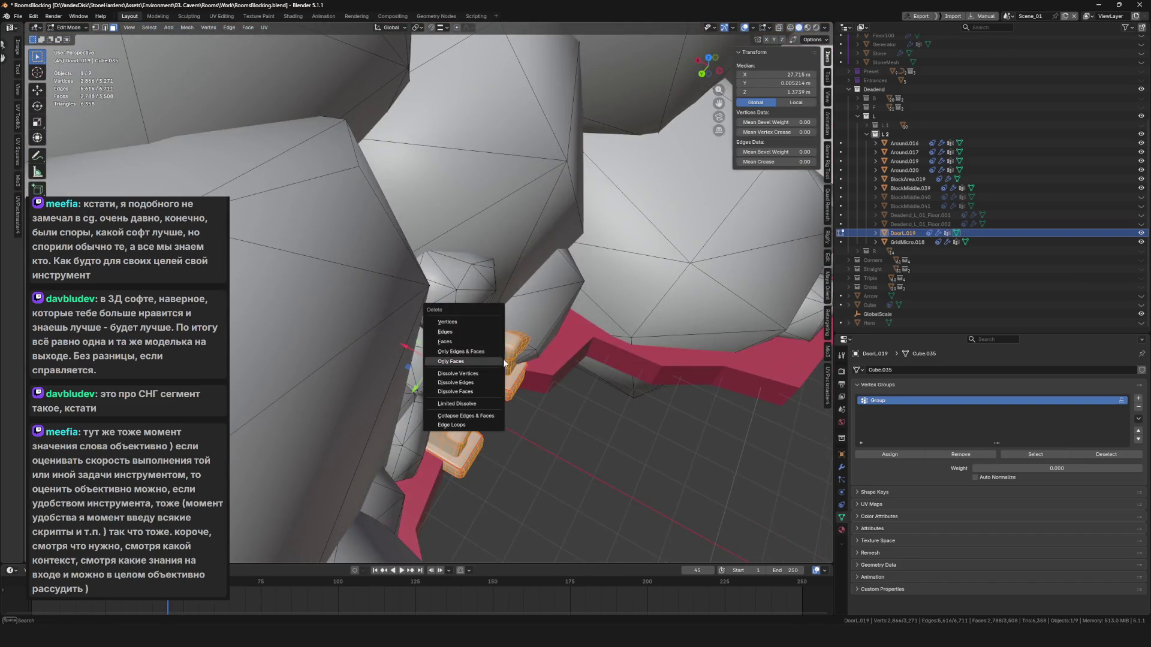
pyautogui.click(472, 348)
pyautogui.press('Tab')
pyautogui.scroll(-6, 511, 398)
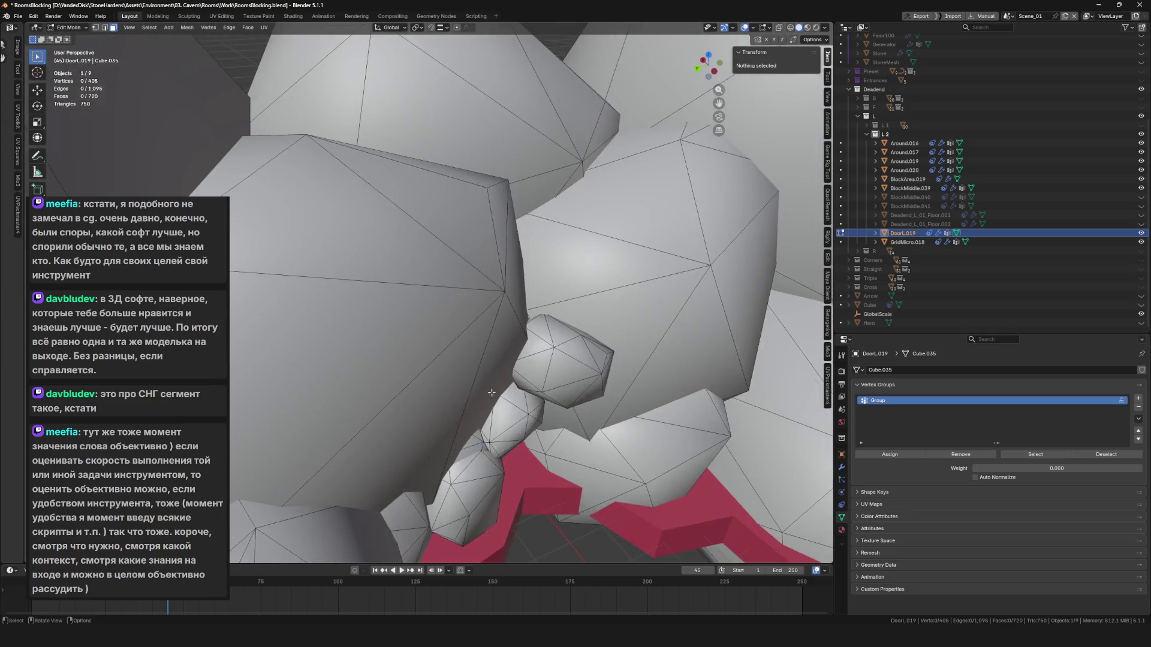
pyautogui.hotkey('ctrl', 's')
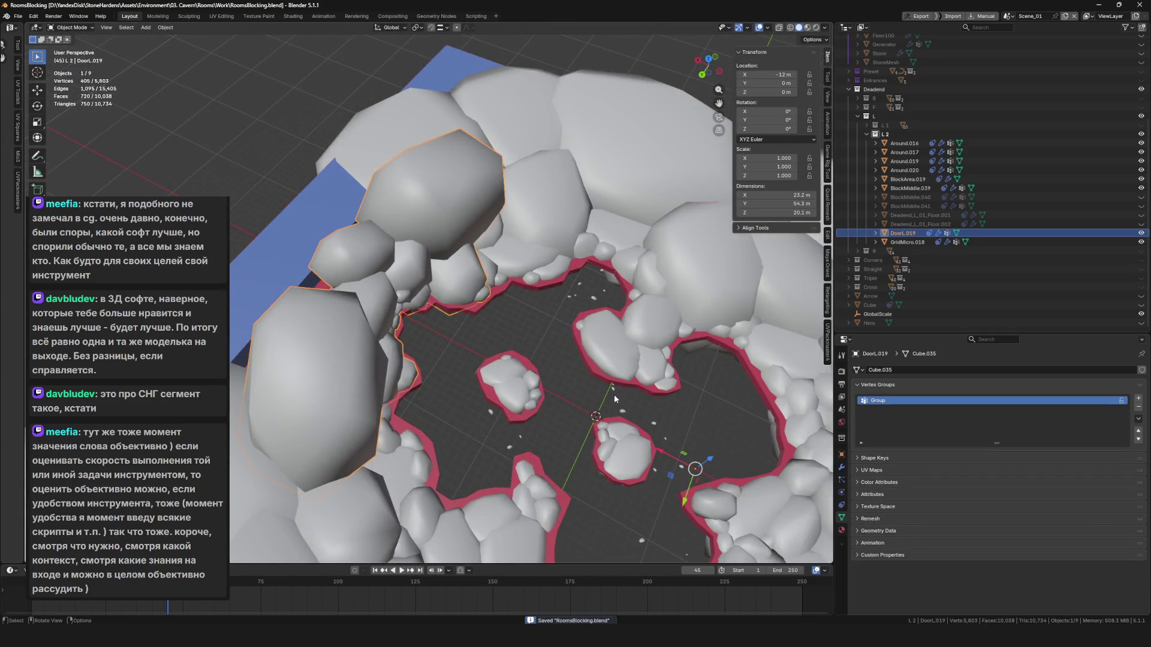
# Select all nine Deadend L 2 room objects and save RoomsBlocking.blend.
pyautogui.scroll(4, 464, 245)
pyautogui.scroll(-8, 464, 246)
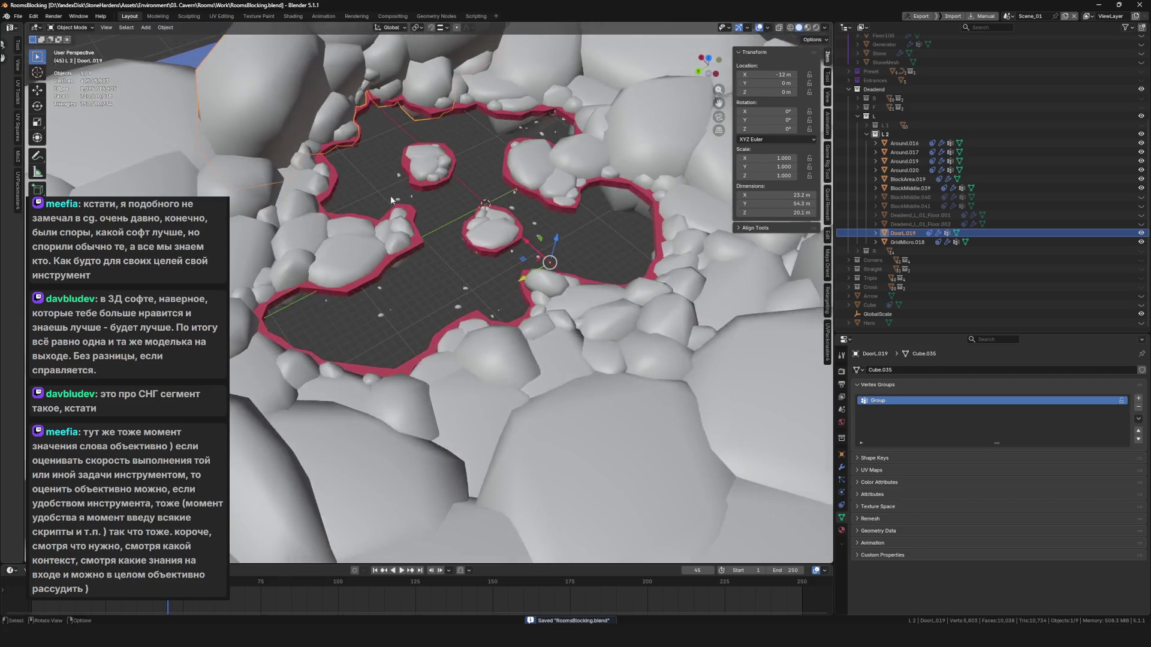
pyautogui.press('a')
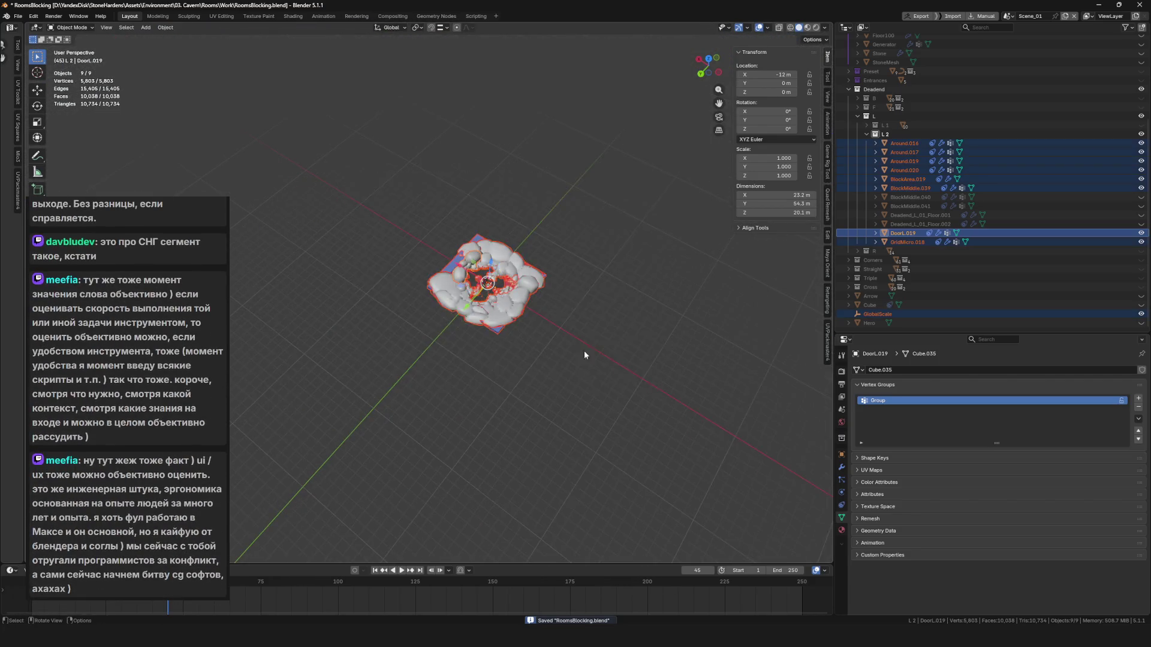
pyautogui.scroll(8, 515, 342)
pyautogui.hotkey('ctrl', 's')
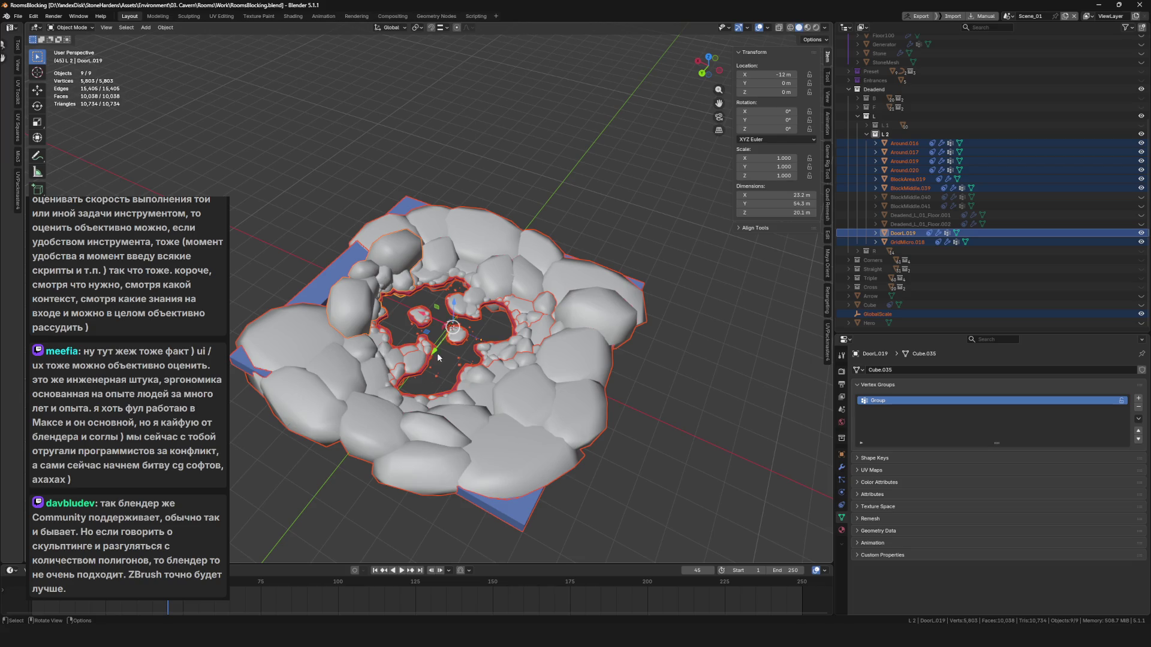
pyautogui.moveTo(440, 315)
pyautogui.mouseDown()
pyautogui.moveTo(538, 328)
pyautogui.moveTo(521, 283)
pyautogui.mouseUp()
# View the cavern floor islands from a low oblique angle and save the file.
pyautogui.scroll(6, 537, 328)
pyautogui.scroll(5, 422, 159)
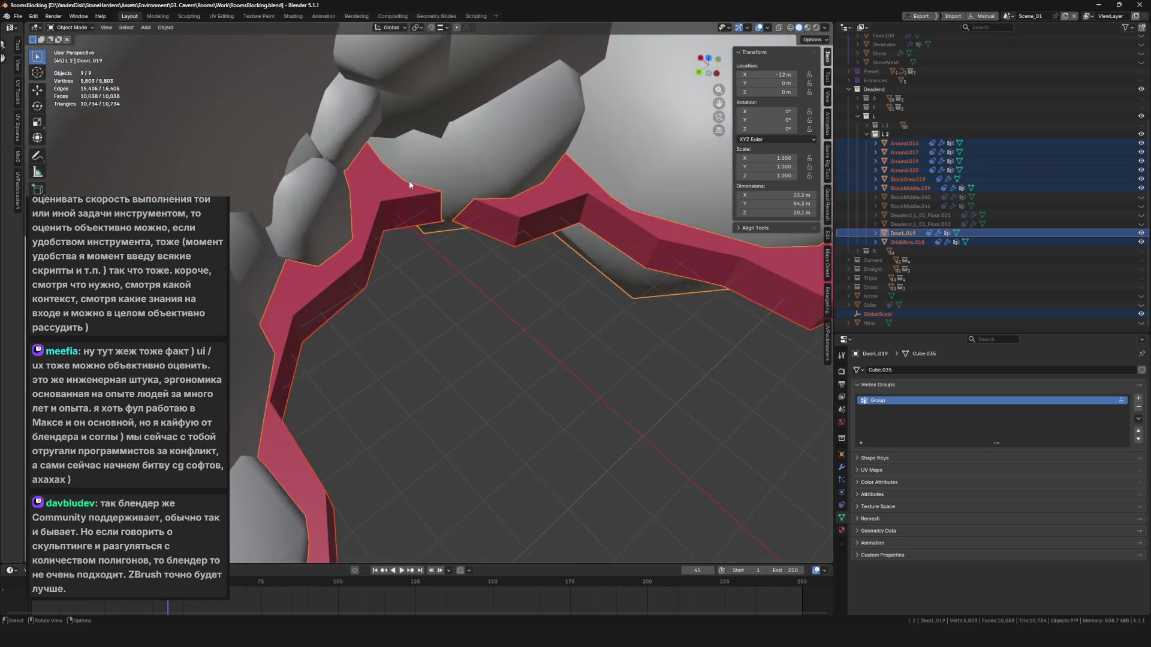
pyautogui.scroll(-6, 378, 182)
pyautogui.moveTo(456, 251)
pyautogui.mouseDown()
pyautogui.moveTo(547, 305)
pyautogui.moveTo(512, 332)
pyautogui.mouseUp()
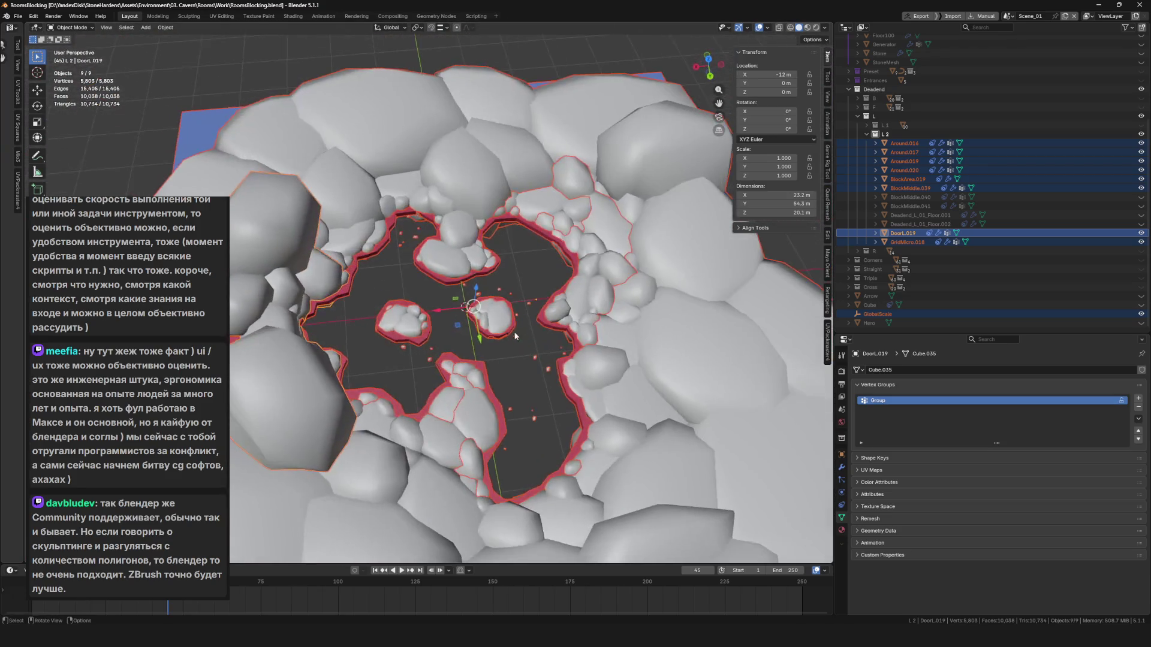
pyautogui.scroll(5, 441, 275)
pyautogui.moveTo(441, 276); pyautogui.dragTo(482, 275)
pyautogui.scroll(8, 492, 276)
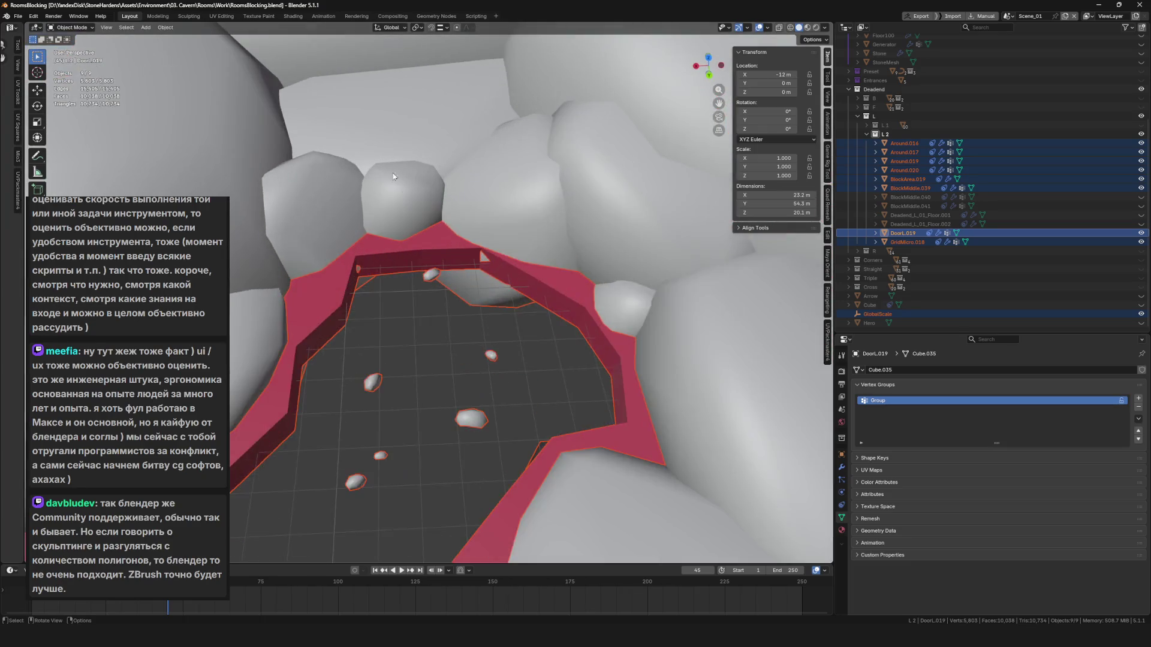
pyautogui.hotkey('ctrl', 's')
# Inspect the cavern from top-down and oblique views, save again, and bring up the File menu.
pyautogui.scroll(-8, 511, 277)
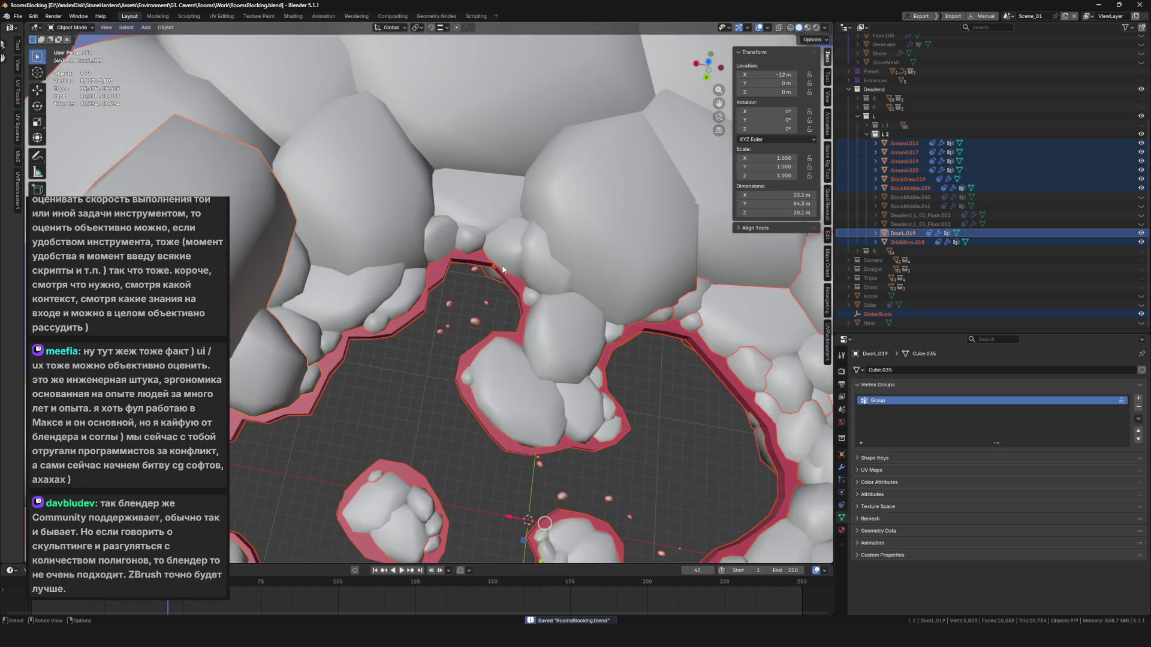
pyautogui.scroll(5, 540, 360)
pyautogui.moveTo(529, 382)
pyautogui.mouseDown()
pyautogui.moveTo(451, 315)
pyautogui.moveTo(471, 323)
pyautogui.mouseUp()
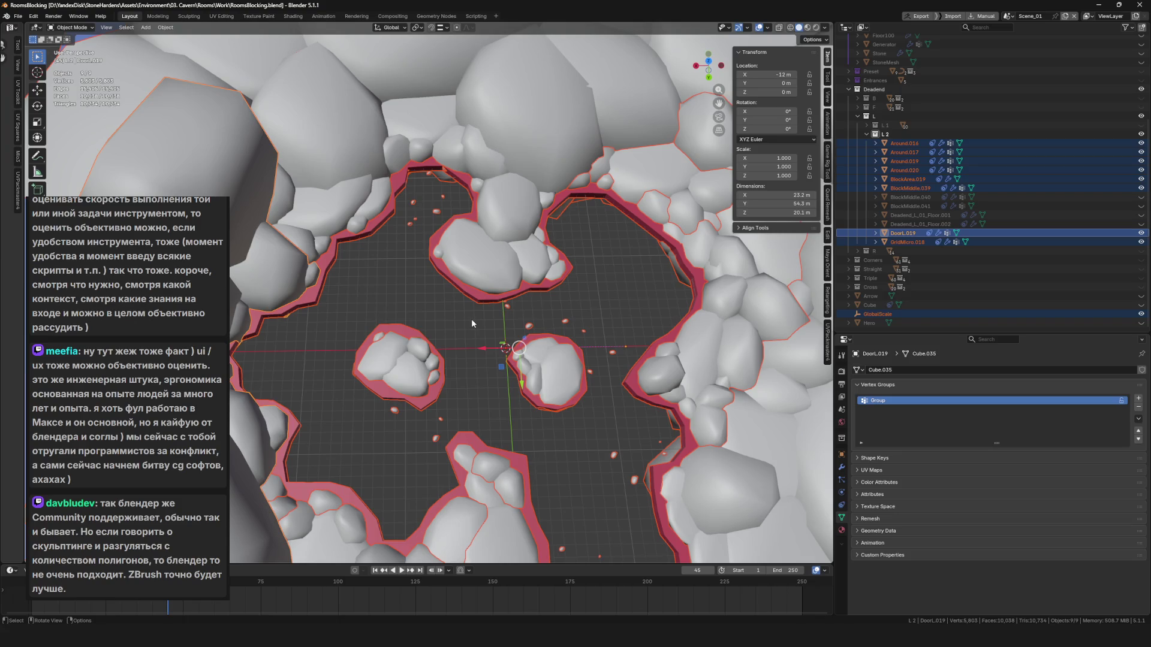
pyautogui.moveTo(483, 325)
pyautogui.mouseDown()
pyautogui.moveTo(576, 338)
pyautogui.moveTo(426, 303)
pyautogui.moveTo(301, 347)
pyautogui.moveTo(275, 321)
pyautogui.moveTo(362, 344)
pyautogui.moveTo(335, 366)
pyautogui.moveTo(441, 366)
pyautogui.moveTo(430, 373)
pyautogui.moveTo(533, 385)
pyautogui.mouseUp()
pyautogui.scroll(-5, 552, 362)
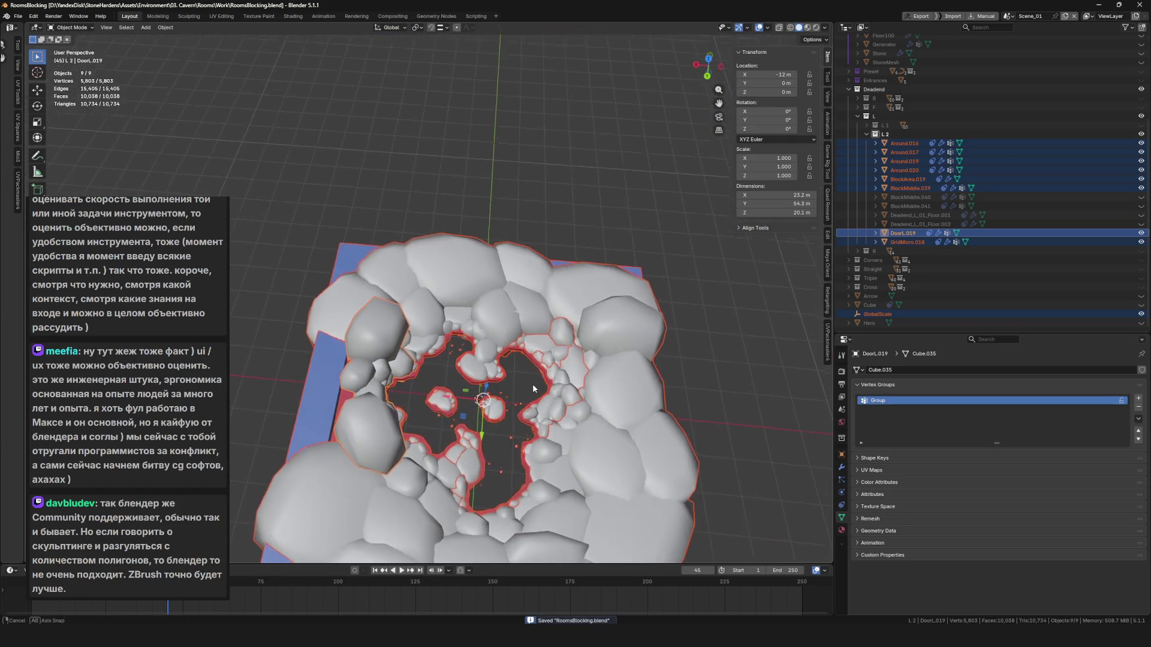
pyautogui.scroll(6, 533, 385)
pyautogui.hotkey('ctrl', 's')
pyautogui.scroll(-8, 473, 402)
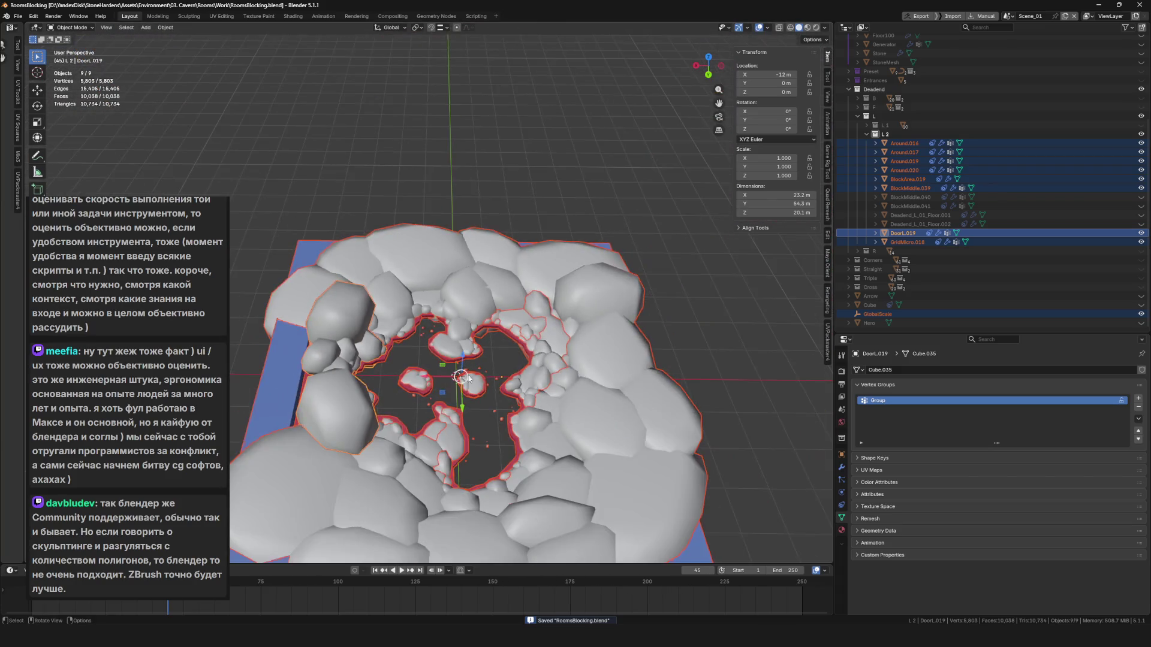
pyautogui.moveTo(469, 378); pyautogui.dragTo(531, 456)
pyautogui.scroll(-5, 515, 408)
pyautogui.scroll(5, 516, 408)
pyautogui.moveTo(515, 407); pyautogui.dragTo(494, 337)
pyautogui.press('F4')
# Export the scene via File > Export > FBX (.fbx), then open Unreal's Content folder.
pyautogui.moveTo(467, 337)
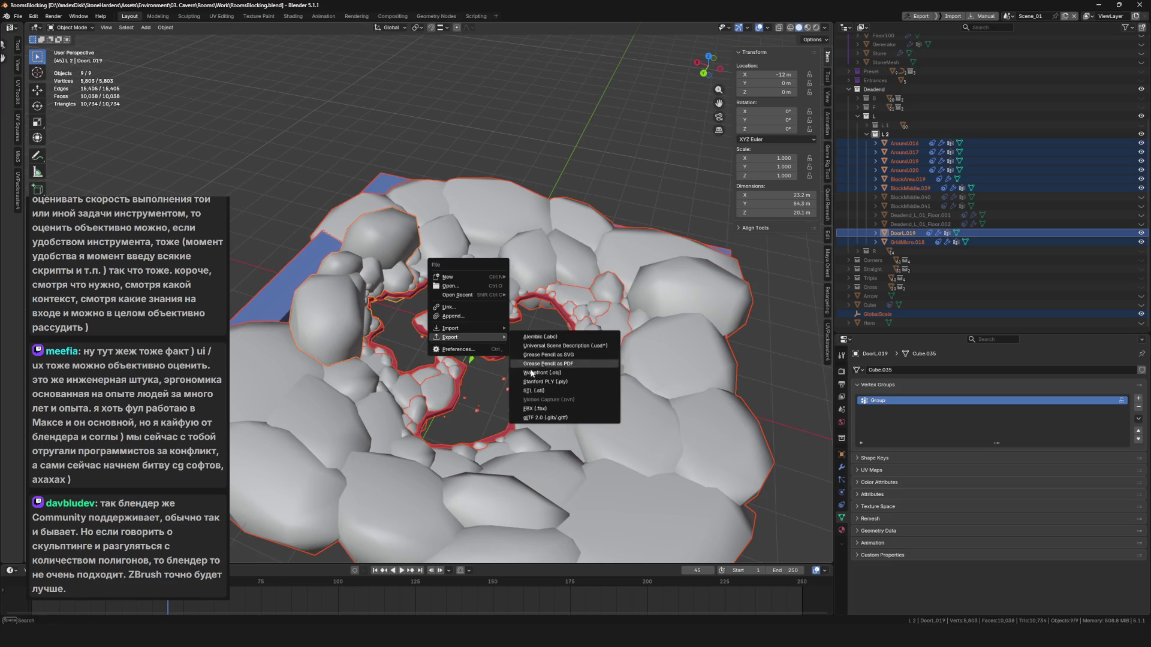
pyautogui.click(551, 410)
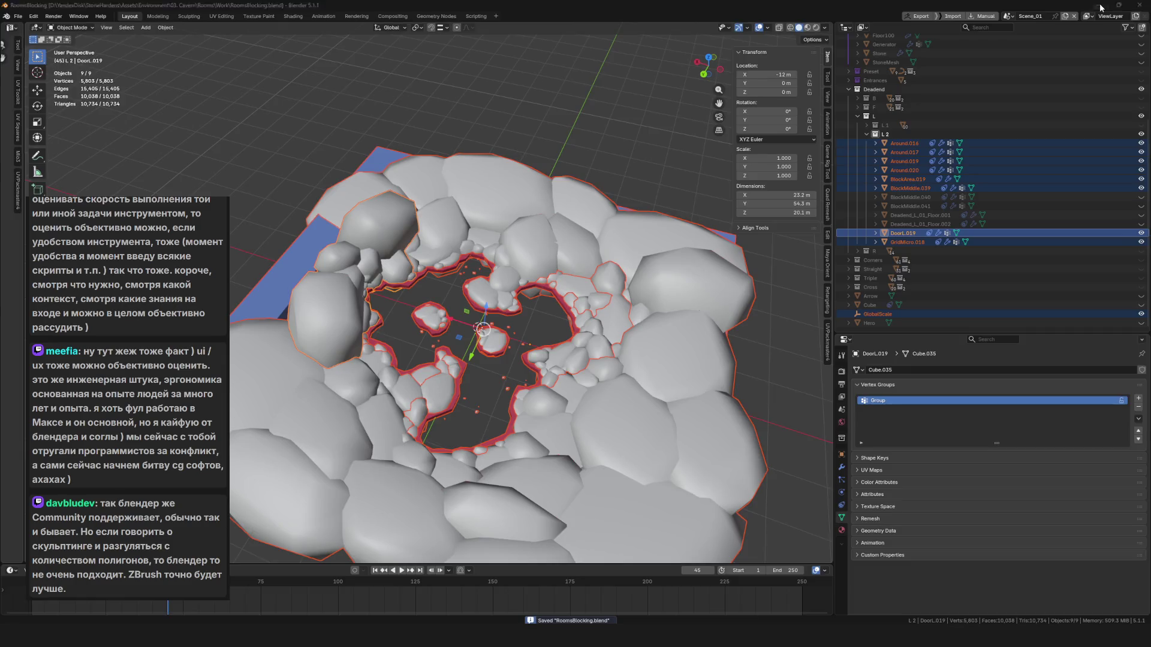
pyautogui.hotkey('alt', 'Tab')
pyautogui.click(141, 18)
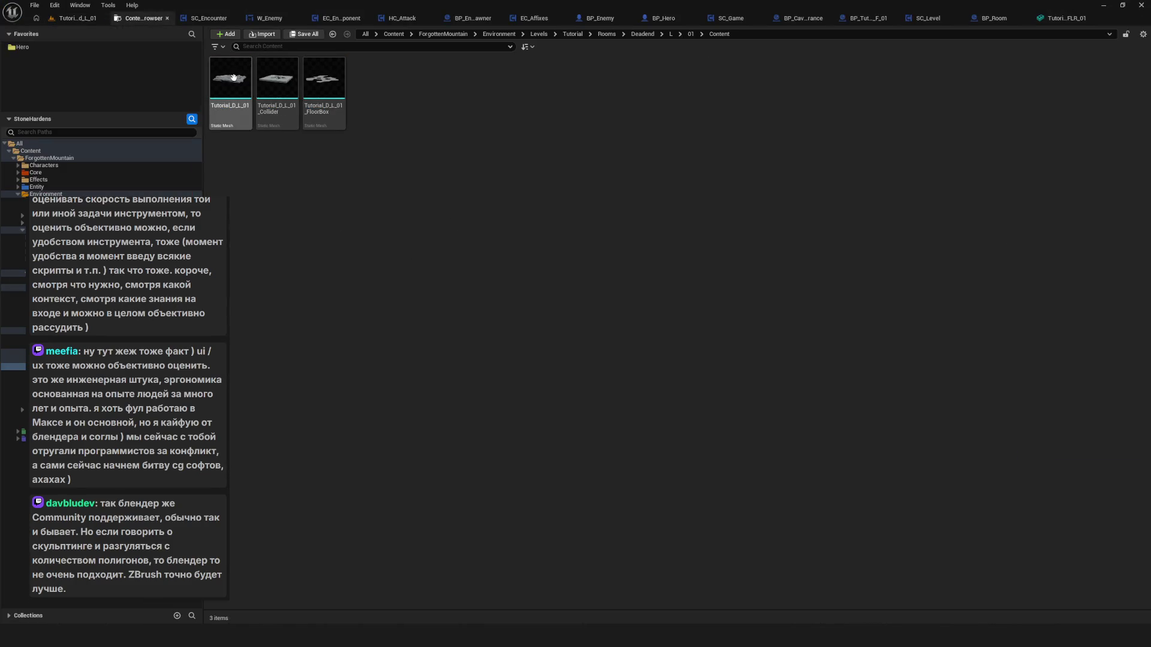
# Reimport Tutorial_D_L_01 from Tutorial_D_L_01.fbx and return to the level tab.
pyautogui.click(230, 83)
pyautogui.rightClick(230, 83)
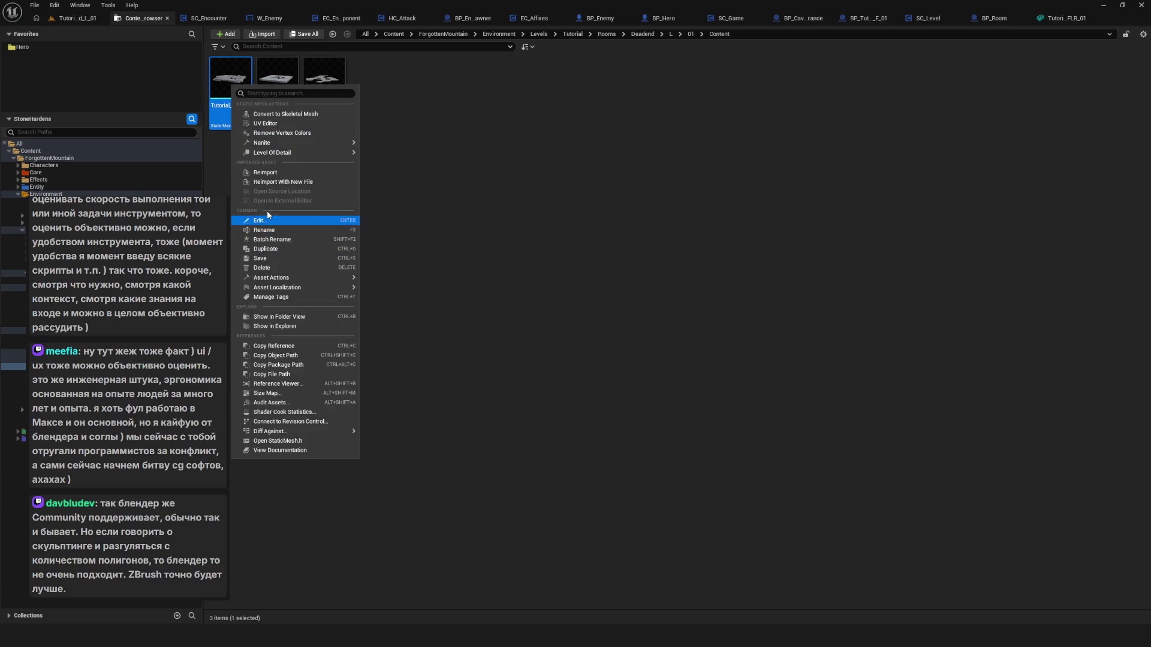
pyautogui.click(526, 205)
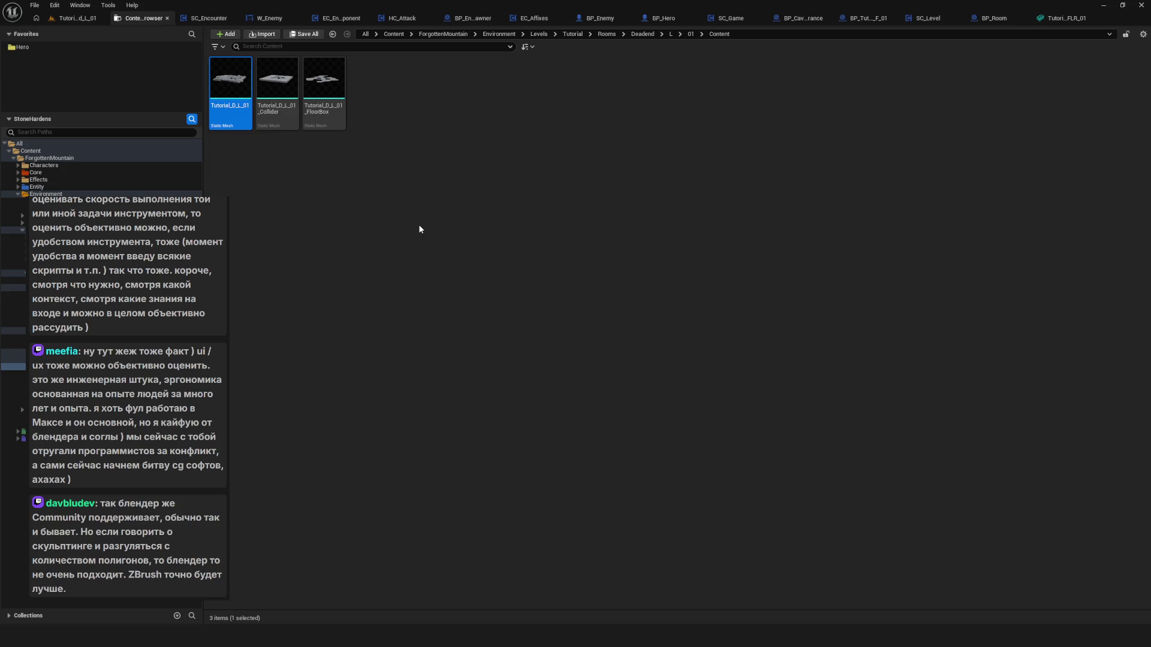
pyautogui.click(230, 90)
pyautogui.rightClick(231, 91)
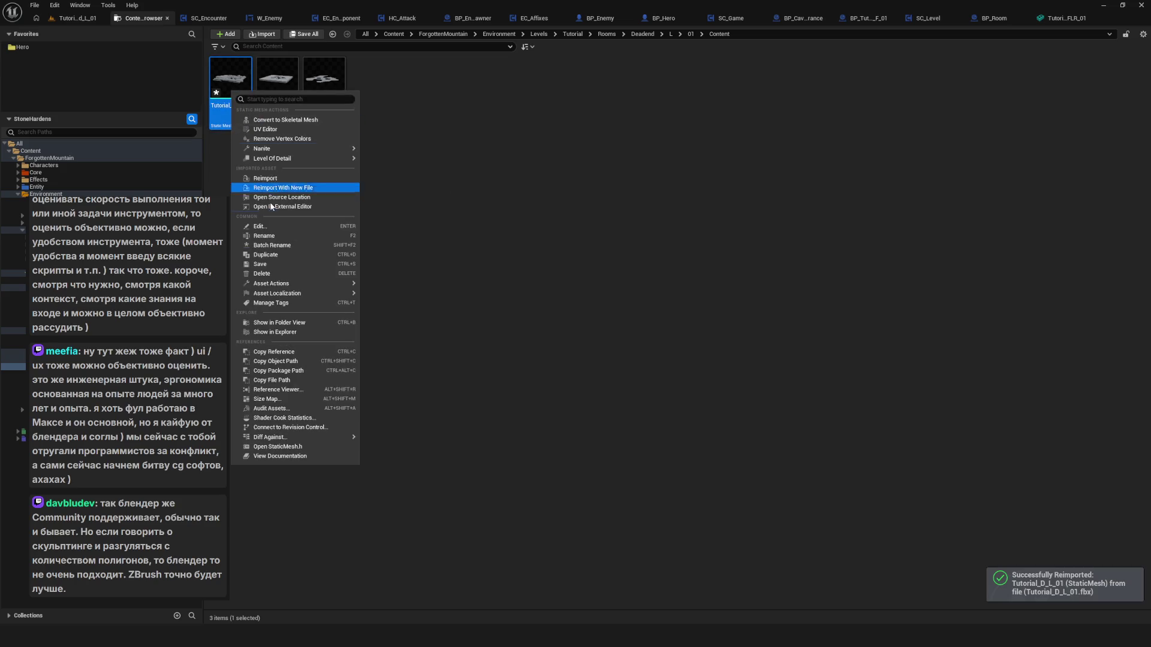
pyautogui.click(288, 273)
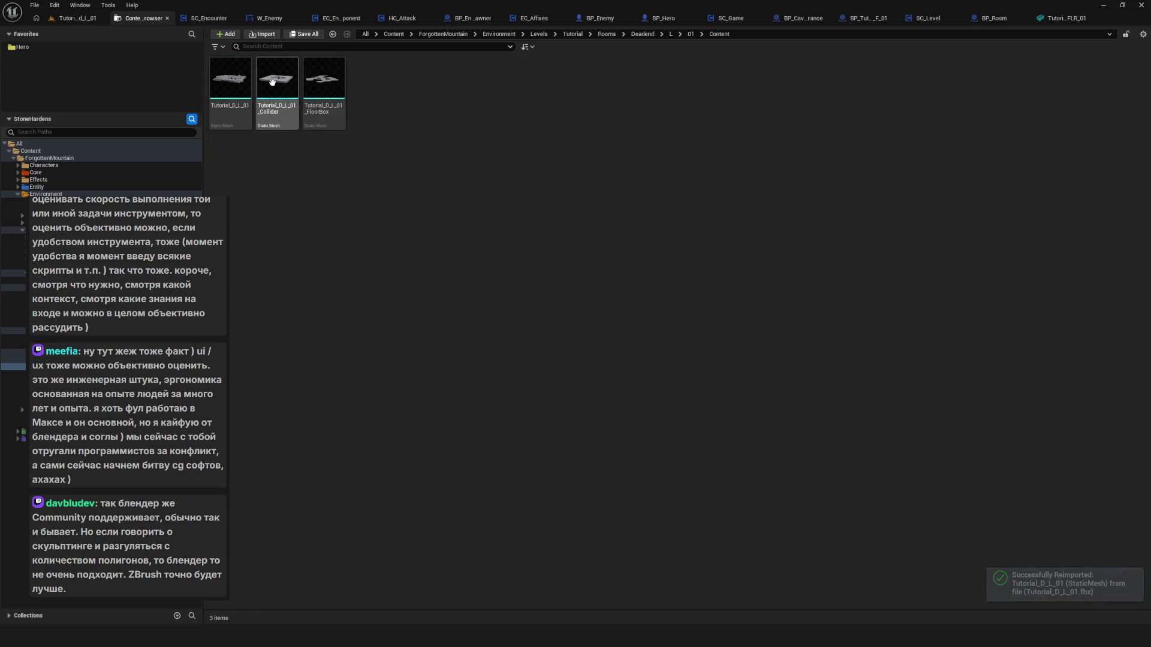
pyautogui.click(75, 19)
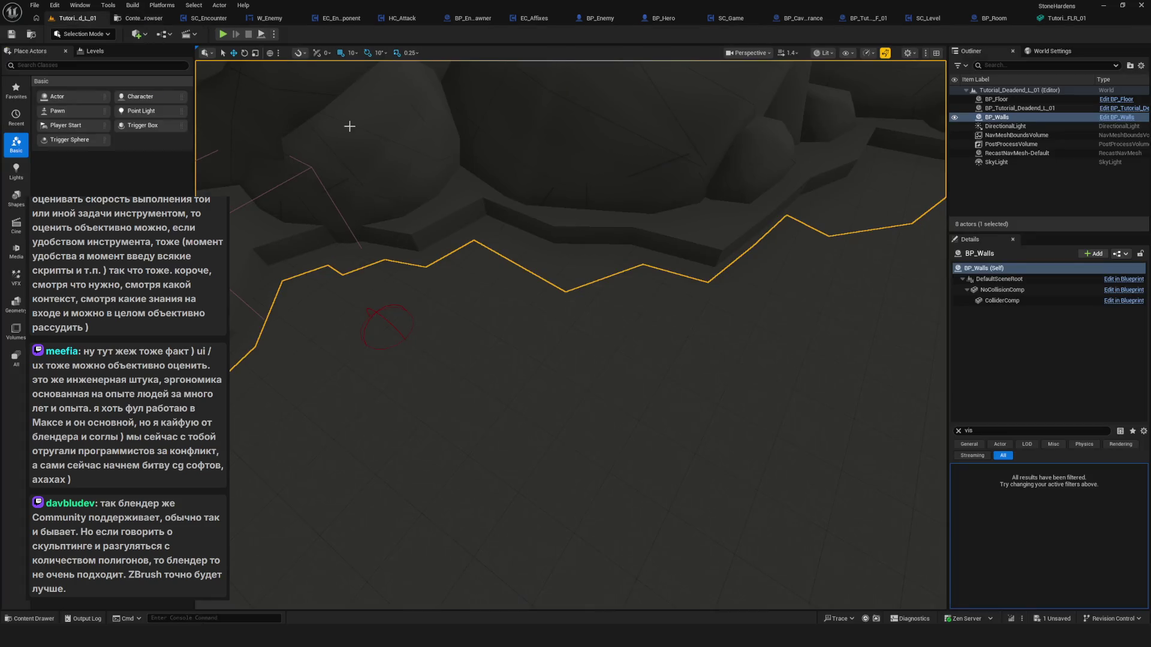
# Save the level, drop BP_Cavern_Entrance into the cavern room and rotate it 90 degrees.
pyautogui.press('f')
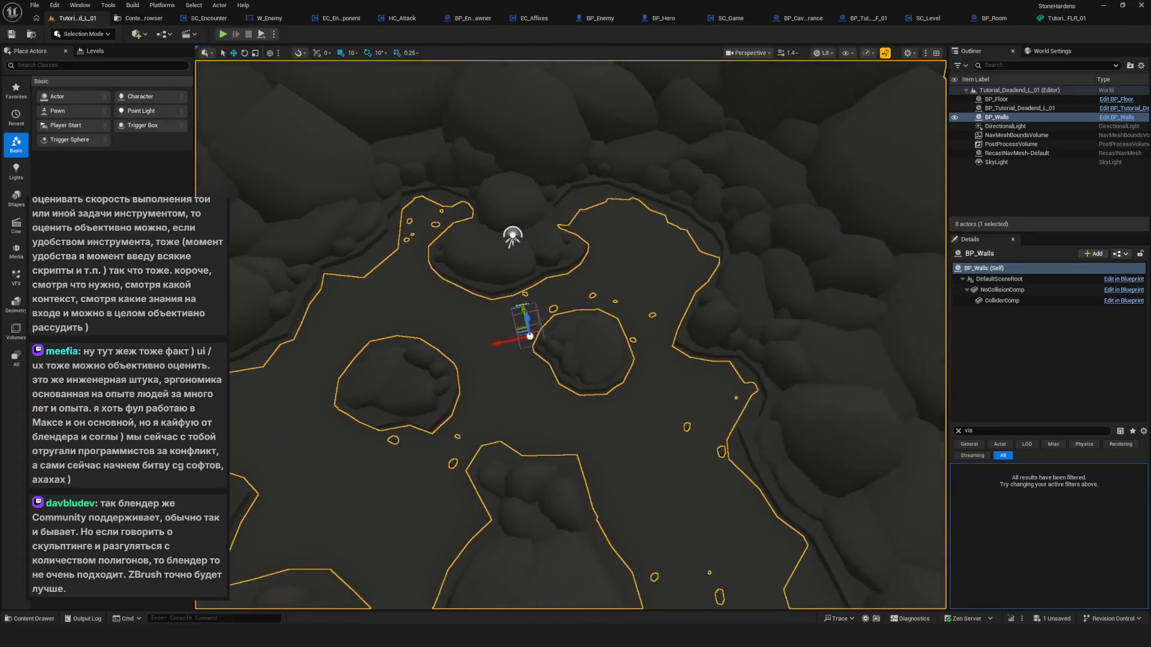
pyautogui.click(11, 35)
pyautogui.moveTo(447, 225); pyautogui.dragTo(492, 265)
pyautogui.hotkey('ctrl', 'space')
pyautogui.moveTo(490, 381)
pyautogui.mouseDown()
pyautogui.moveTo(615, 329)
pyautogui.moveTo(593, 336)
pyautogui.moveTo(593, 292)
pyautogui.mouseUp()
pyautogui.press('e')
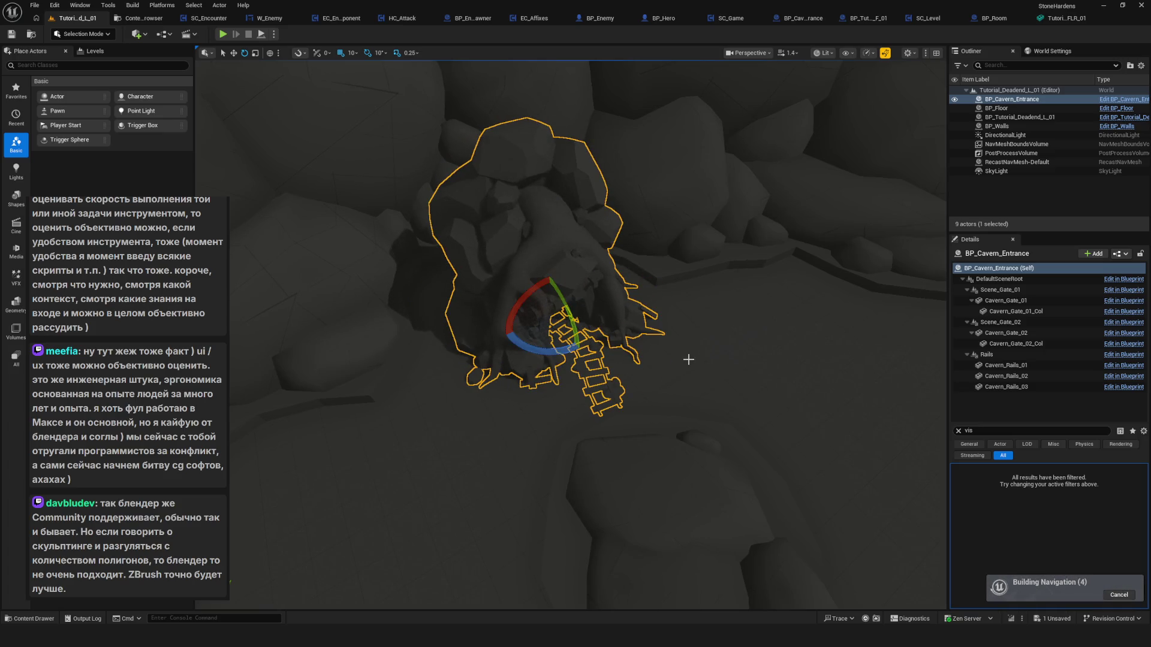
# Try Gate Variation 2, then 1, on the cavern entrance and move it further along X.
pyautogui.click(958, 430)
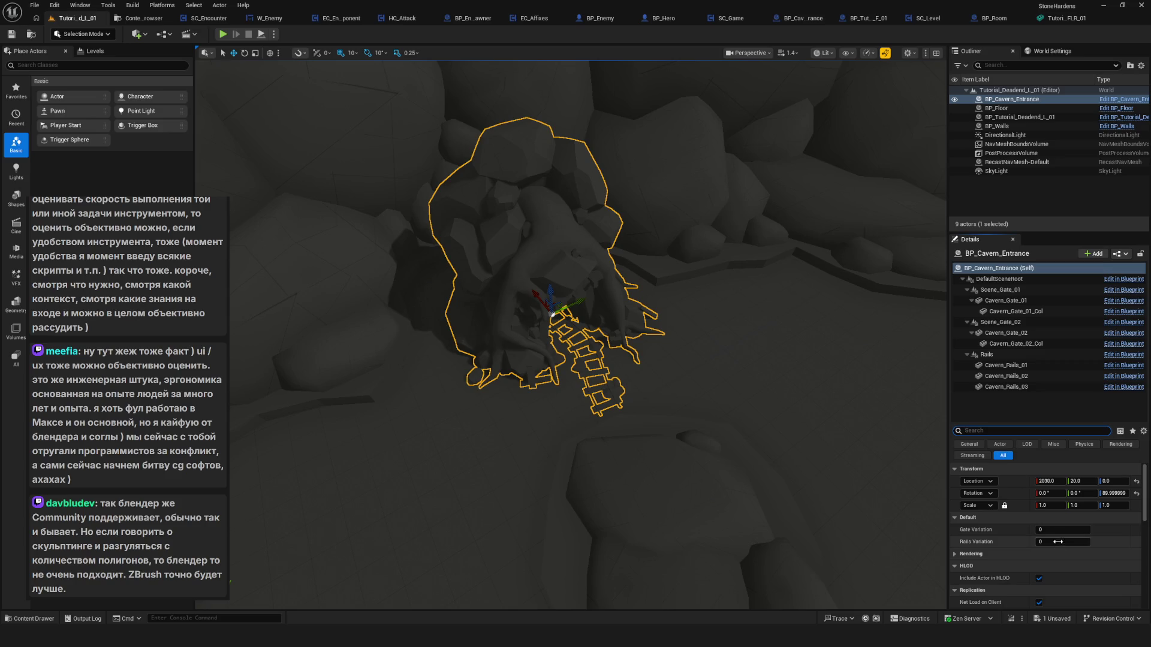
pyautogui.write('1')
pyautogui.press('Return')
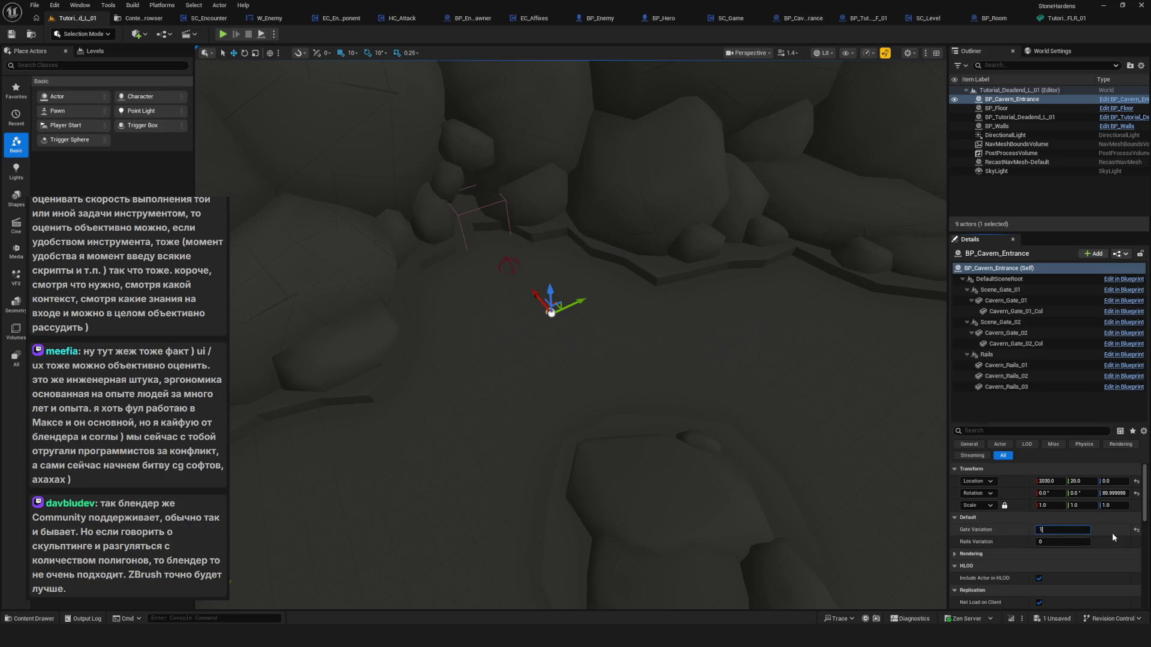
pyautogui.press('Return')
pyautogui.moveTo(570, 335)
pyautogui.mouseDown()
pyautogui.moveTo(624, 345)
pyautogui.moveTo(659, 311)
pyautogui.mouseUp()
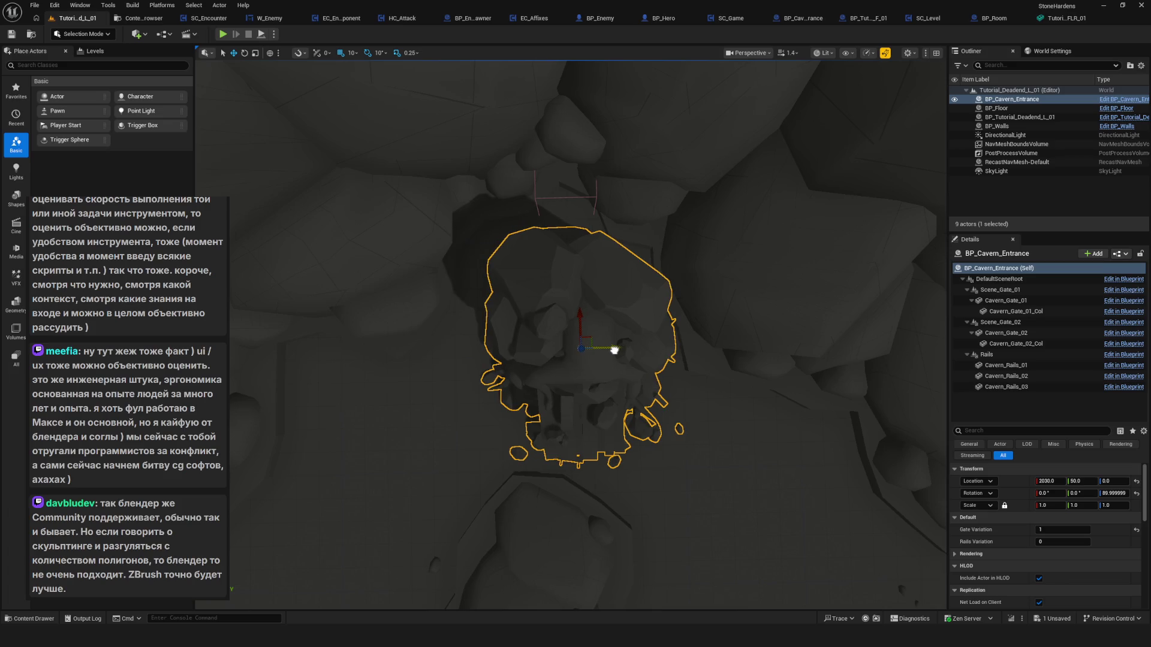
pyautogui.moveTo(574, 314)
pyautogui.mouseDown()
pyautogui.moveTo(572, 129)
pyautogui.moveTo(568, 188)
pyautogui.mouseUp()
pyautogui.moveTo(570, 253)
pyautogui.mouseDown()
pyautogui.moveTo(561, 228)
pyautogui.moveTo(554, 252)
pyautogui.moveTo(533, 264)
pyautogui.moveTo(530, 252)
pyautogui.moveTo(536, 276)
pyautogui.moveTo(533, 255)
pyautogui.moveTo(539, 273)
pyautogui.moveTo(552, 239)
pyautogui.moveTo(566, 273)
pyautogui.mouseUp()
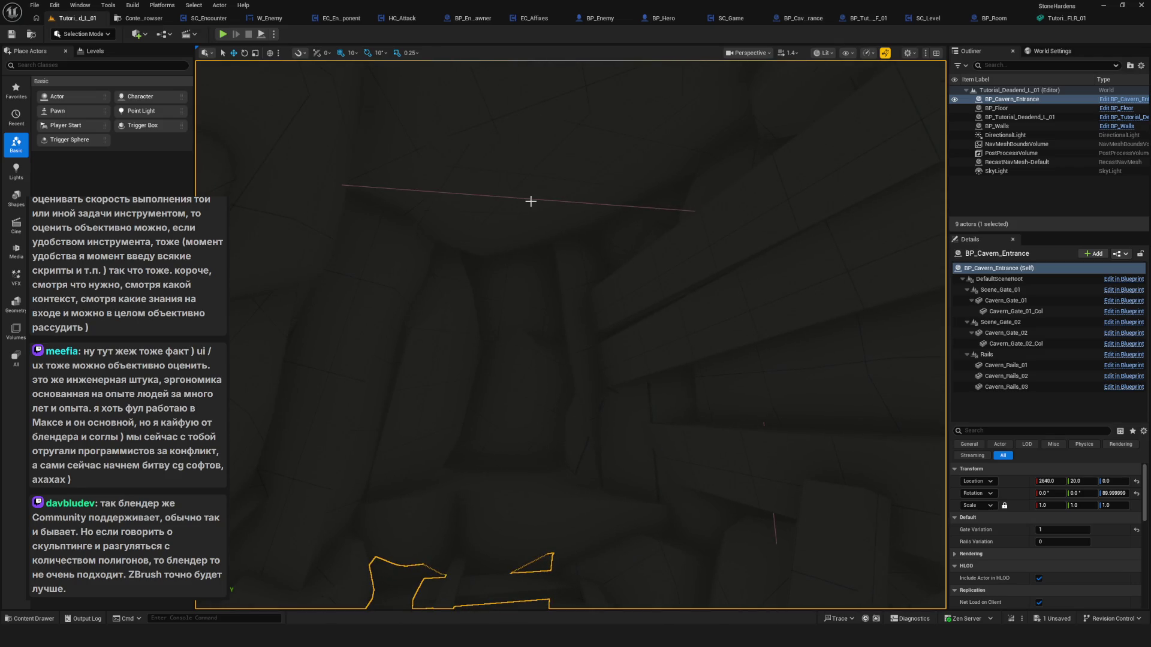
# Select the Cavern_Gate_02 component and frame it in the view.
pyautogui.click(1006, 332)
pyautogui.moveTo(529, 232); pyautogui.dragTo(513, 450)
pyautogui.press('f')
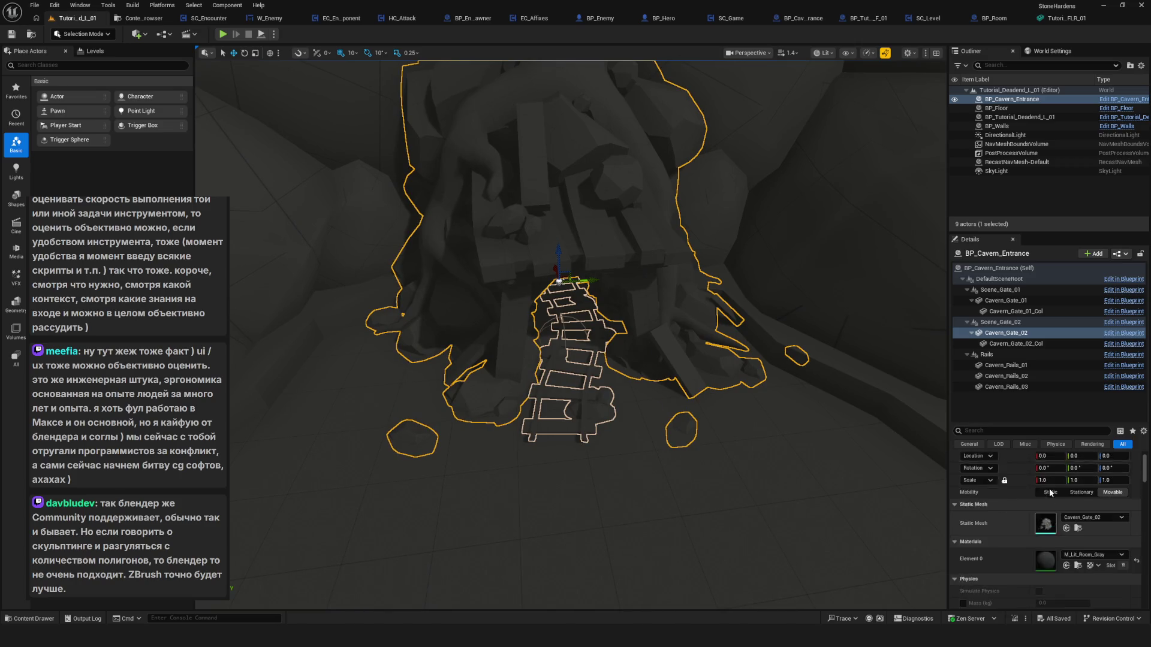
pyautogui.moveTo(704, 385)
pyautogui.mouseDown()
pyautogui.moveTo(695, 399)
pyautogui.moveTo(222, 85)
pyautogui.mouseUp()
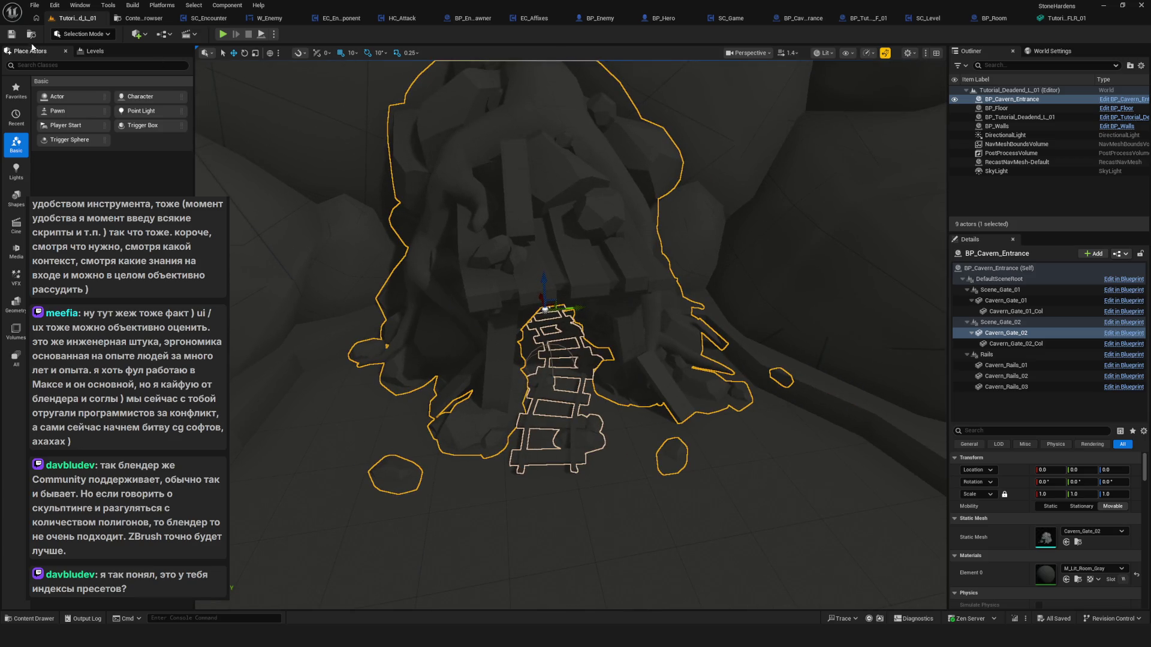
# Reselect BP_Cavern_Entrance and cycle Rails Variation through 1, 2 and 0, ending on 1.
pyautogui.click(671, 233)
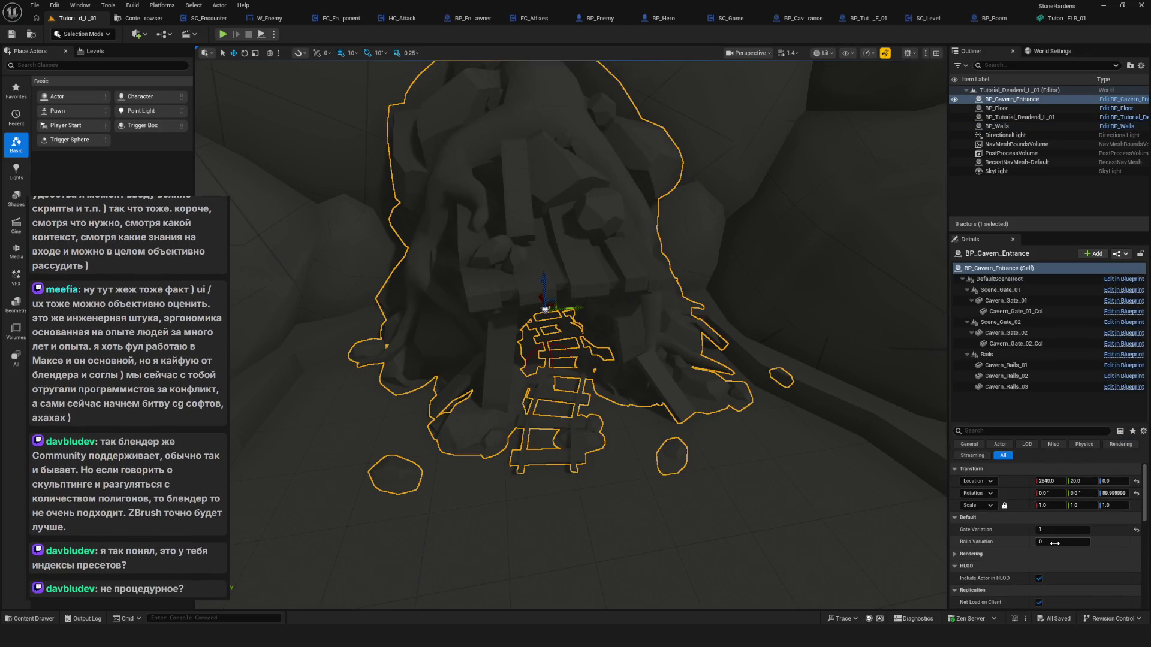
pyautogui.write('1')
pyautogui.press('Return')
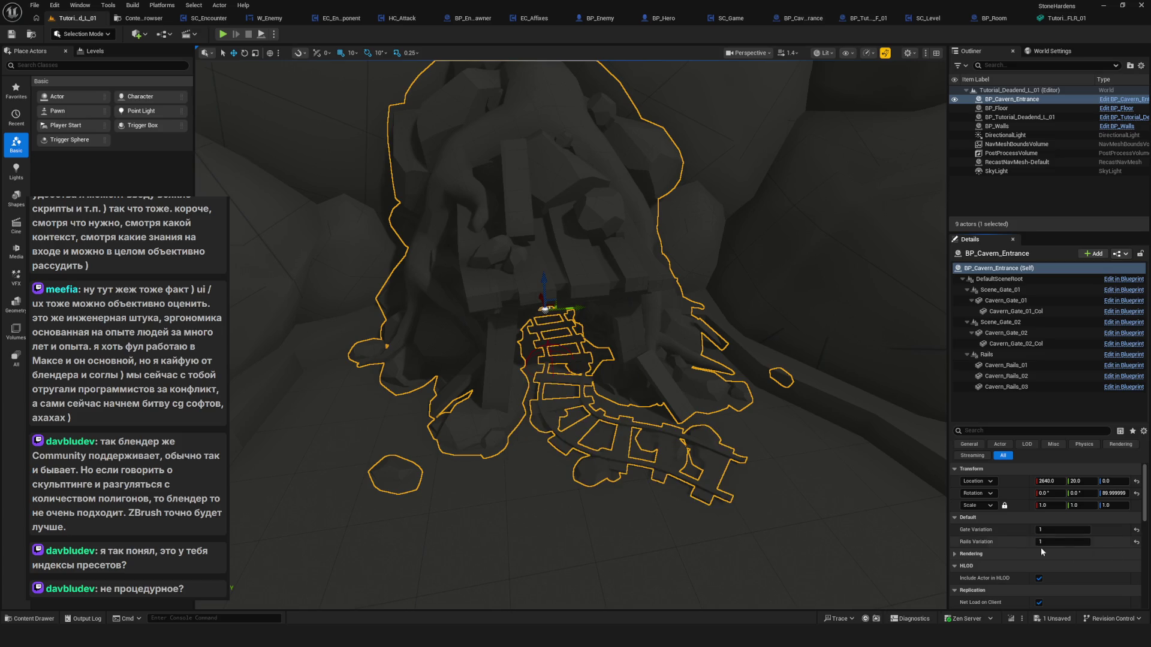
pyautogui.moveTo(825, 422)
pyautogui.mouseDown()
pyautogui.moveTo(863, 396)
pyautogui.moveTo(1147, 599)
pyautogui.mouseUp()
pyautogui.write('2')
pyautogui.press('Return')
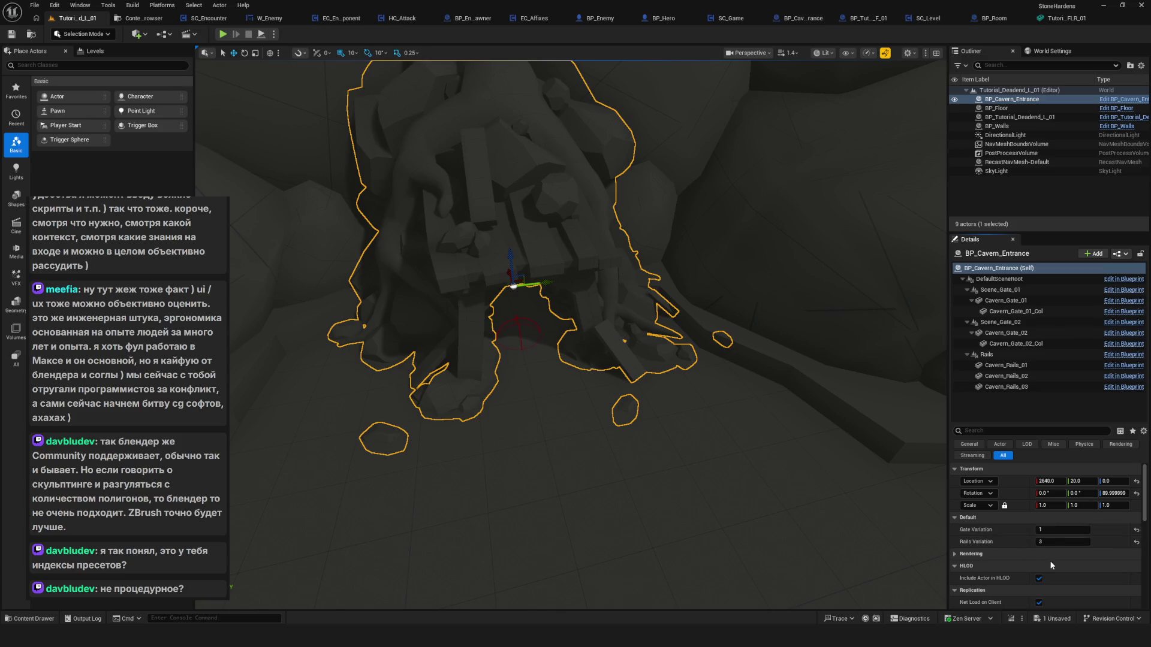
pyautogui.moveTo(598, 387); pyautogui.dragTo(594, 369)
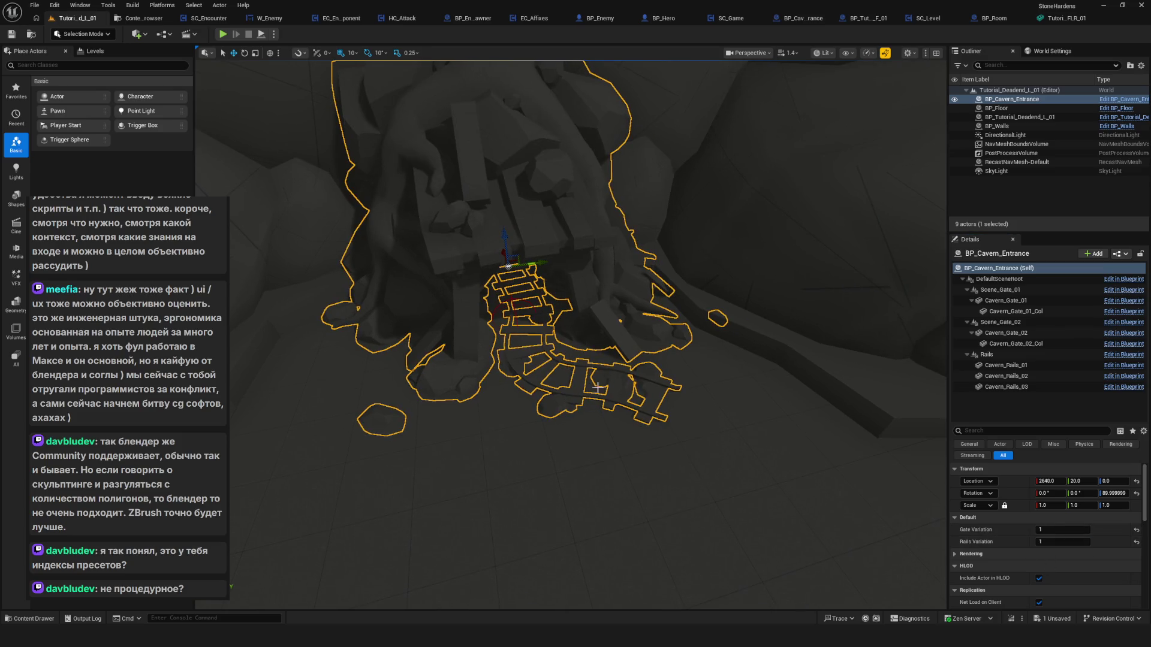
pyautogui.write('0')
pyautogui.press('Return')
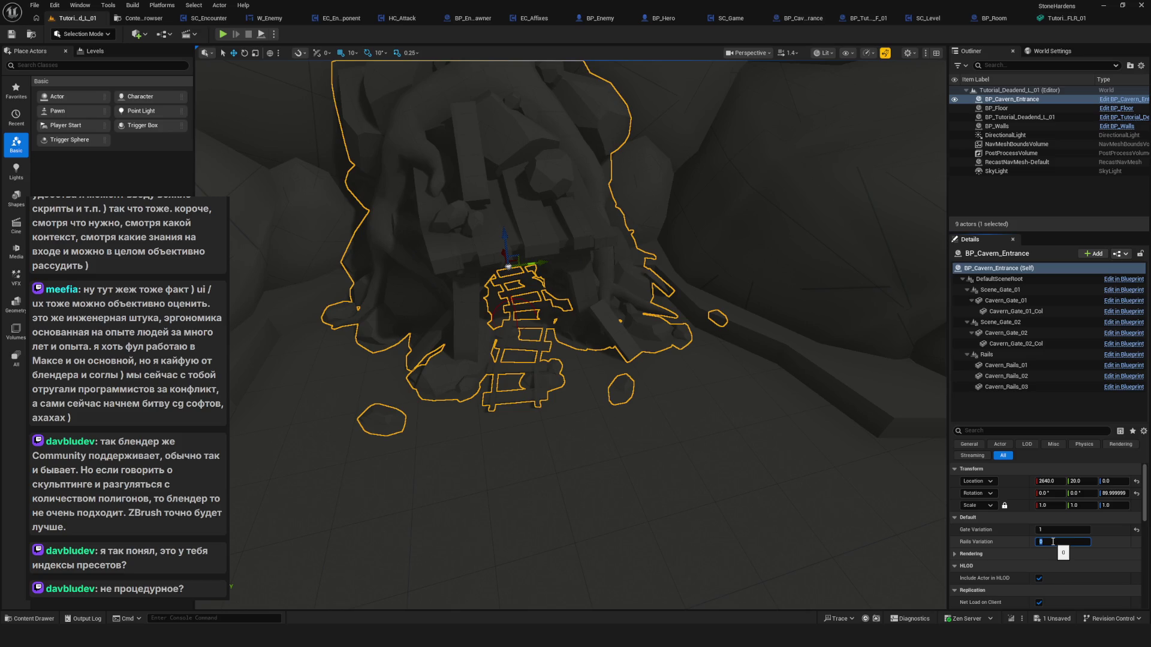
pyautogui.write('1')
pyautogui.press('Return')
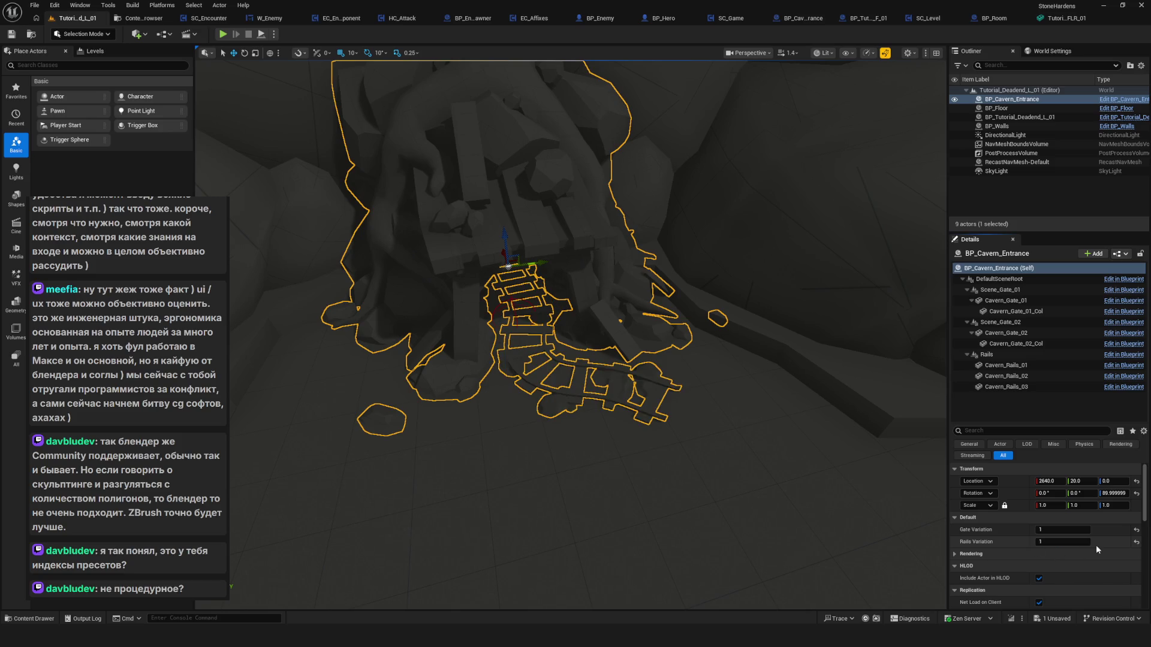
# Frame the cavern entrance and zoom in close on its stone floor pattern.
pyautogui.scroll(5, 571, 334)
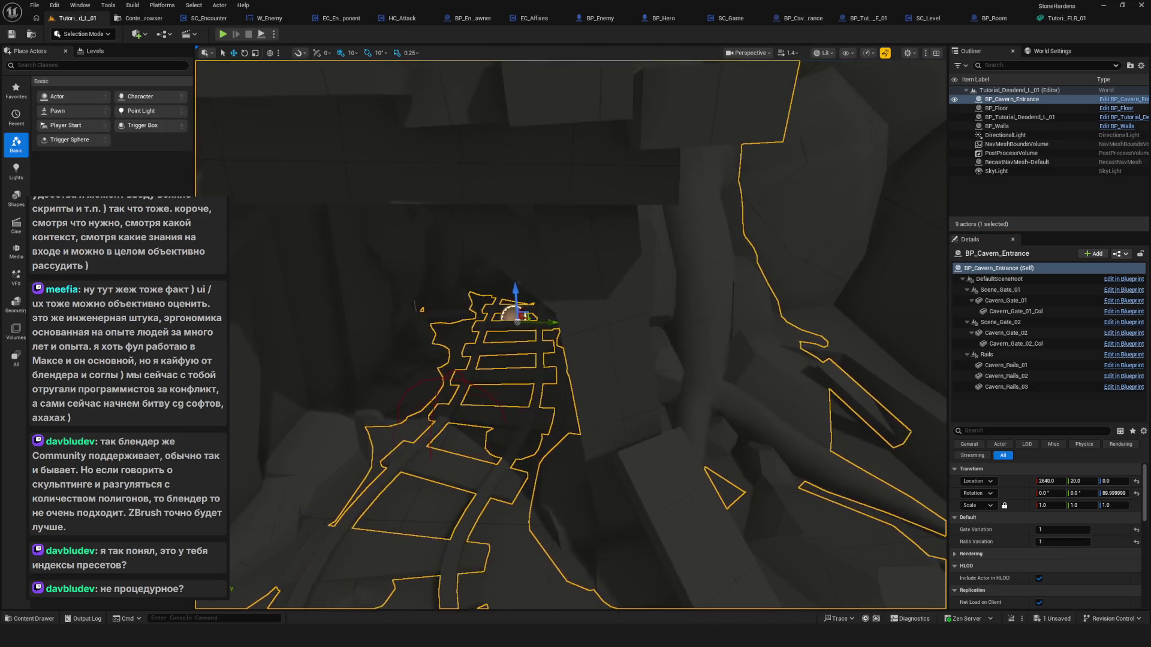
pyautogui.press('f')
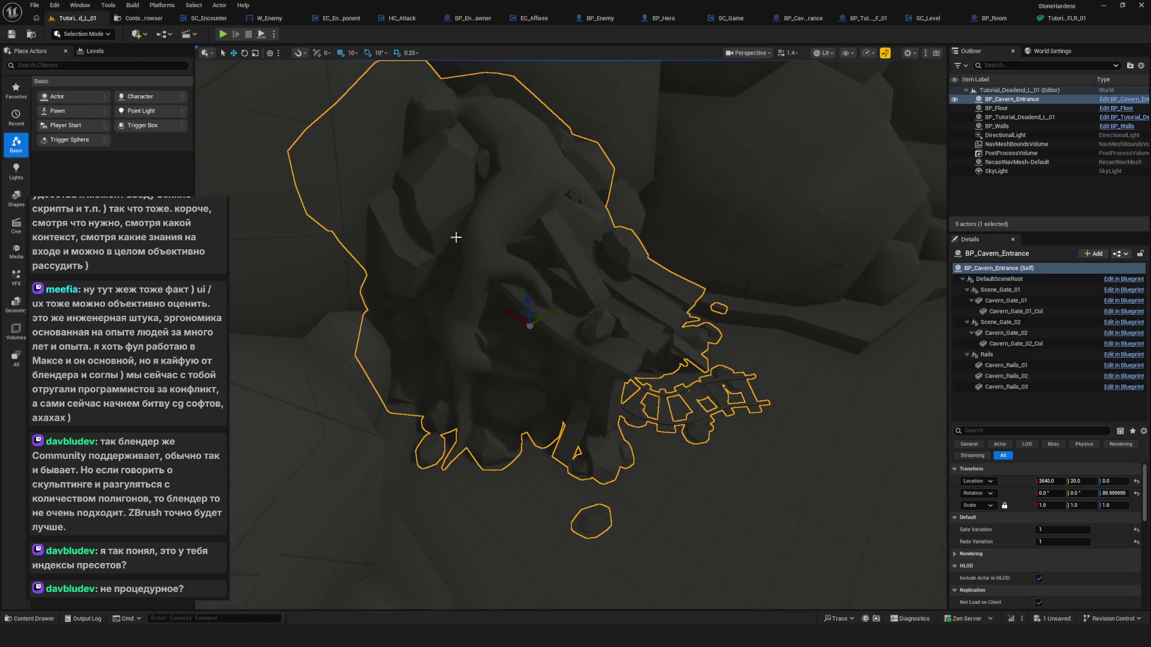
pyautogui.scroll(6, 756, 417)
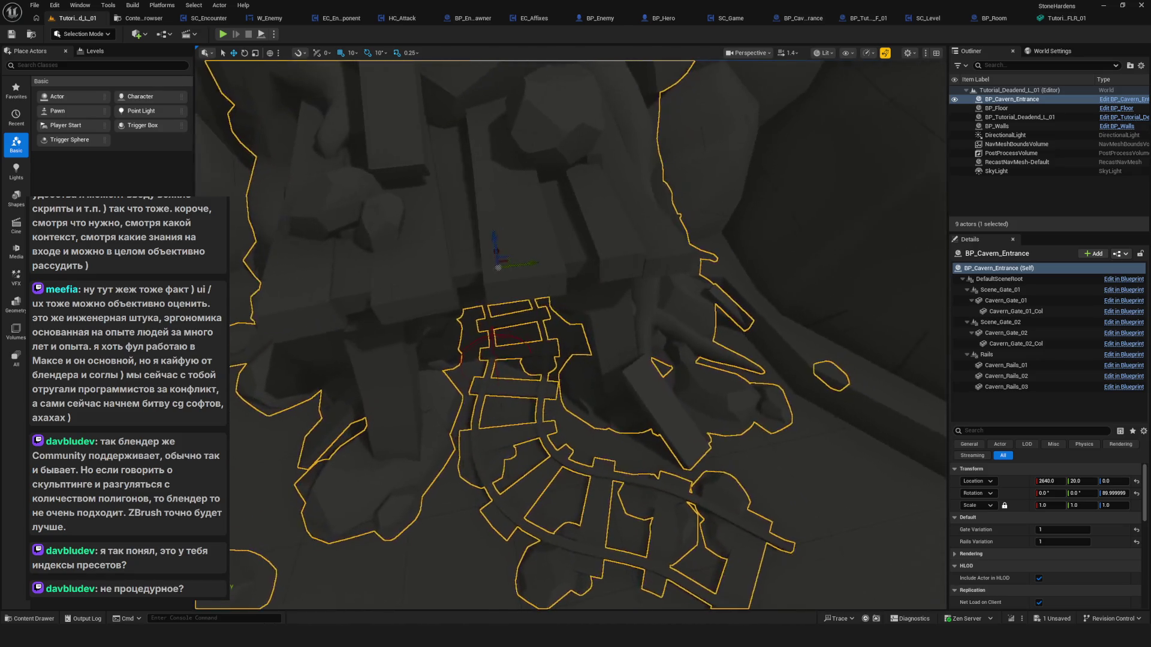
pyautogui.press('f')
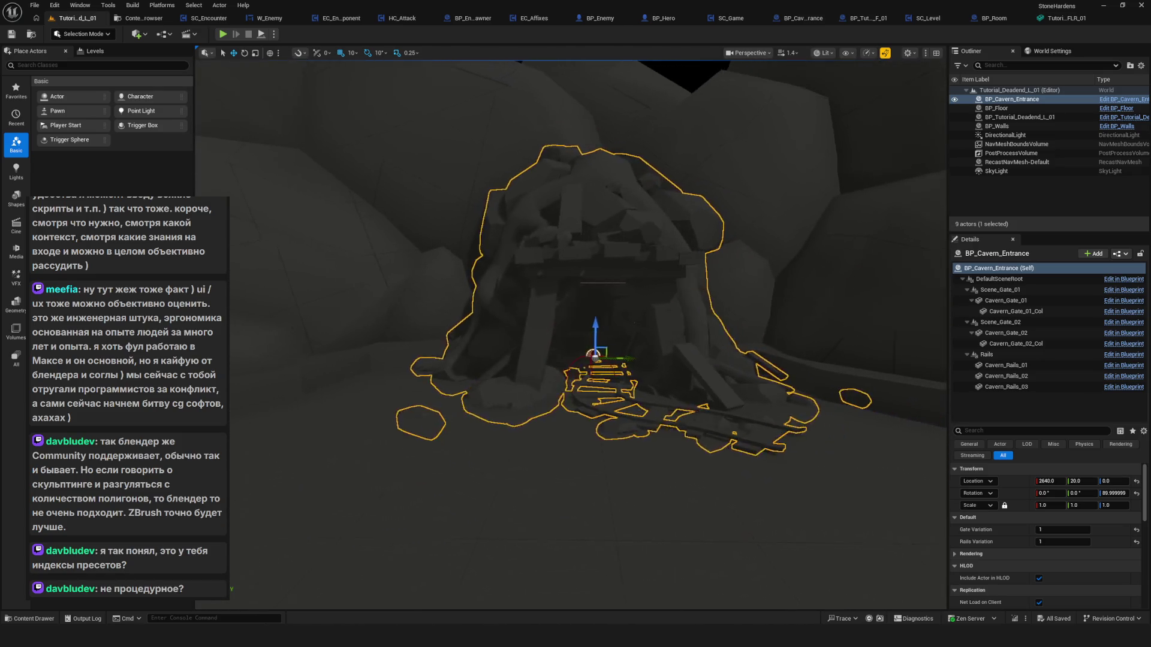
pyautogui.scroll(6, 588, 336)
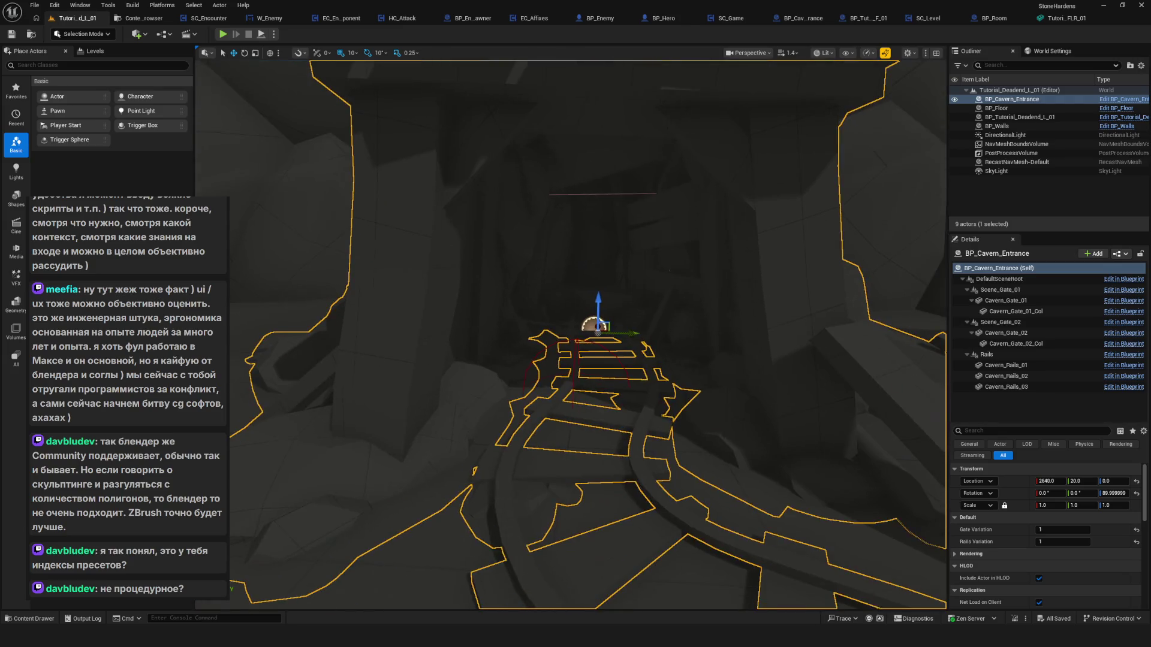
pyautogui.moveTo(569, 335)
pyautogui.mouseDown()
pyautogui.moveTo(503, 293)
pyautogui.moveTo(564, 360)
pyautogui.moveTo(531, 312)
pyautogui.mouseUp()
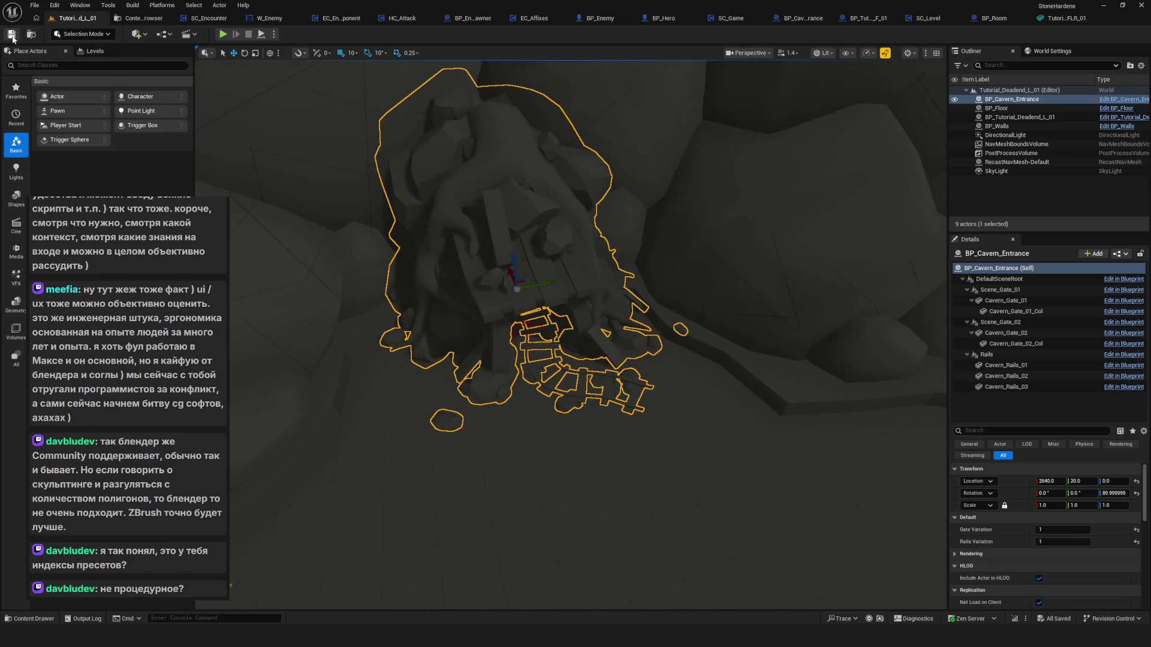
pyautogui.moveTo(674, 293); pyautogui.dragTo(665, 252)
pyautogui.press('f')
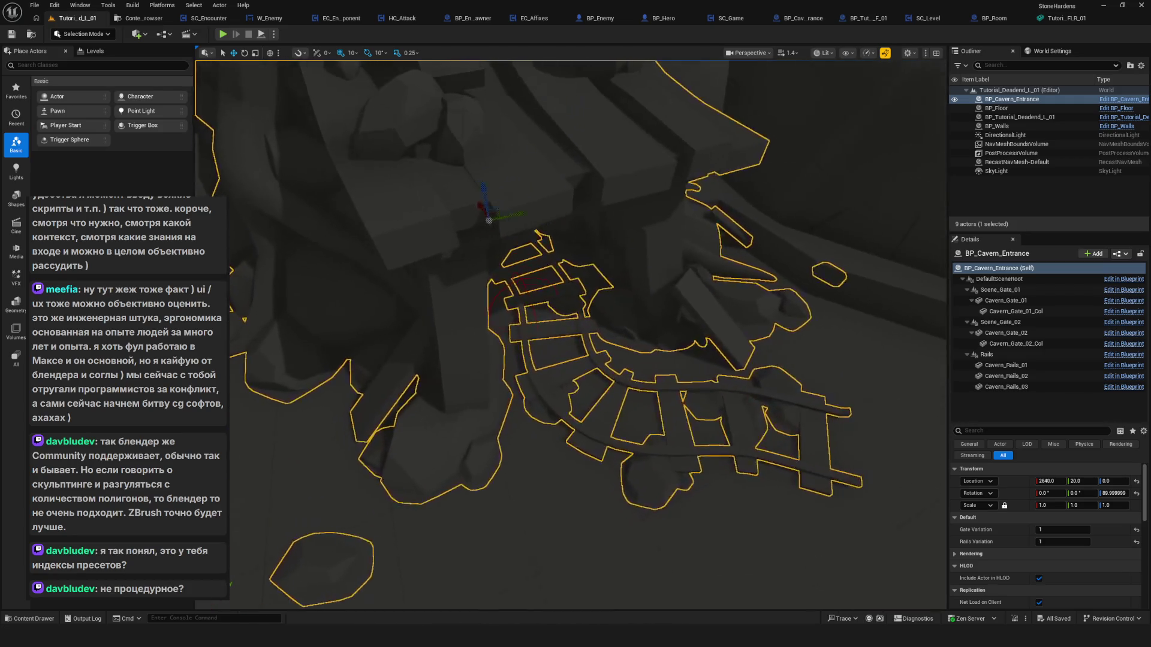
pyautogui.scroll(5, 438, 302)
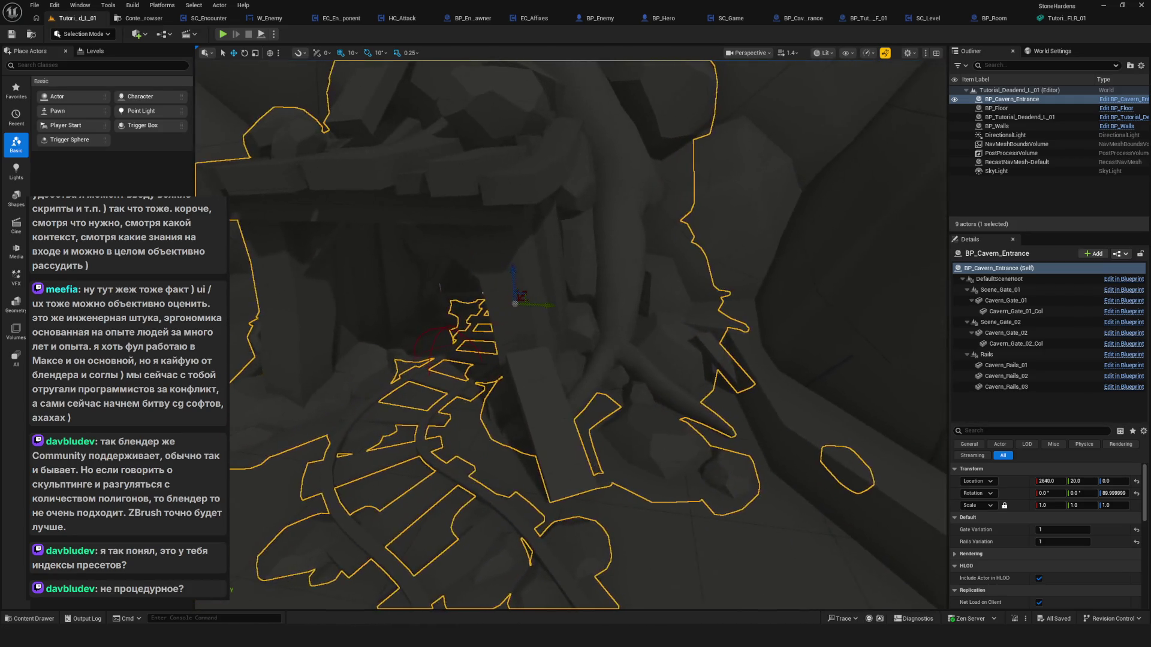
# Select BP_Floor's WithCollisionComp and zoom in over the grey floor tiles.
pyautogui.click(436, 329)
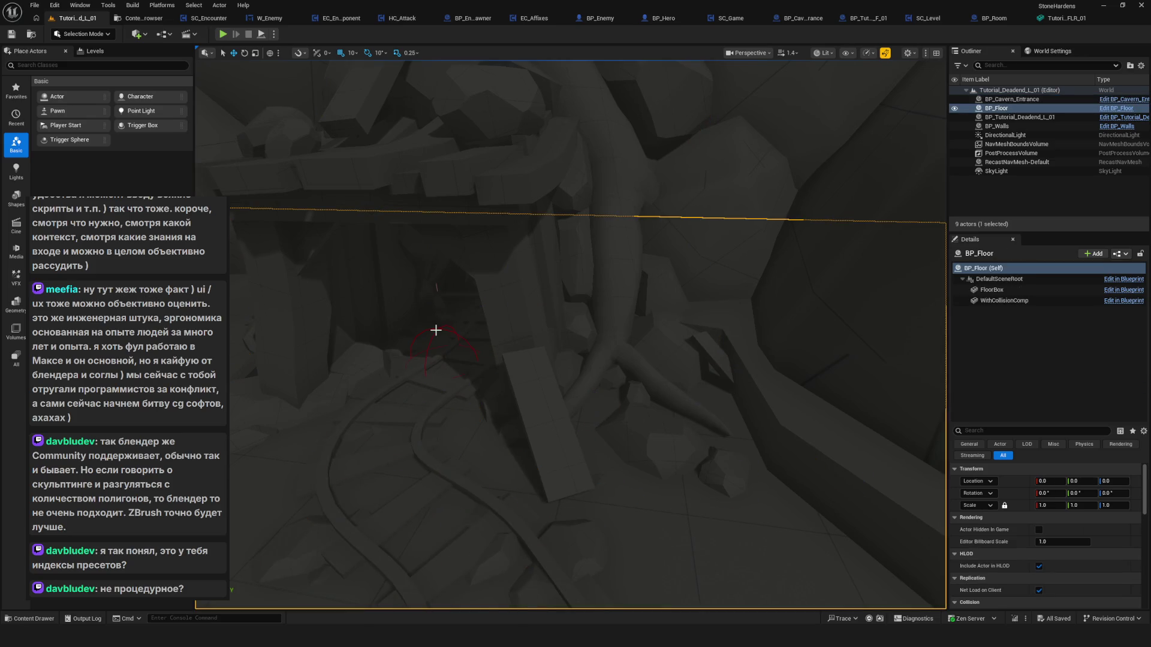
pyautogui.click(436, 330)
pyautogui.scroll(5, 436, 329)
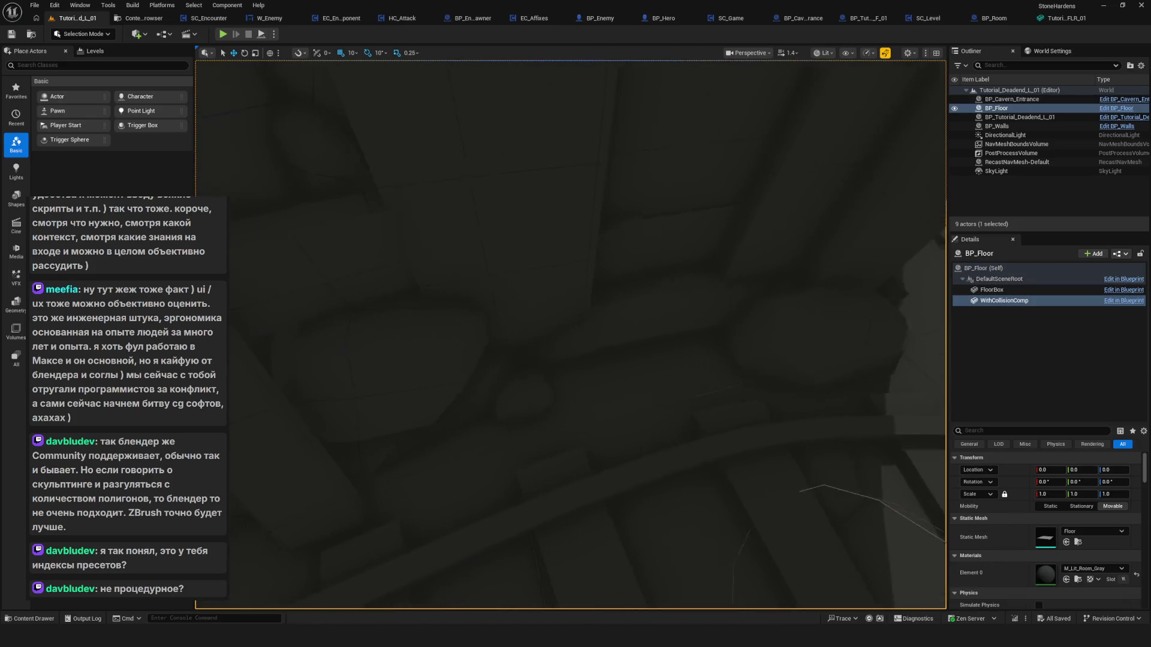
pyautogui.scroll(-5, 437, 329)
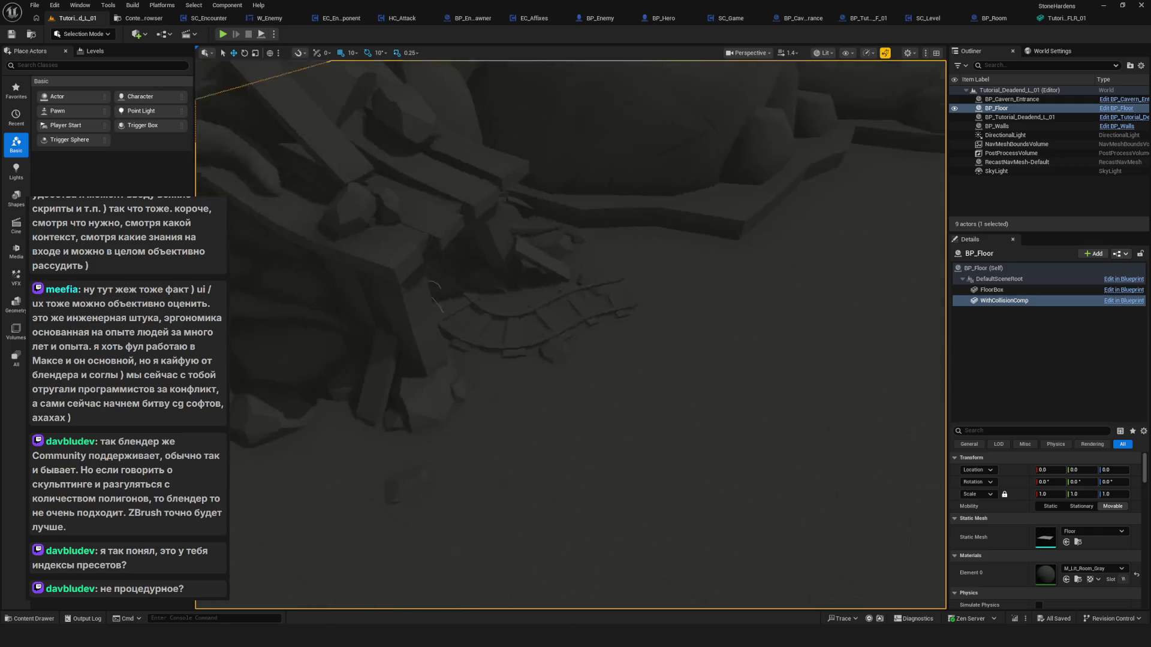
pyautogui.scroll(5, 570, 335)
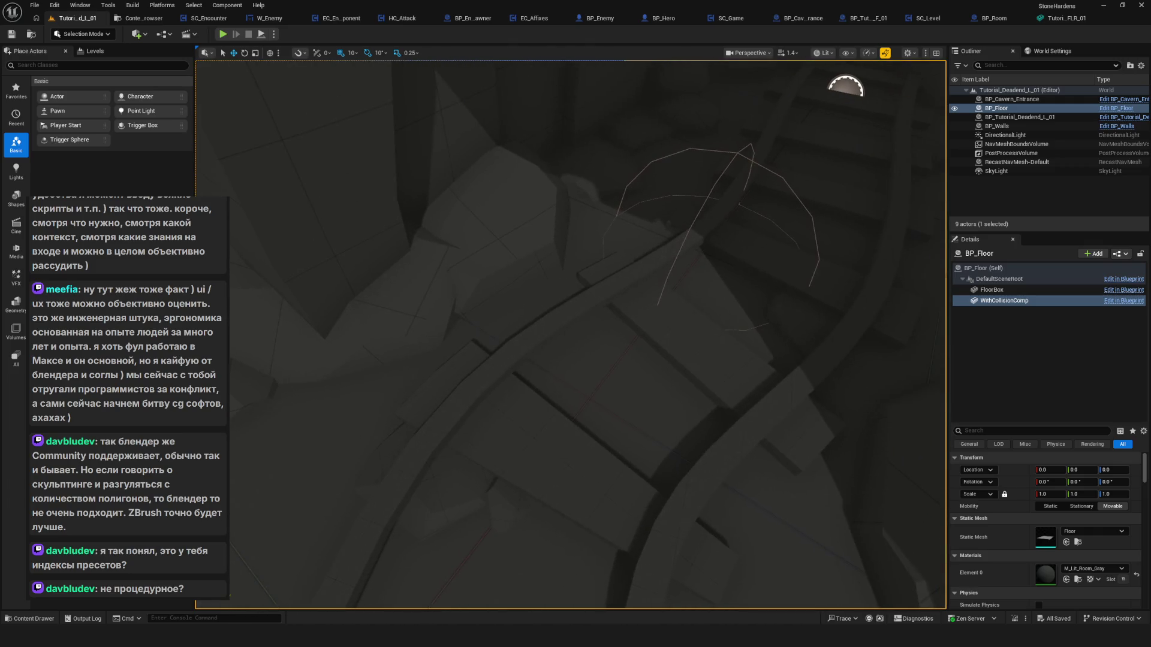
pyautogui.scroll(-5, 705, 204)
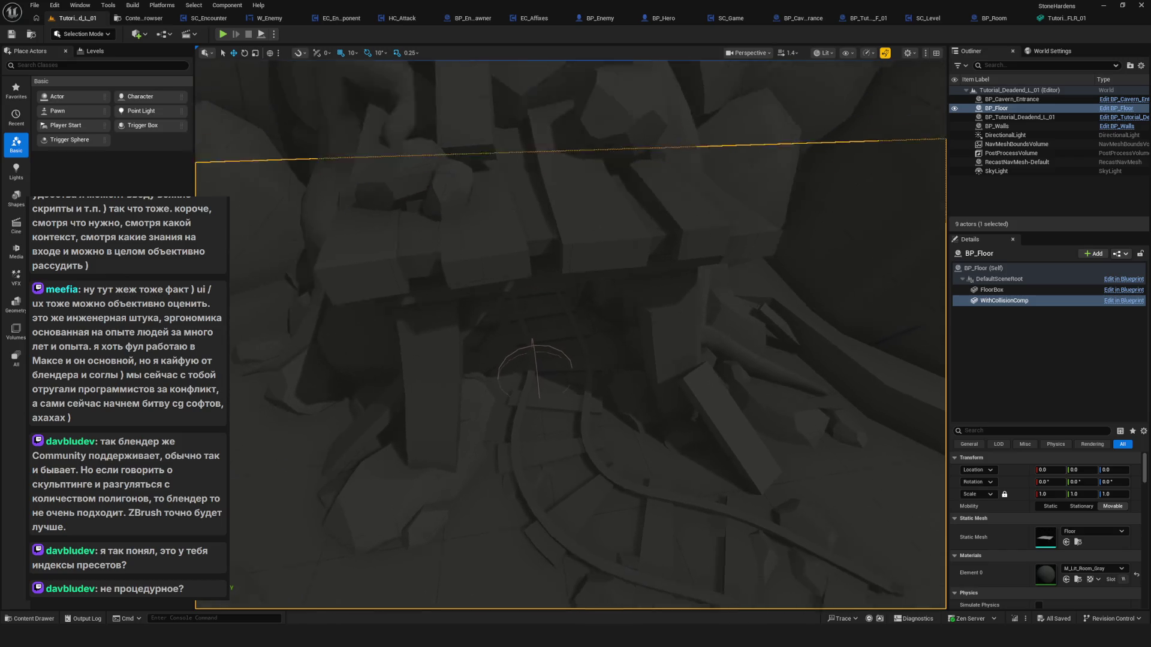
pyautogui.scroll(5, 588, 329)
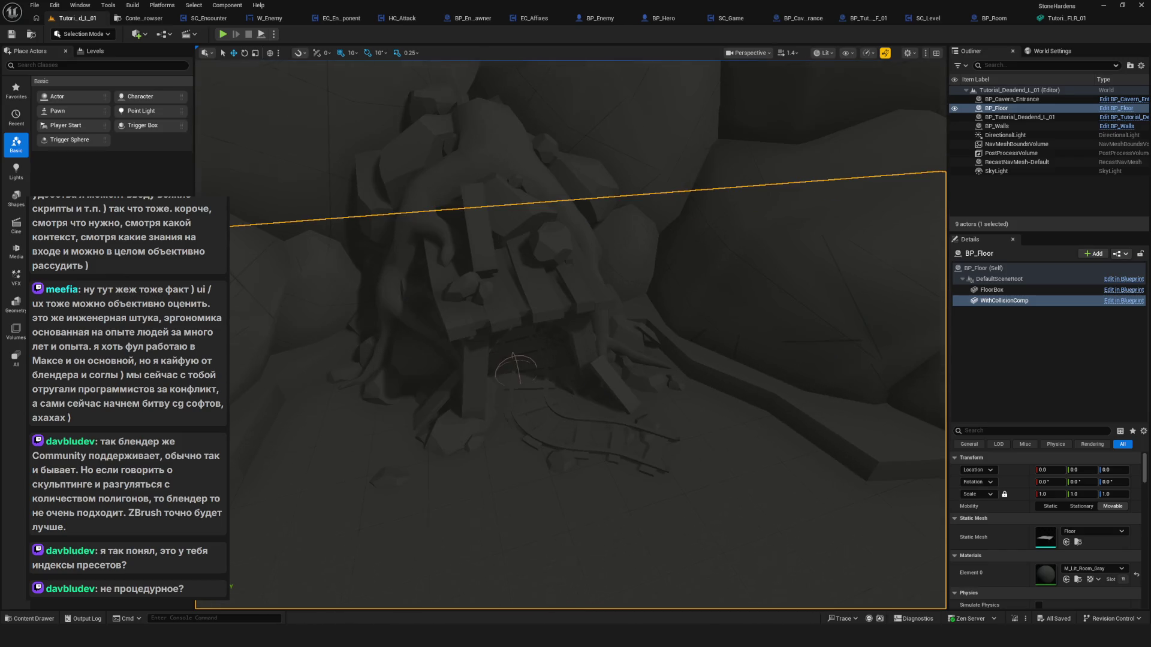
pyautogui.scroll(5, 571, 334)
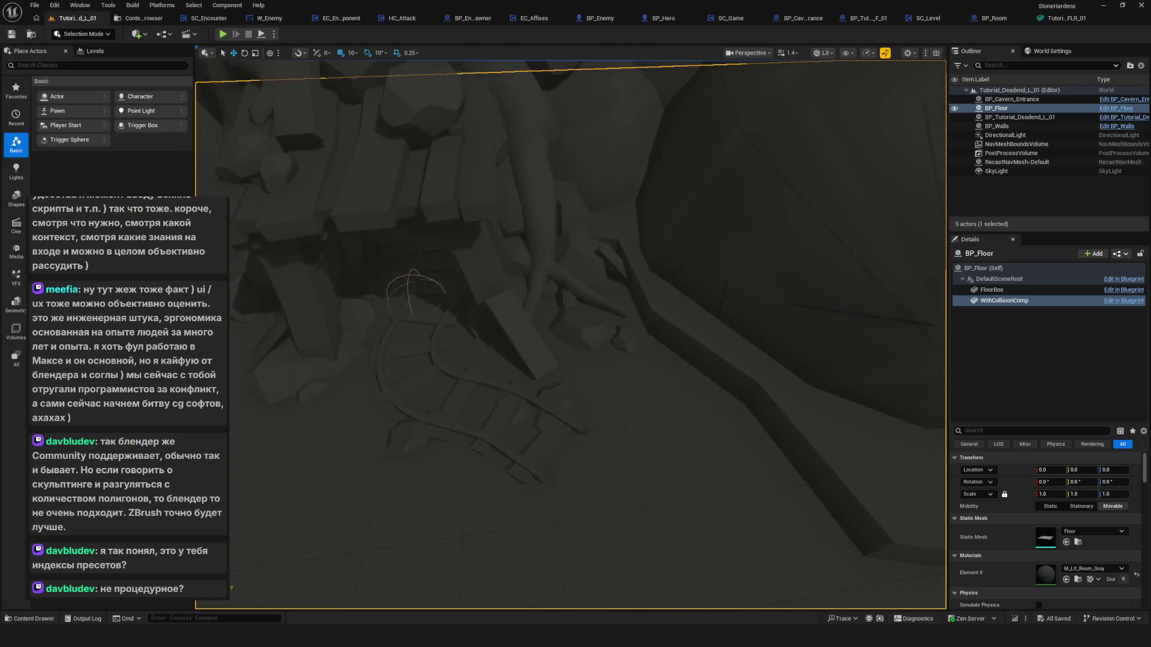
pyautogui.scroll(1, 780, 286)
pyautogui.moveTo(523, 362); pyautogui.dragTo(521, 341)
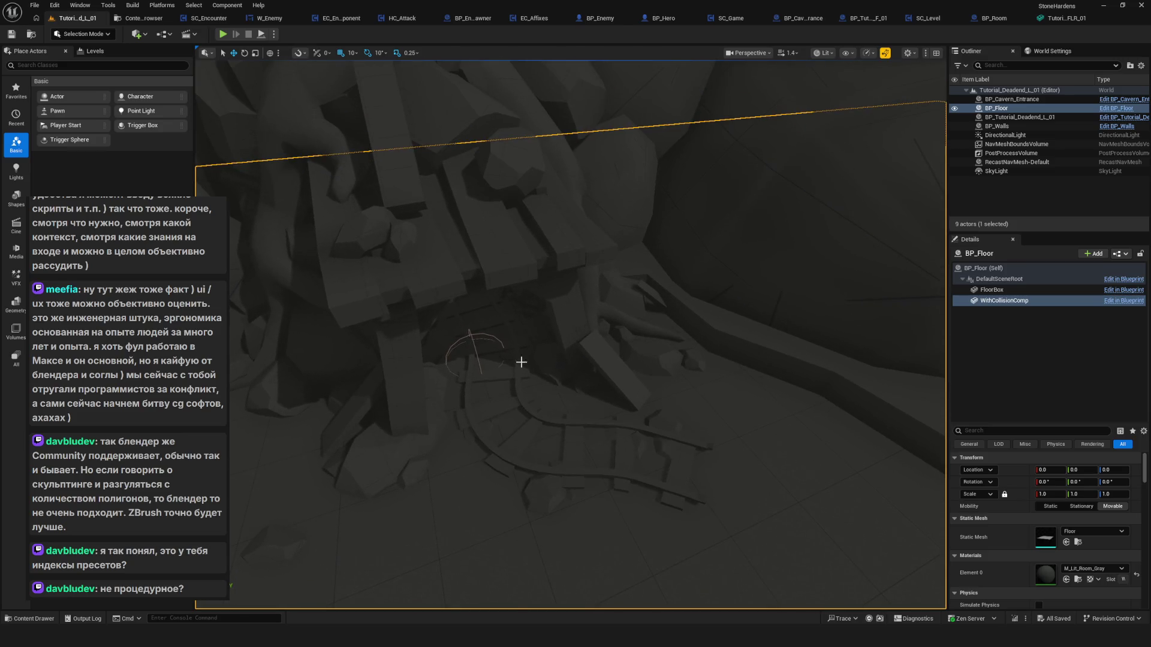
# Pick HeroPointL in BP_Tutorial_Deadend_L_01 and slide it back along X to 2170.
pyautogui.click(1030, 117)
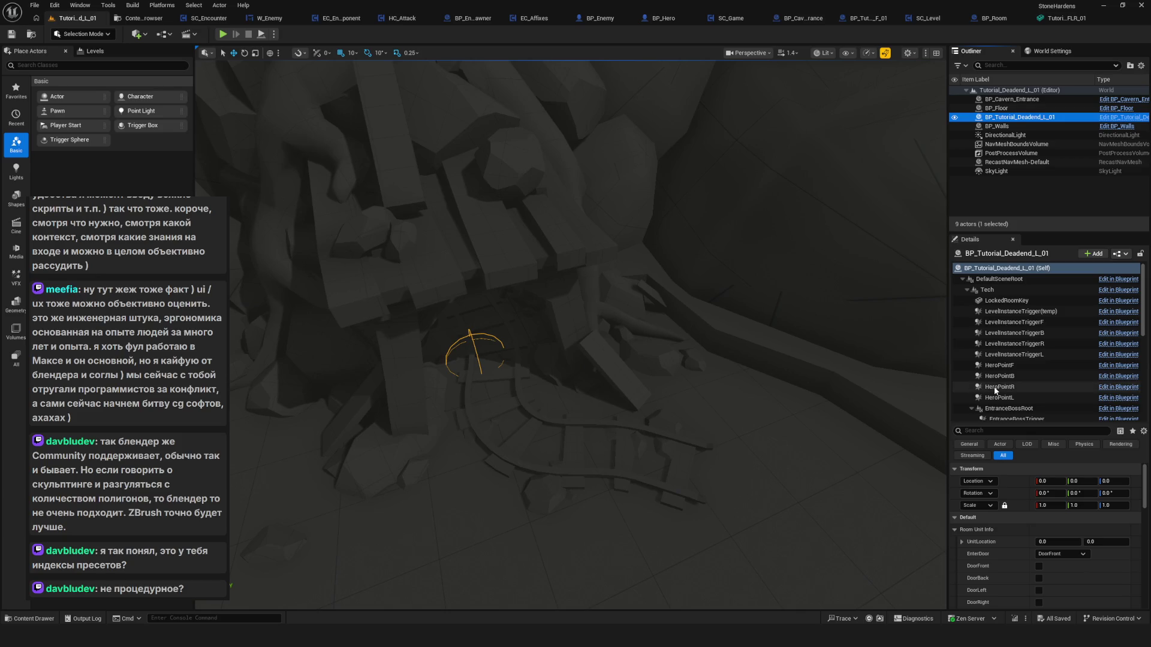
pyautogui.scroll(-5, 1019, 384)
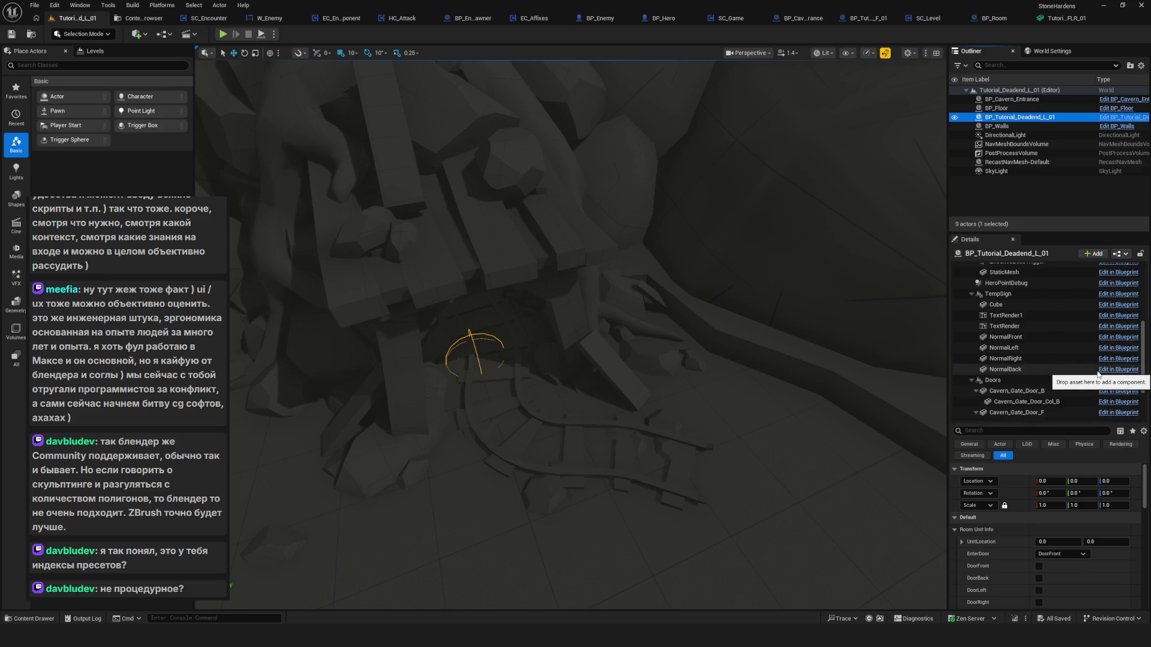
pyautogui.scroll(4, 1058, 363)
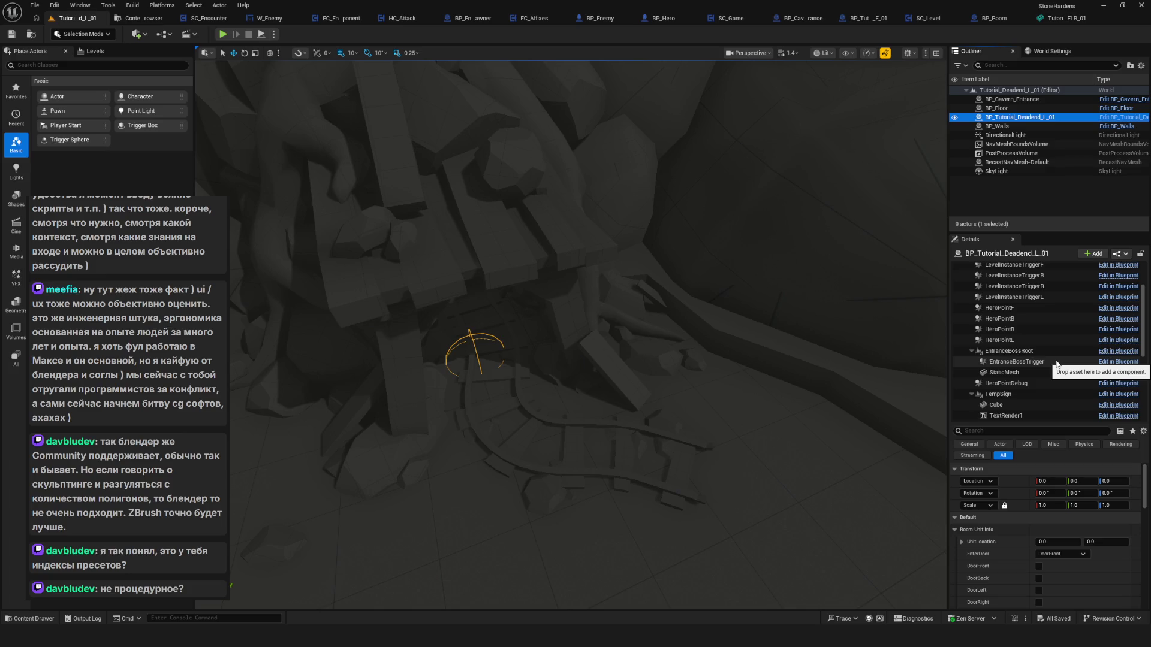
pyautogui.scroll(1, 1059, 367)
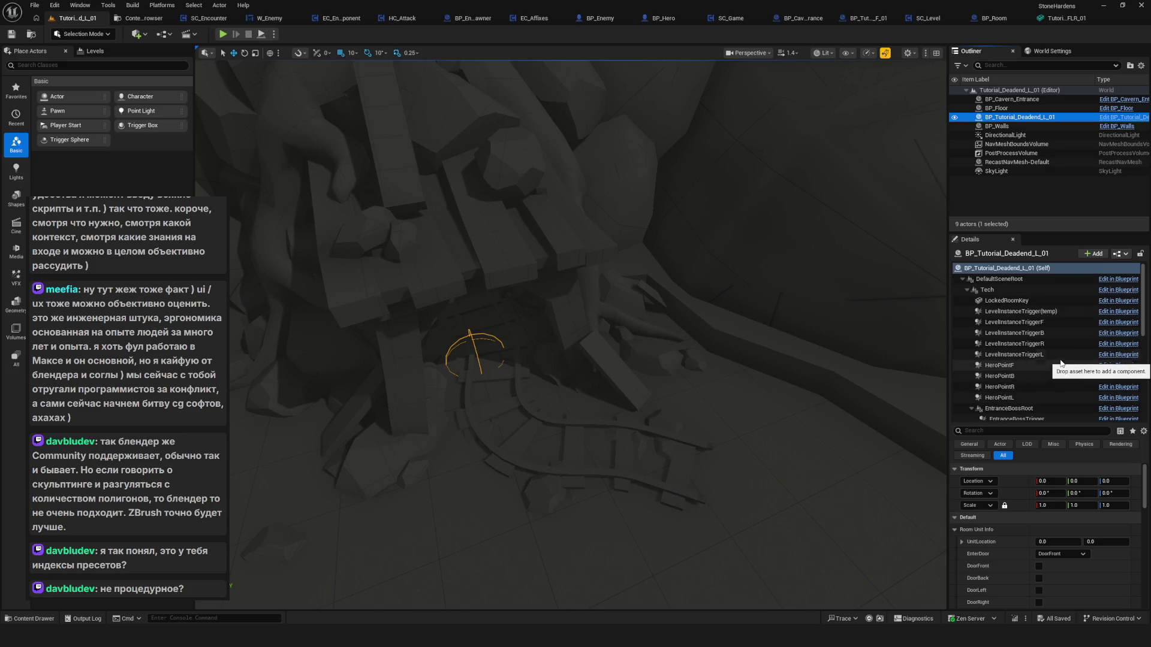
pyautogui.scroll(-5, 1060, 363)
pyautogui.scroll(3, 1069, 367)
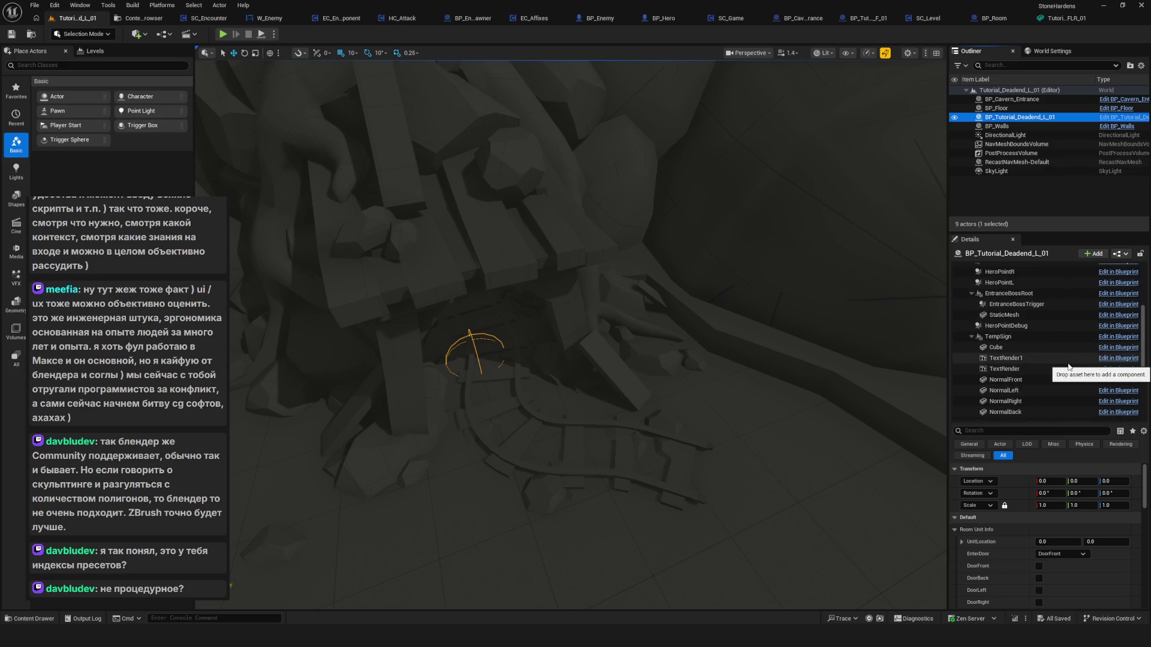
pyautogui.scroll(2, 1069, 367)
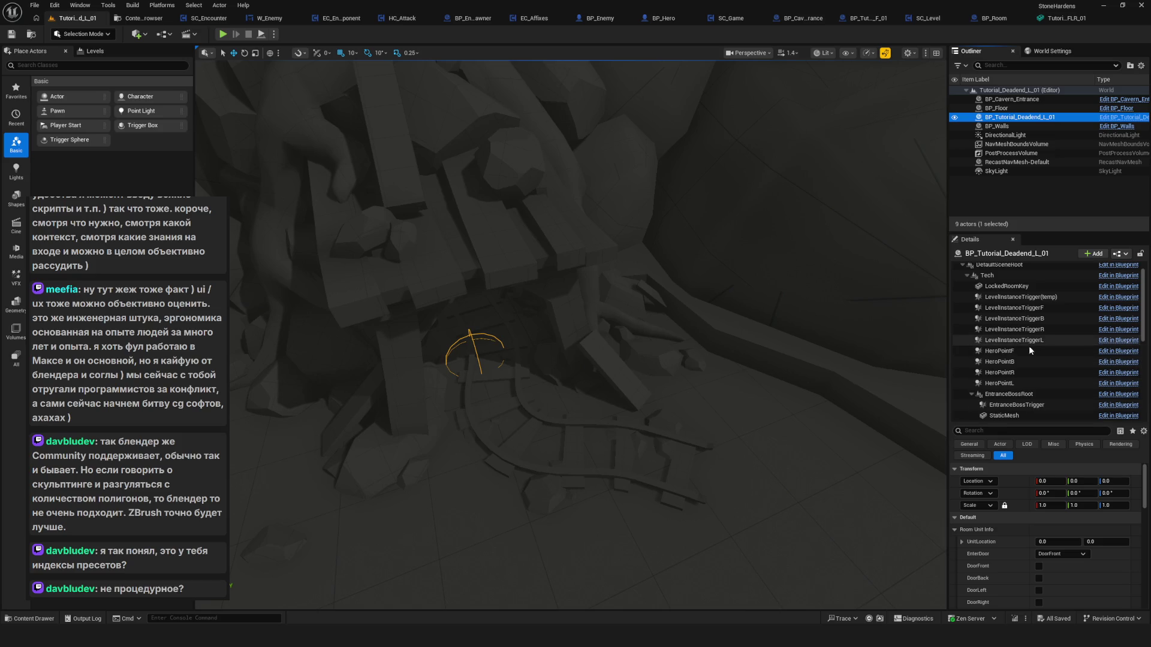
pyautogui.click(1011, 383)
pyautogui.press('f')
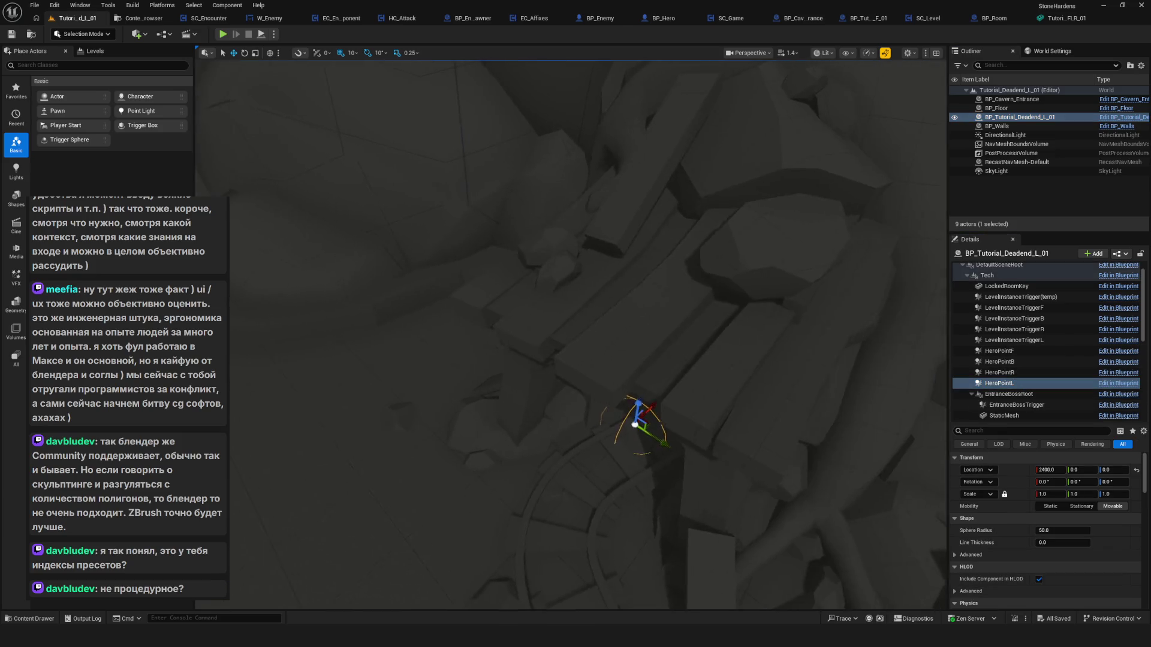
pyautogui.moveTo(625, 431)
pyautogui.mouseDown()
pyautogui.moveTo(522, 522)
pyautogui.moveTo(514, 492)
pyautogui.moveTo(451, 424)
pyautogui.mouseUp()
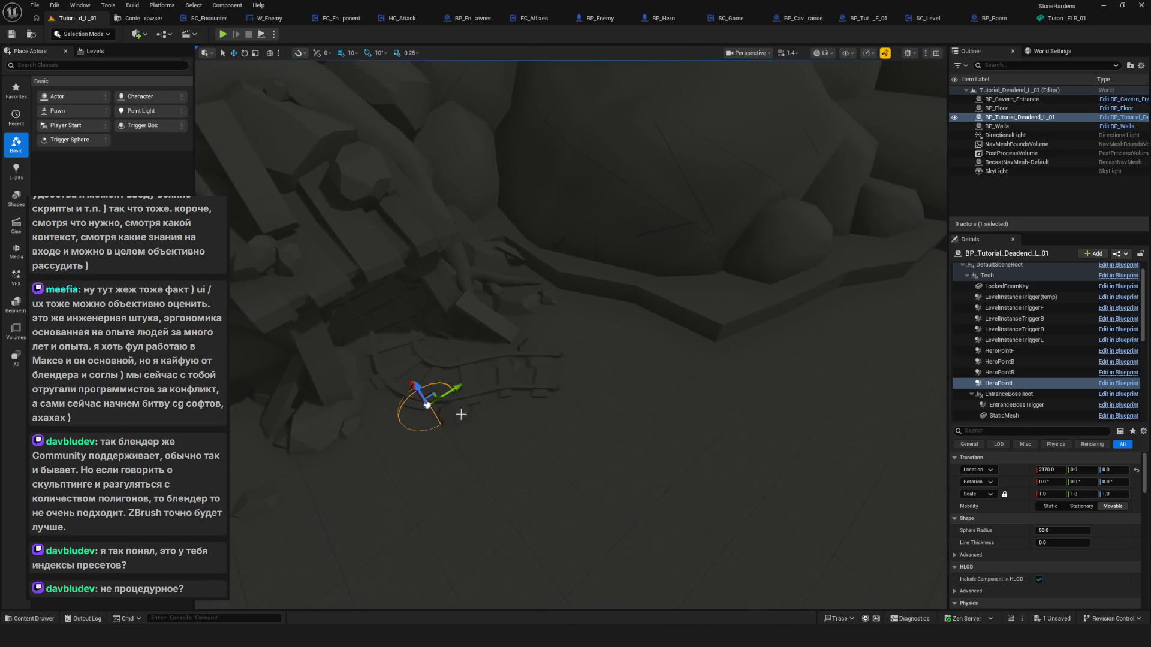
pyautogui.scroll(1, 1050, 335)
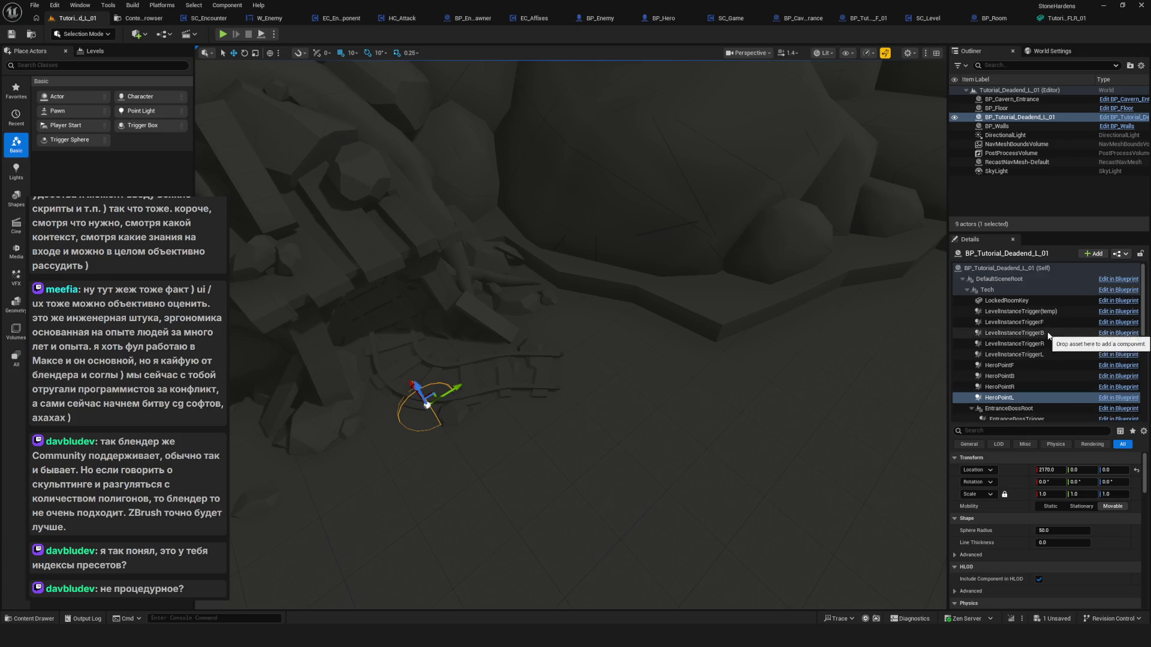
# Focus the view on LevelInstanceTriggerL and orbit to look down on it.
pyautogui.doubleClick(1041, 355)
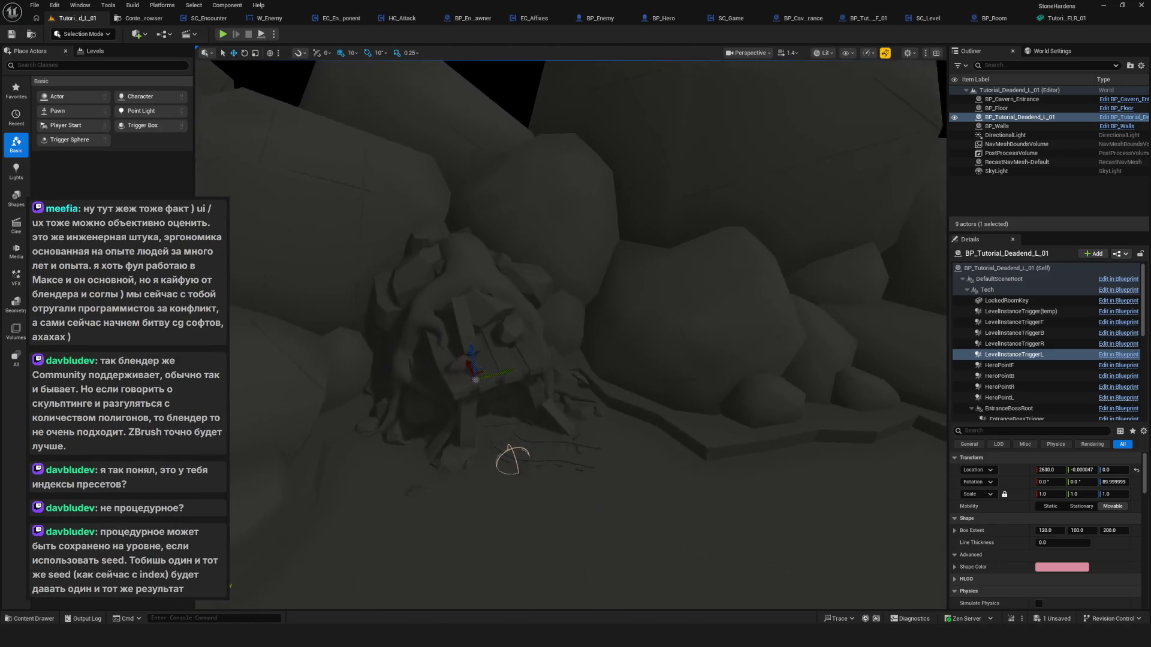
pyautogui.moveTo(679, 422); pyautogui.dragTo(627, 396)
pyautogui.moveTo(553, 416); pyautogui.dragTo(553, 416)
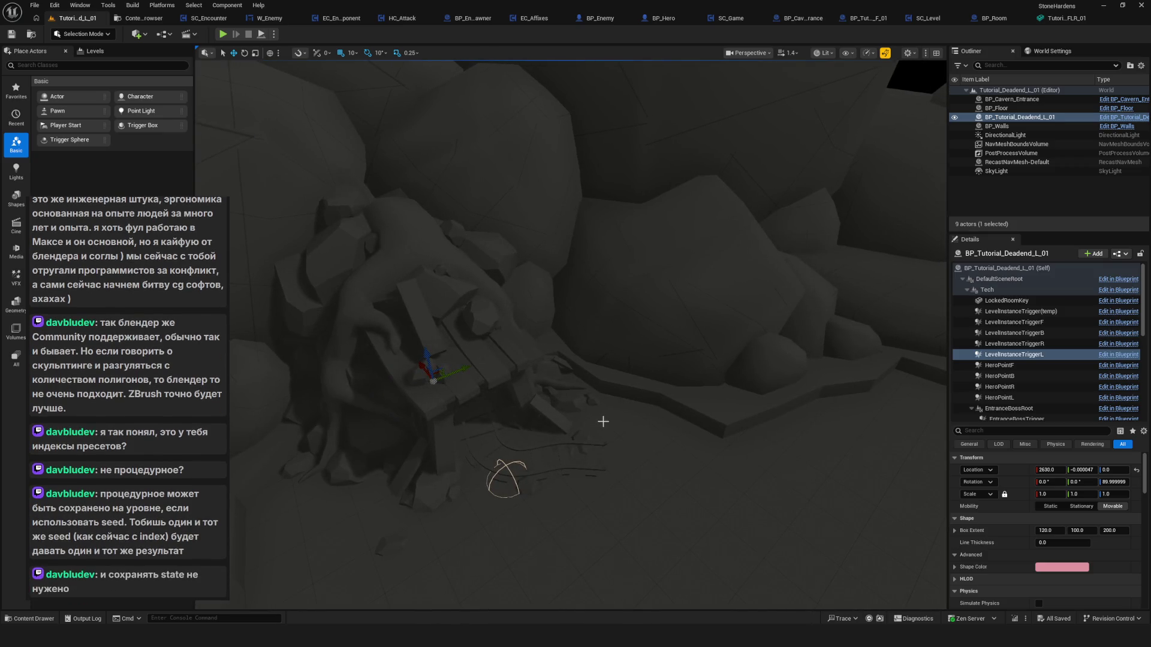
# Fly around the trigger area to look over the surrounding rock pile.
pyautogui.moveTo(552, 416)
pyautogui.mouseDown()
pyautogui.moveTo(571, 412)
pyautogui.moveTo(552, 416)
pyautogui.mouseUp()
pyautogui.moveTo(588, 338); pyautogui.dragTo(588, 337)
pyautogui.moveTo(378, 167); pyautogui.dragTo(378, 166)
pyautogui.moveTo(602, 335); pyautogui.dragTo(632, 318)
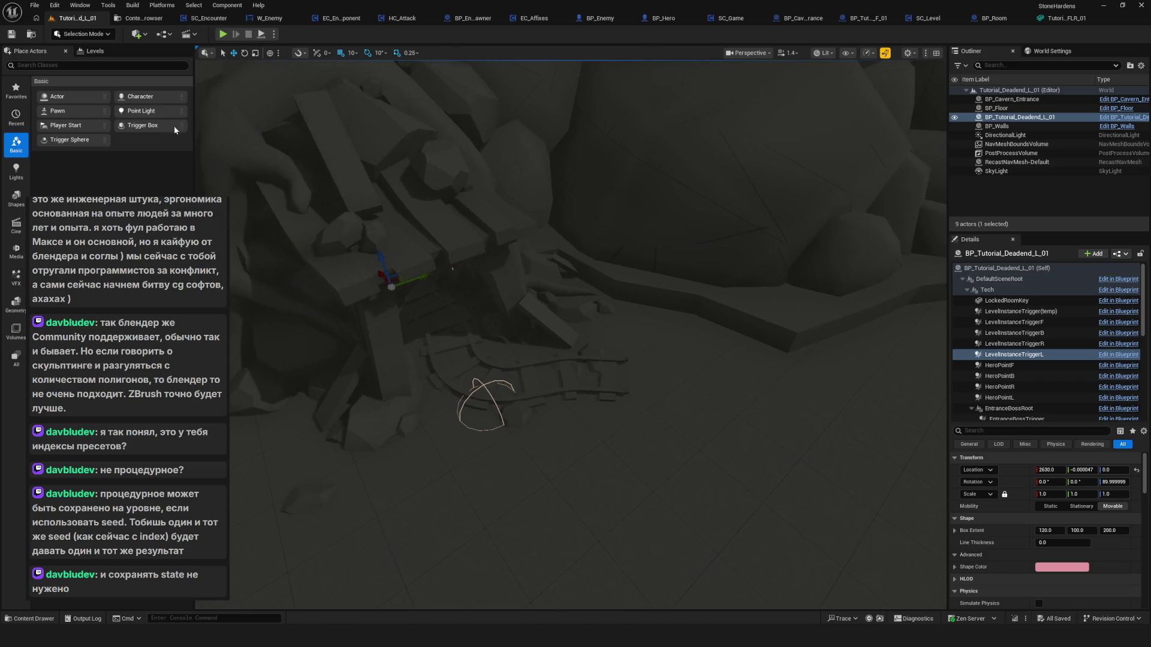
pyautogui.moveTo(538, 256); pyautogui.dragTo(533, 287)
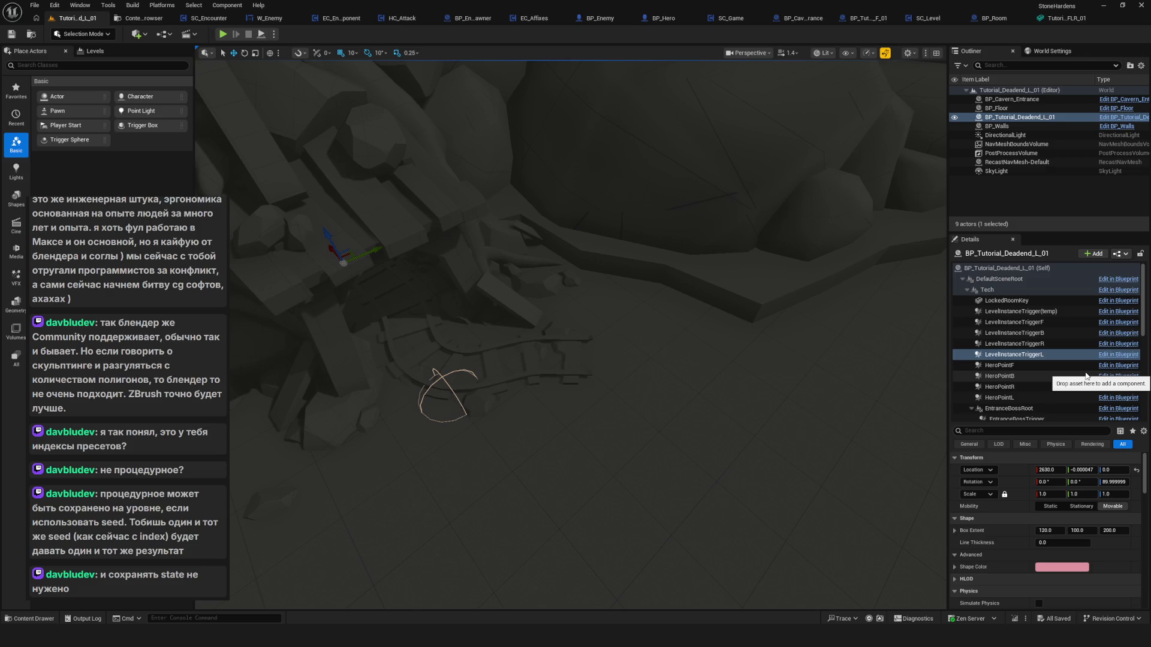
pyautogui.moveTo(372, 311)
pyautogui.mouseDown()
pyautogui.moveTo(390, 293)
pyautogui.moveTo(373, 311)
pyautogui.mouseUp()
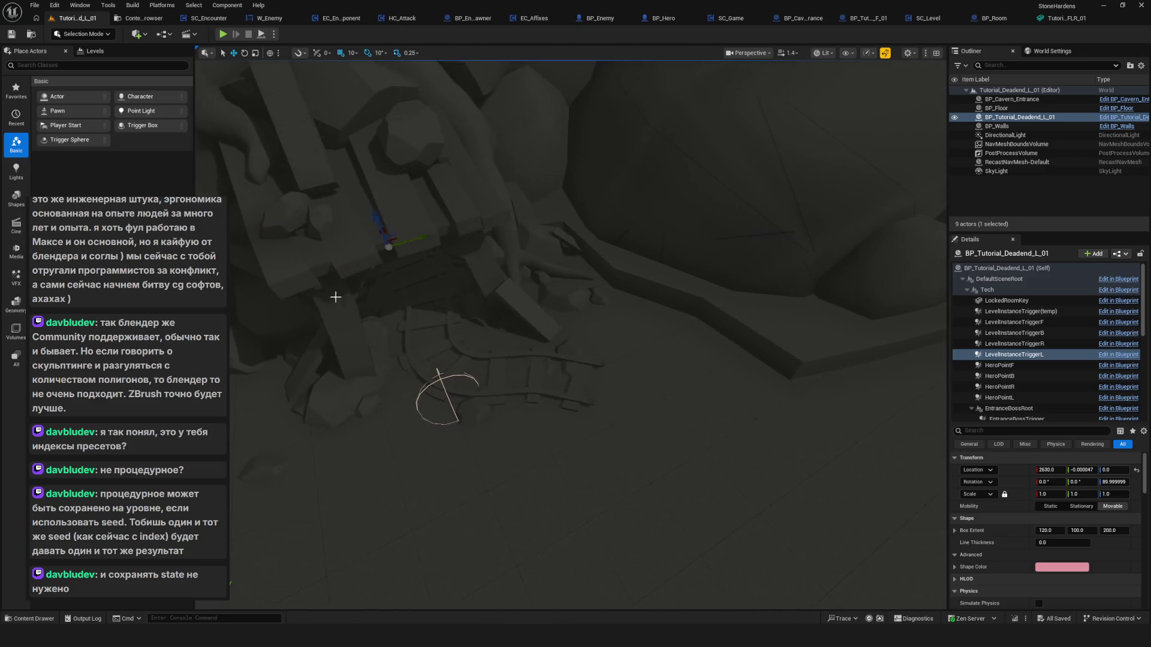
pyautogui.moveTo(570, 336)
pyautogui.mouseDown()
pyautogui.moveTo(557, 312)
pyautogui.moveTo(553, 336)
pyautogui.moveTo(537, 296)
pyautogui.mouseUp()
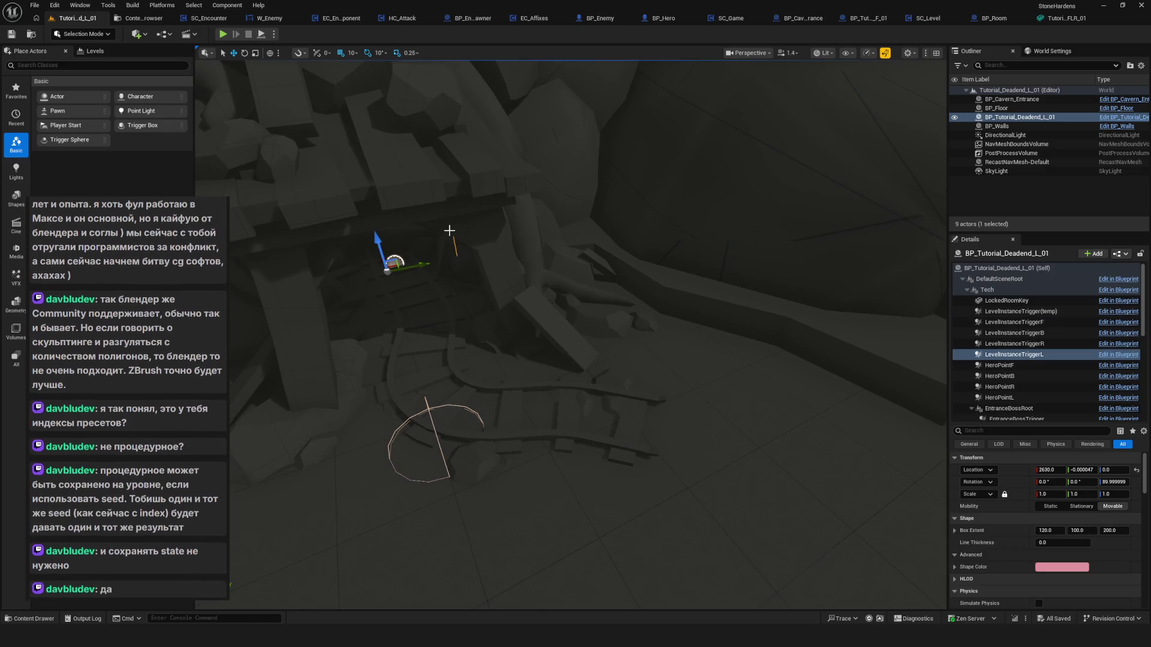
pyautogui.moveTo(547, 275)
pyautogui.mouseDown()
pyautogui.moveTo(634, 287)
pyautogui.moveTo(495, 286)
pyautogui.mouseUp()
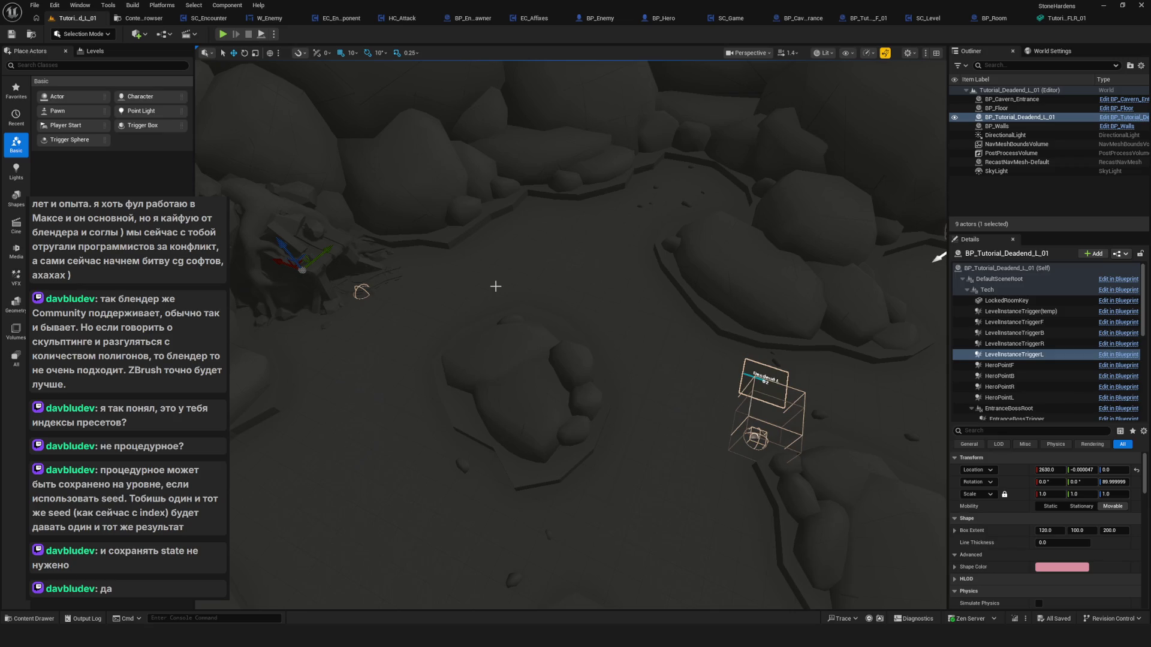
# Fly toward the trigger box and select the BP_Cavern_Entrance actor.
pyautogui.moveTo(401, 256)
pyautogui.mouseDown()
pyautogui.moveTo(437, 287)
pyautogui.moveTo(373, 226)
pyautogui.mouseUp()
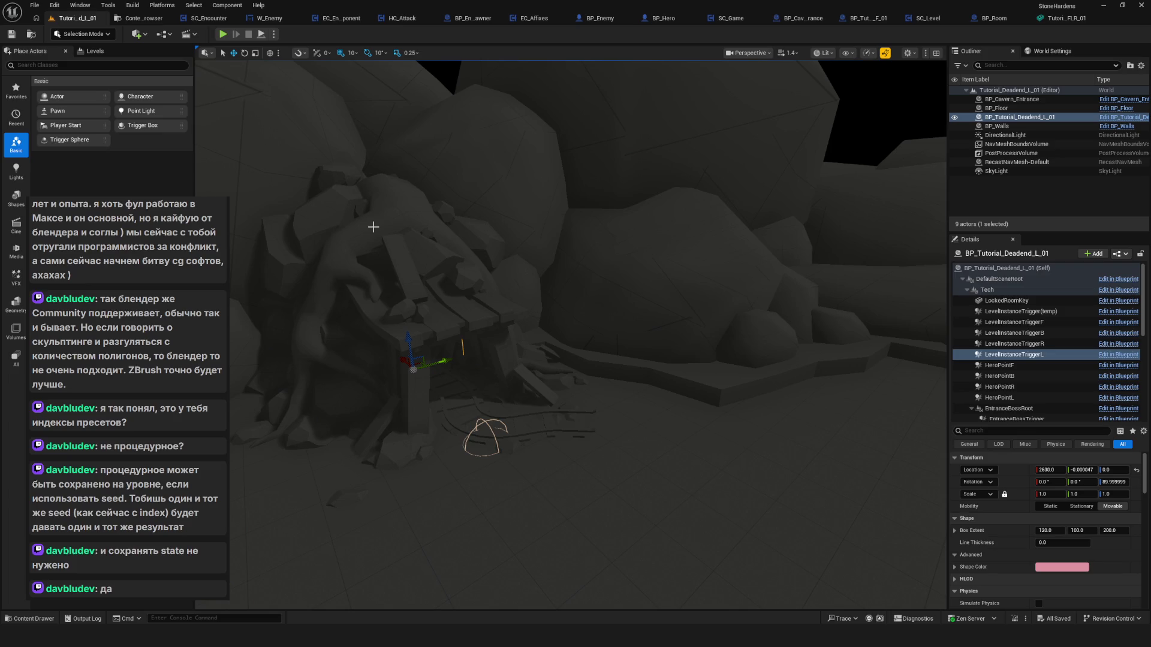
pyautogui.moveTo(447, 302); pyautogui.dragTo(541, 302)
pyautogui.moveTo(585, 369)
pyautogui.mouseDown()
pyautogui.moveTo(644, 376)
pyautogui.moveTo(606, 374)
pyautogui.mouseUp()
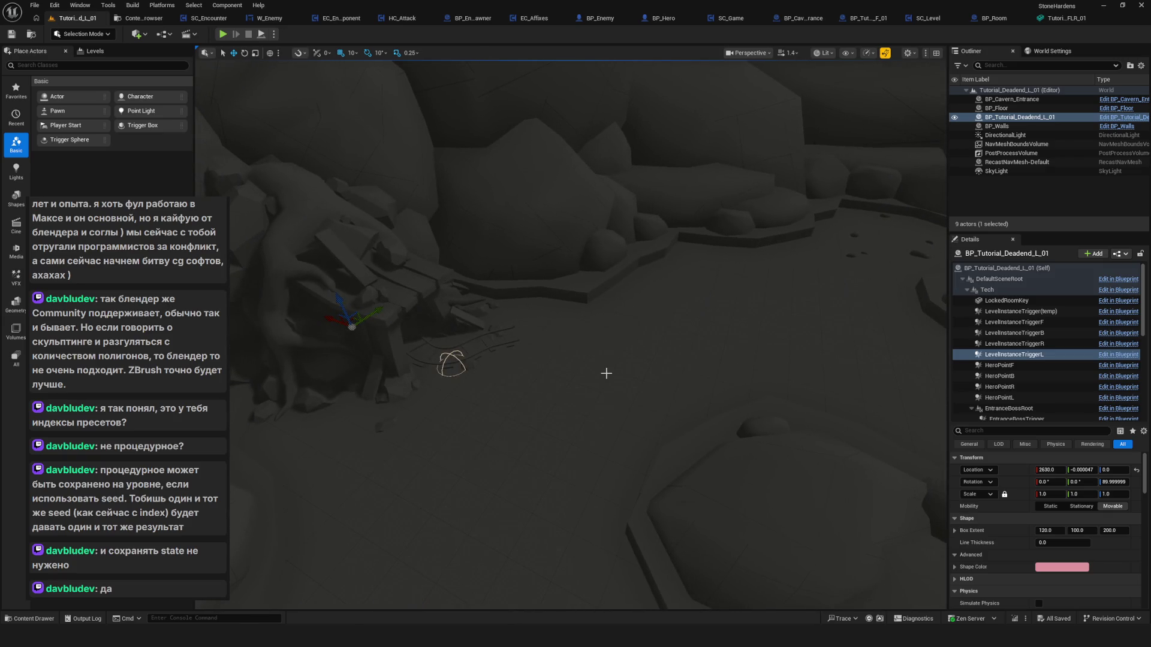
pyautogui.moveTo(441, 321)
pyautogui.mouseDown()
pyautogui.moveTo(405, 321)
pyautogui.moveTo(405, 303)
pyautogui.mouseUp()
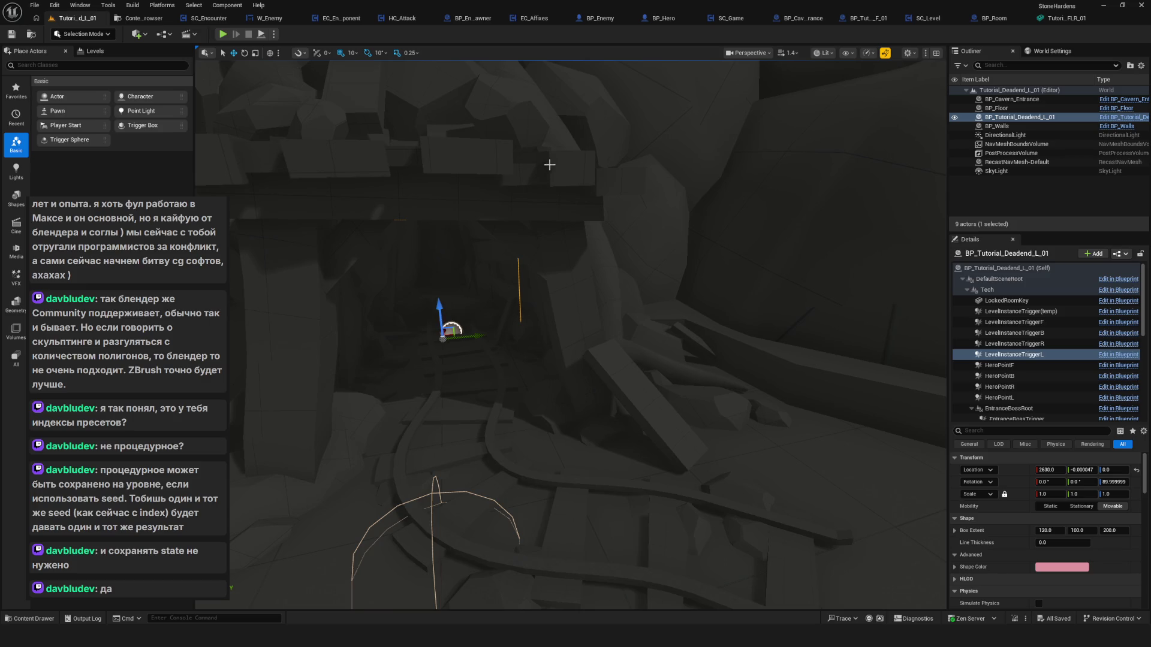
pyautogui.click(548, 164)
pyautogui.moveTo(581, 275)
pyautogui.mouseDown()
pyautogui.moveTo(318, 257)
pyautogui.moveTo(314, 267)
pyautogui.mouseUp()
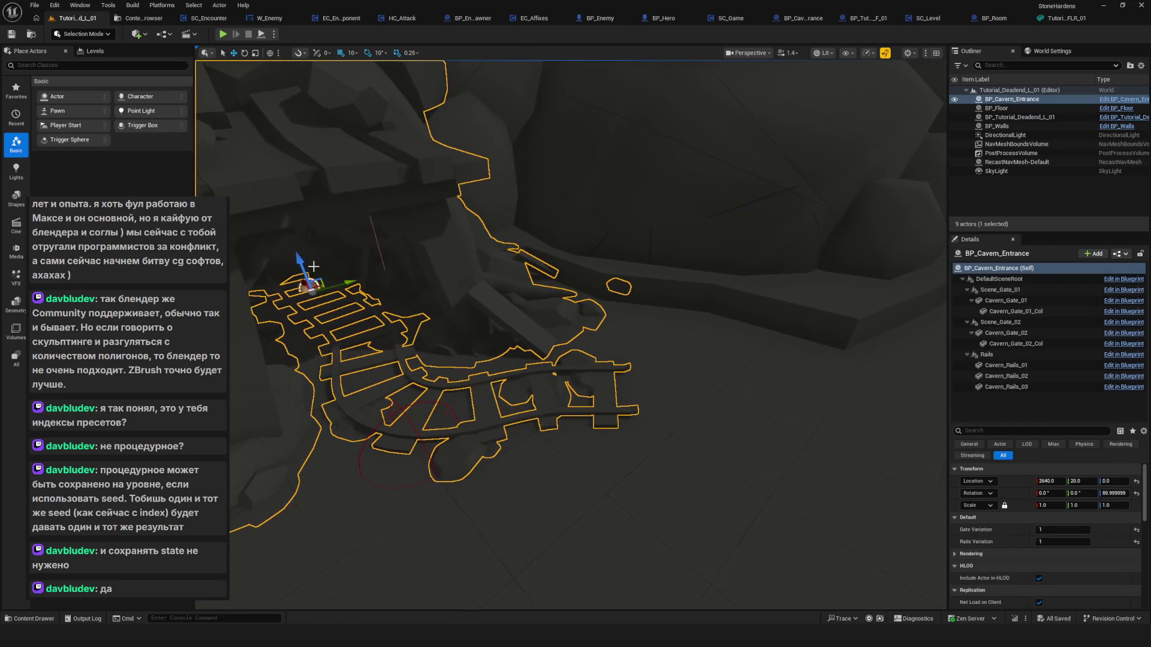
# Select BP_Tutorial_Deadend_L_01 and scroll its components down to the Doors group.
pyautogui.moveTo(412, 278)
pyautogui.mouseDown()
pyautogui.moveTo(374, 270)
pyautogui.moveTo(321, 305)
pyautogui.mouseUp()
pyautogui.click(324, 306)
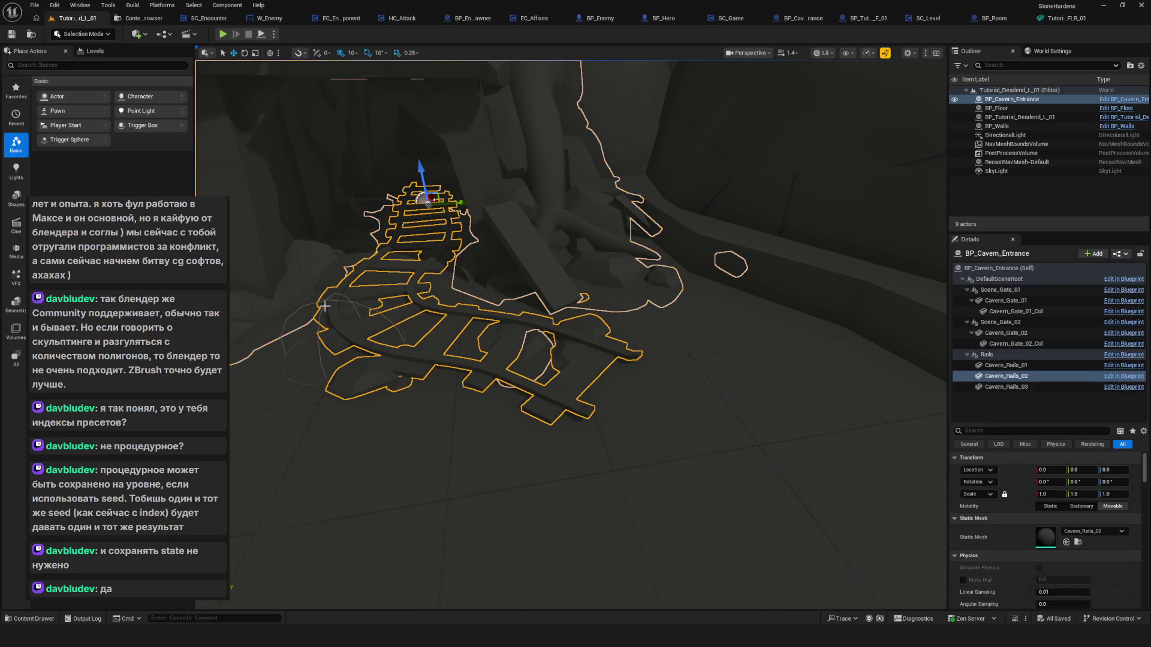
pyautogui.moveTo(404, 312)
pyautogui.mouseDown()
pyautogui.moveTo(240, 227)
pyautogui.moveTo(396, 242)
pyautogui.moveTo(367, 236)
pyautogui.moveTo(506, 236)
pyautogui.moveTo(548, 205)
pyautogui.moveTo(537, 163)
pyautogui.mouseUp()
pyautogui.click(239, 226)
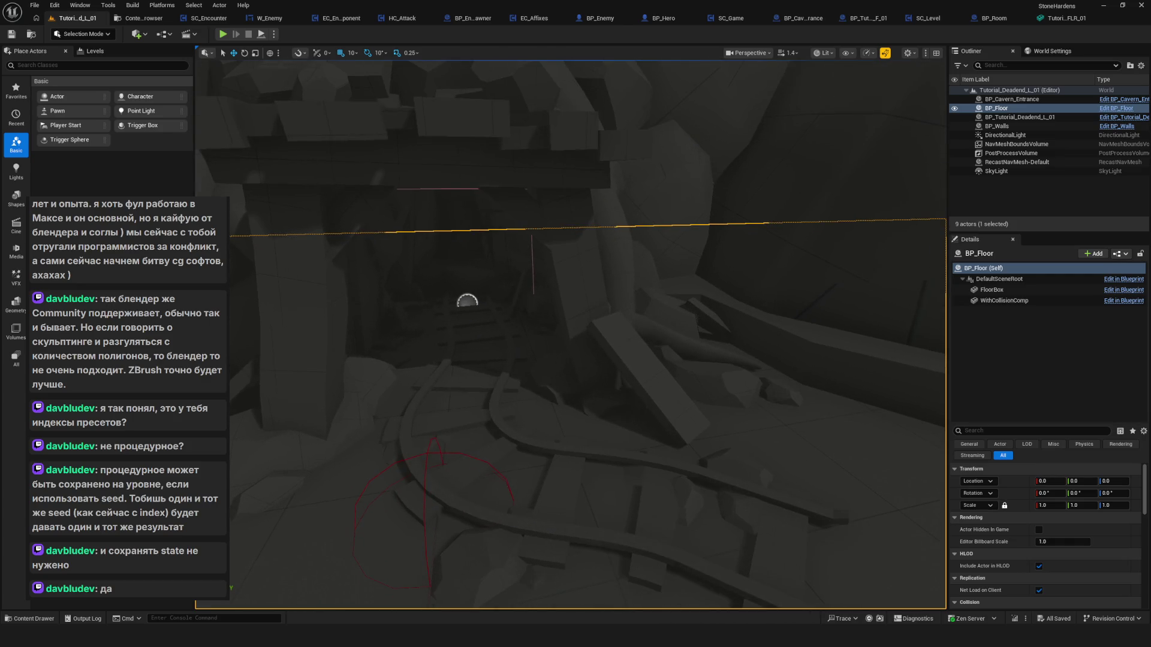
pyautogui.click(1047, 118)
pyautogui.scroll(-3, 1067, 479)
pyautogui.scroll(-5, 1044, 347)
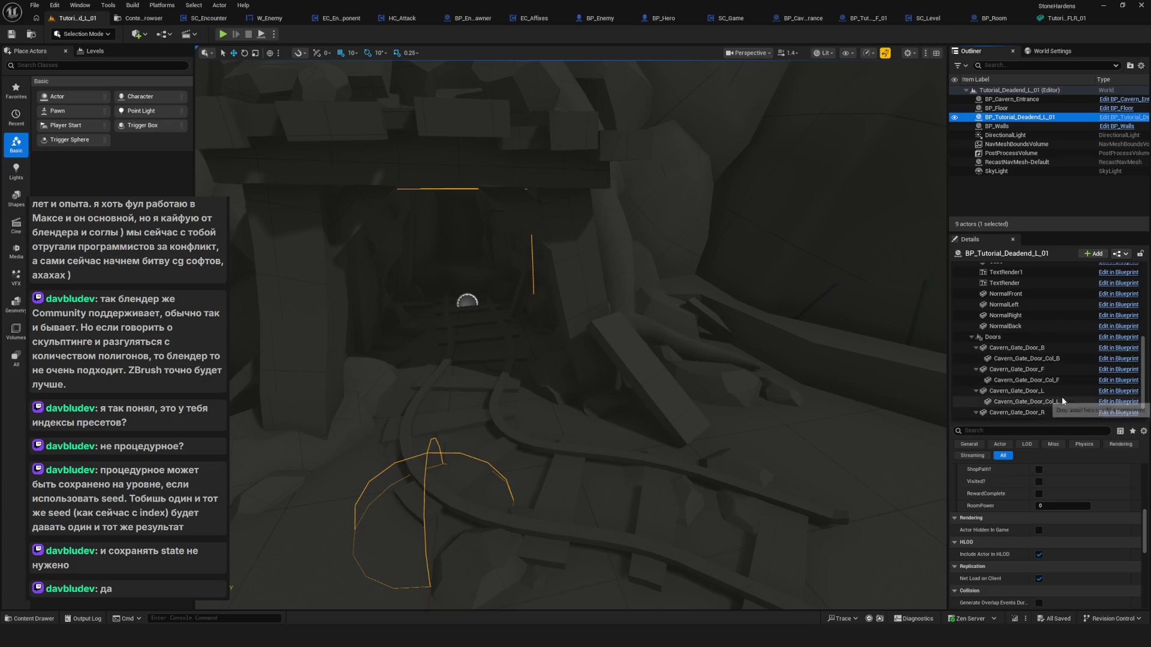
# Make Cavern_Gate_Door_L visible and frame it to view the left door face-on.
pyautogui.click(1064, 395)
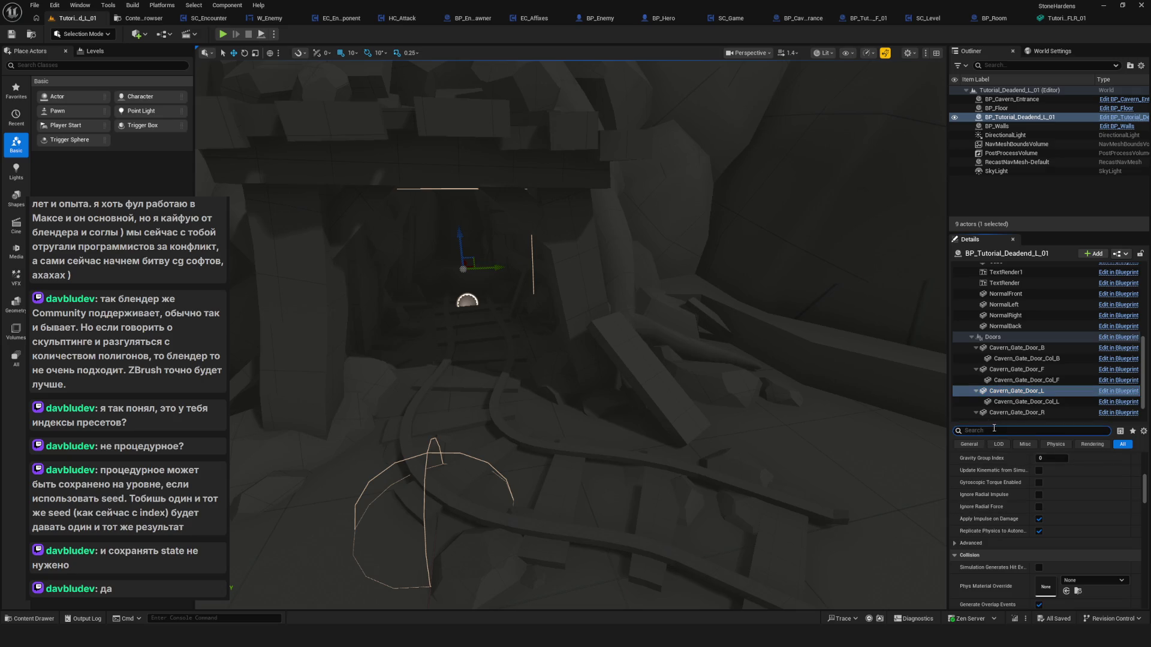
pyautogui.write('vis')
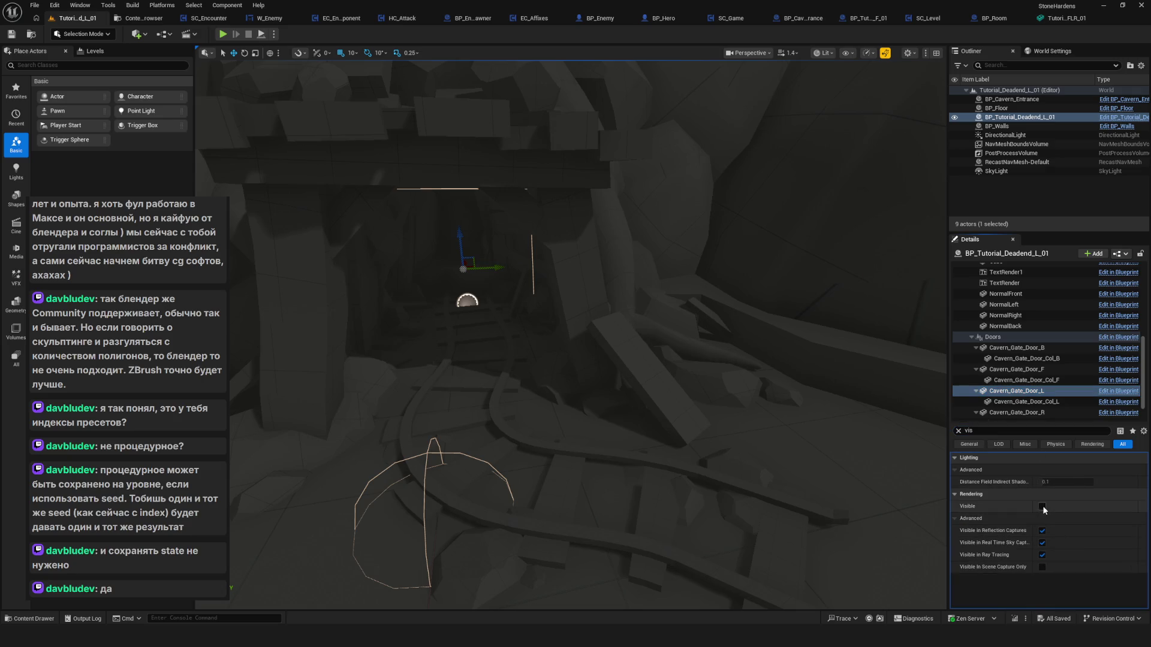
pyautogui.press('f')
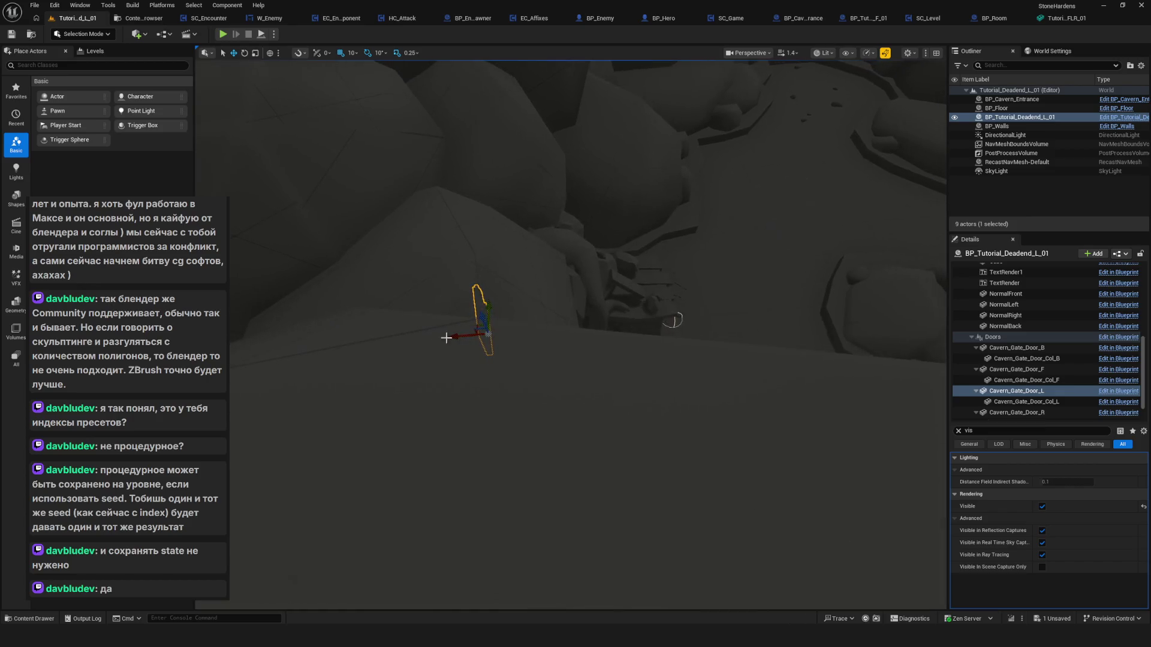
pyautogui.scroll(5, 618, 330)
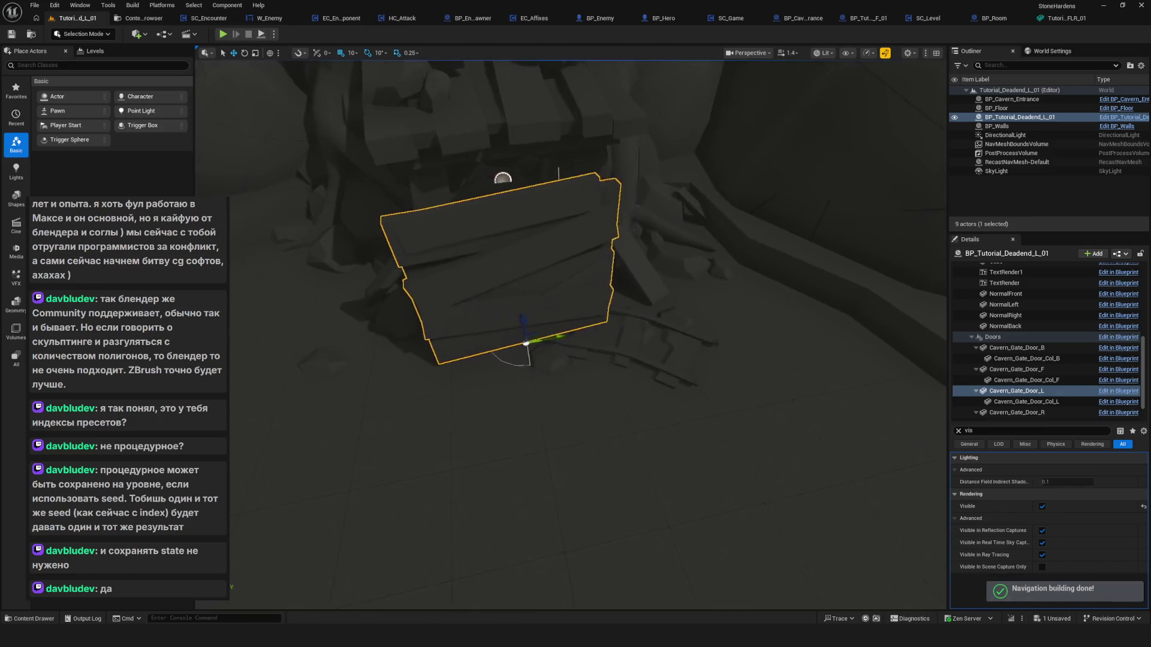
pyautogui.scroll(-6, 640, 366)
pyautogui.scroll(2, 640, 365)
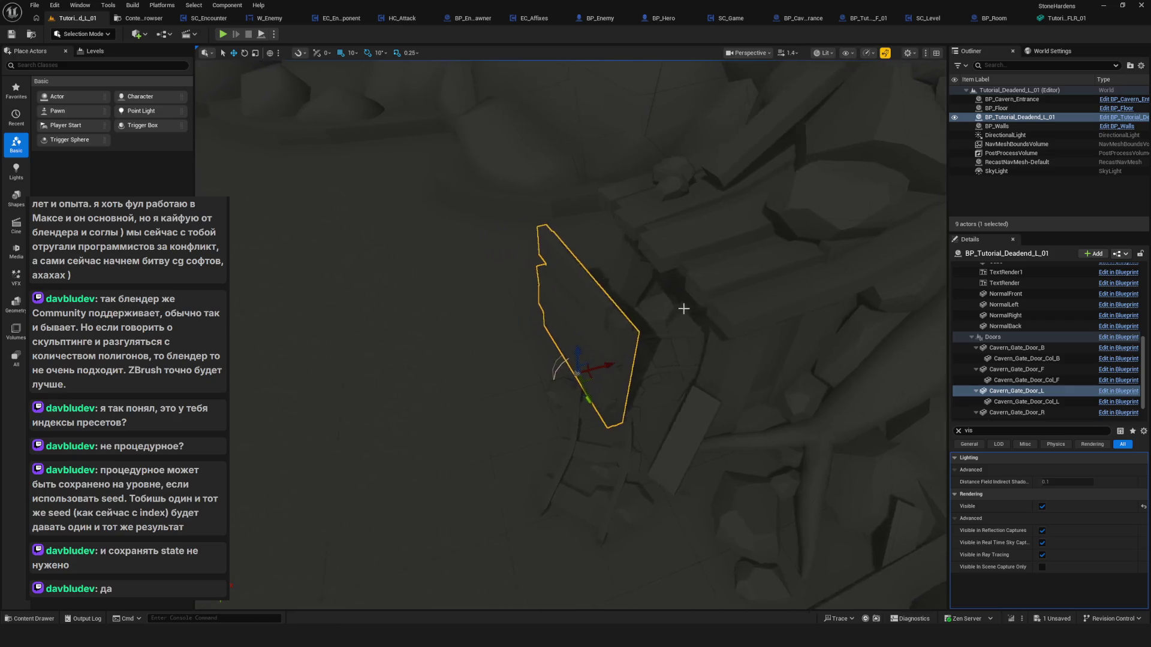
pyautogui.moveTo(640, 365)
pyautogui.mouseDown()
pyautogui.moveTo(732, 351)
pyautogui.moveTo(659, 366)
pyautogui.moveTo(710, 385)
pyautogui.moveTo(676, 417)
pyautogui.moveTo(665, 401)
pyautogui.mouseUp()
pyautogui.scroll(-5, 666, 401)
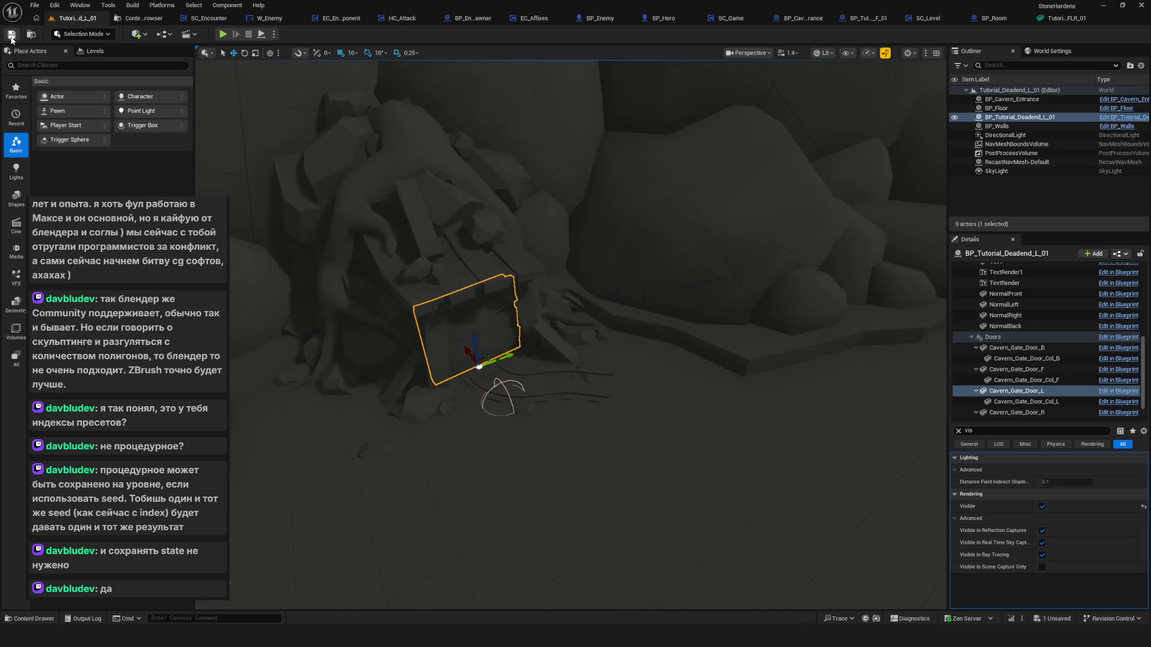
# Play in editor, load a save slot and jump to a Tutorial room via F1.
pyautogui.click(222, 35)
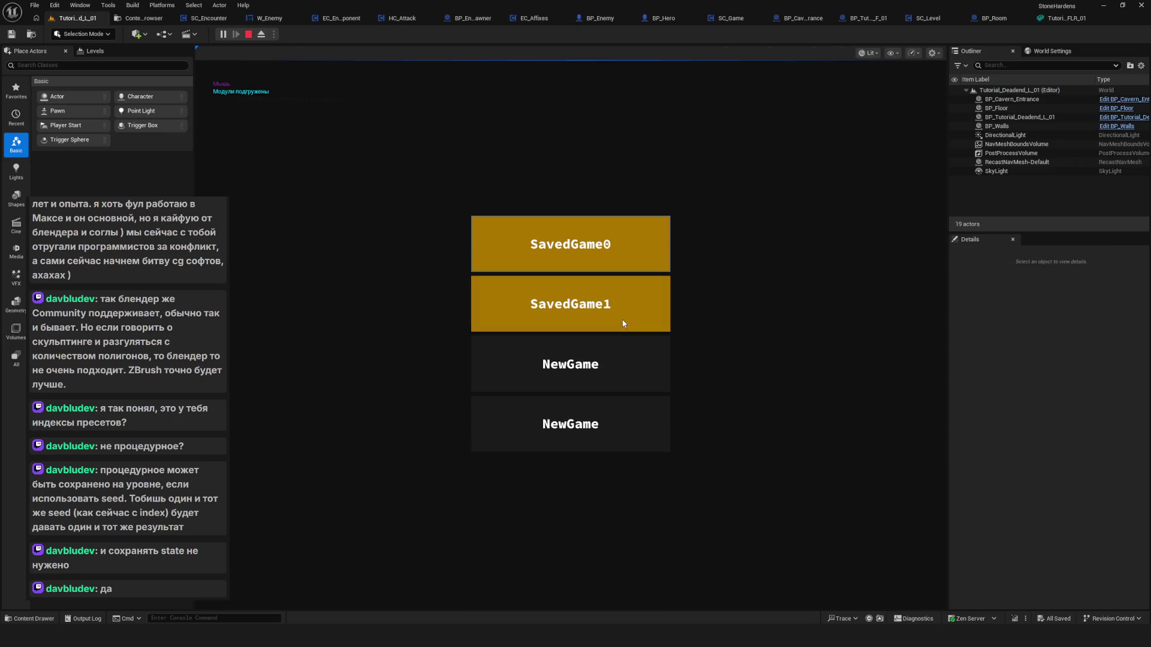
pyautogui.click(611, 323)
pyautogui.click(611, 324)
pyautogui.press('F1')
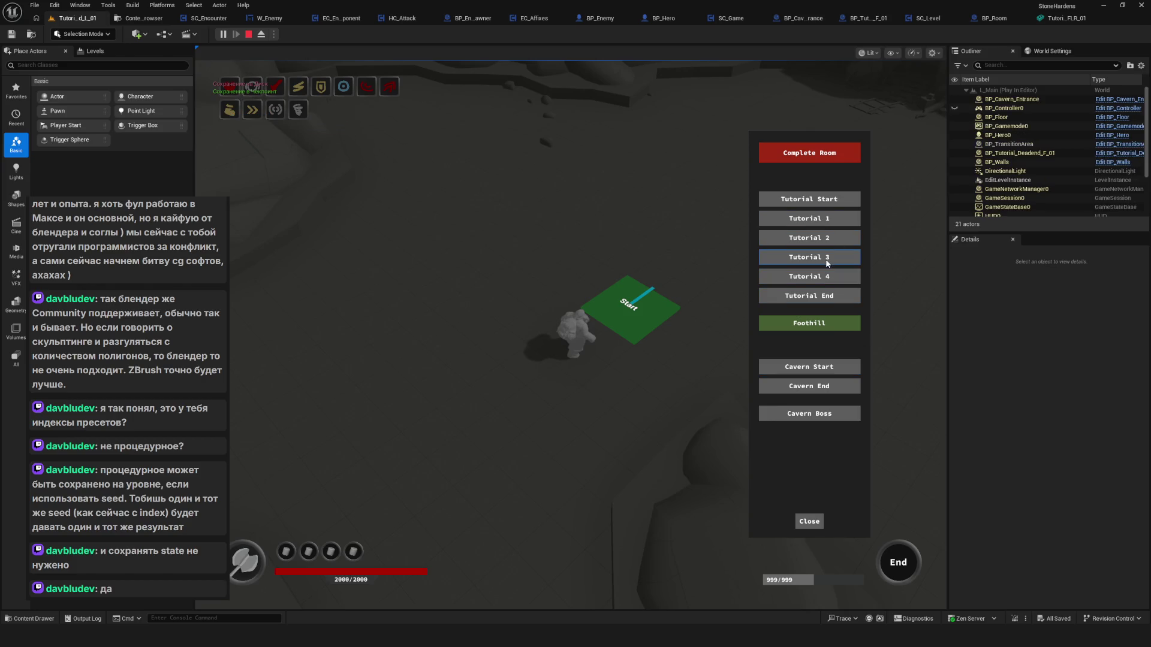
pyautogui.click(832, 256)
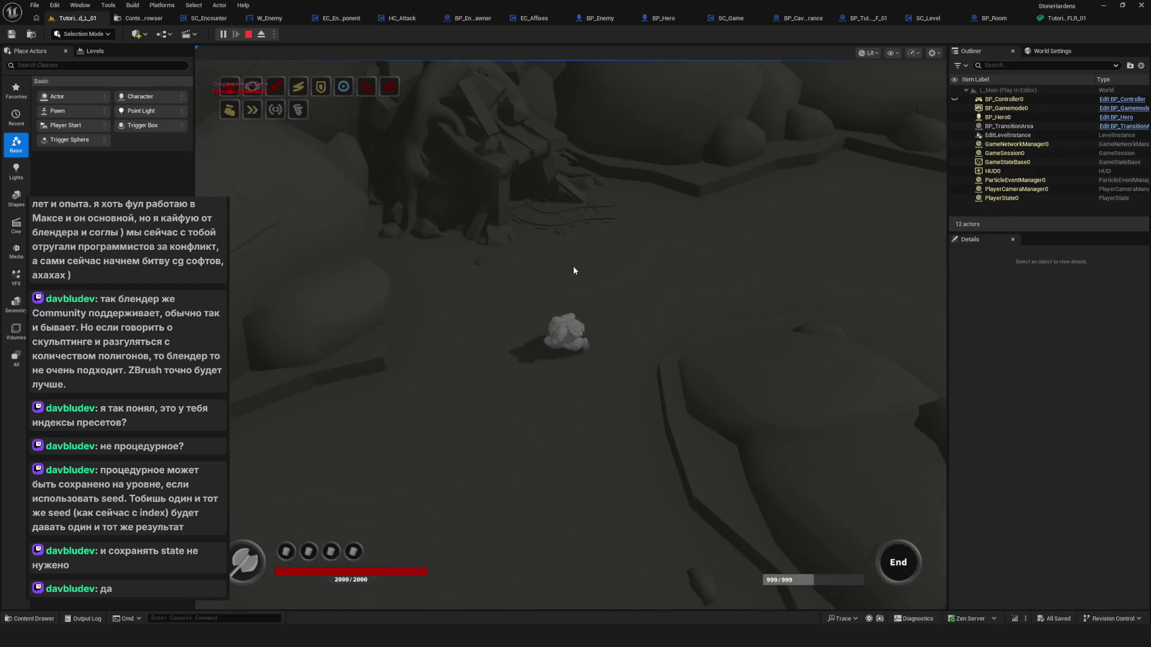
# Run the character to the rock pile, then stop and view the level from above.
pyautogui.press('w')
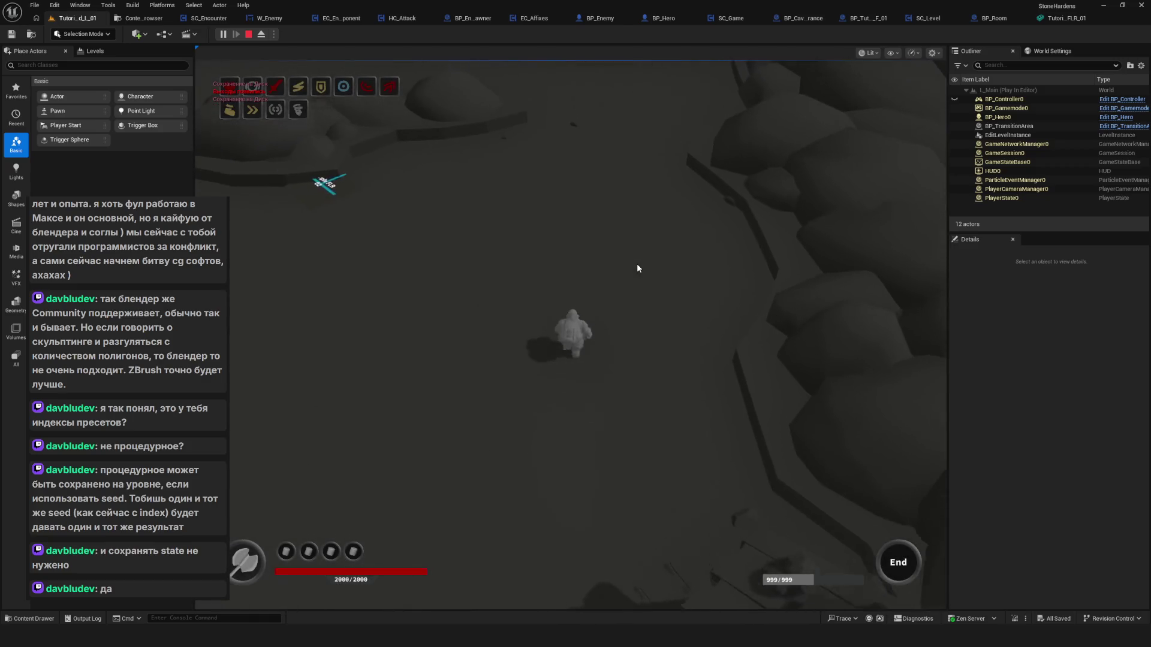
pyautogui.press('Escape')
pyautogui.moveTo(769, 299)
pyautogui.mouseDown()
pyautogui.moveTo(480, 260)
pyautogui.moveTo(446, 282)
pyautogui.mouseUp()
pyautogui.moveTo(535, 383)
pyautogui.mouseDown()
pyautogui.moveTo(516, 374)
pyautogui.moveTo(547, 391)
pyautogui.mouseUp()
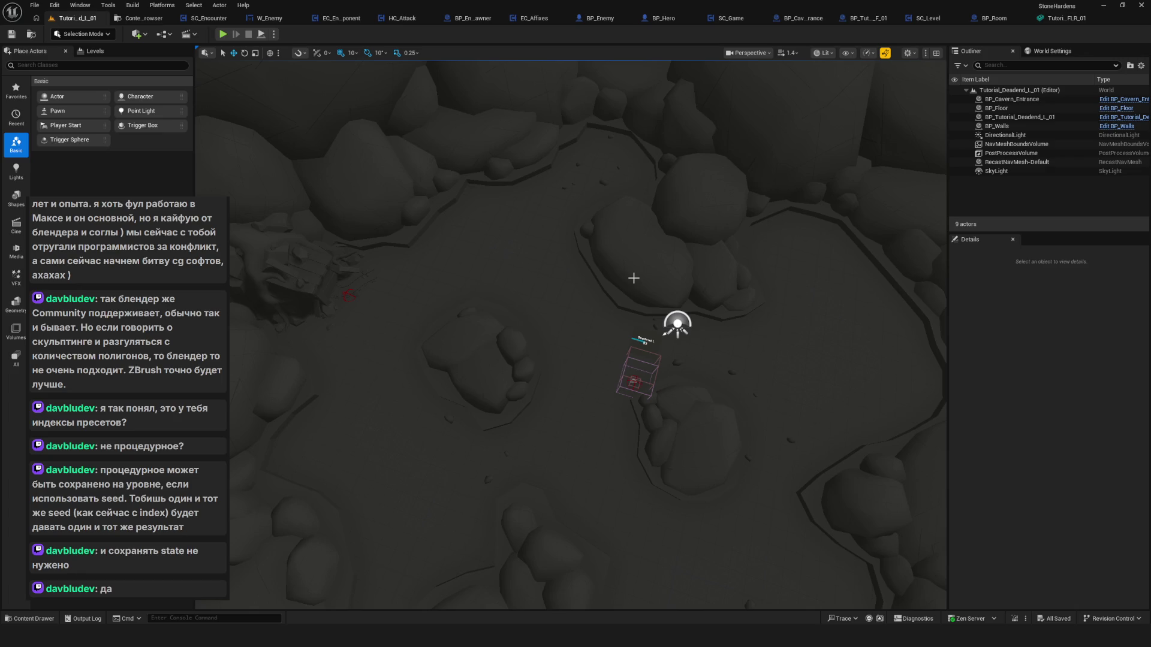
pyautogui.moveTo(634, 278)
pyautogui.mouseDown()
pyautogui.moveTo(588, 312)
pyautogui.moveTo(206, 108)
pyautogui.mouseUp()
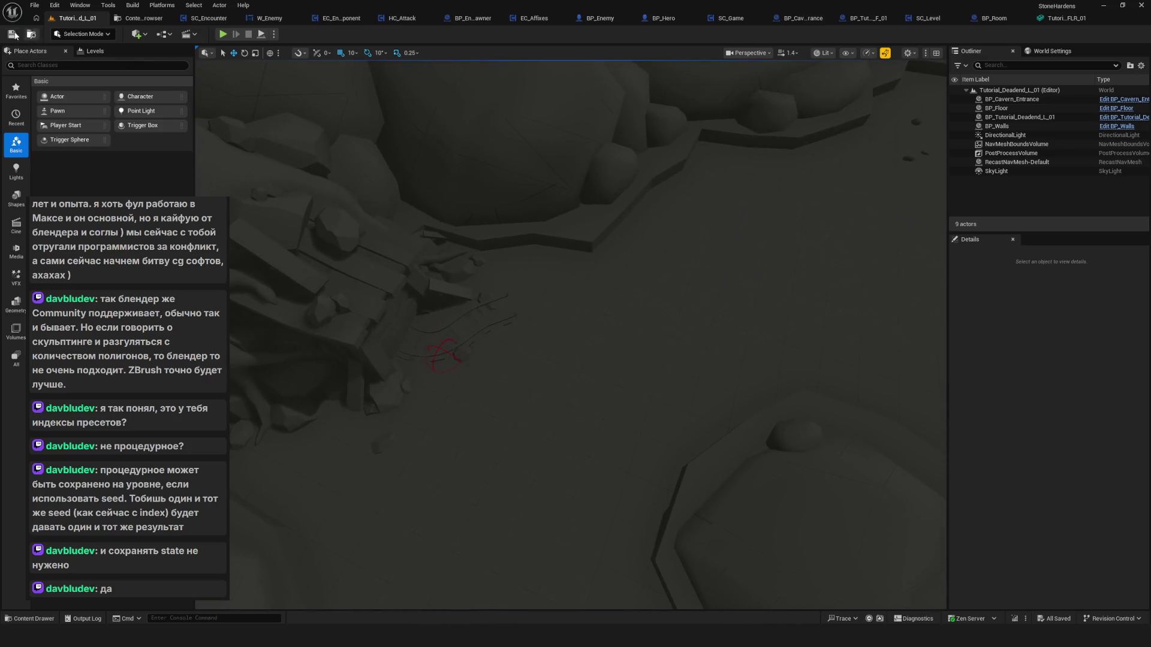
pyautogui.scroll(-5, 693, 197)
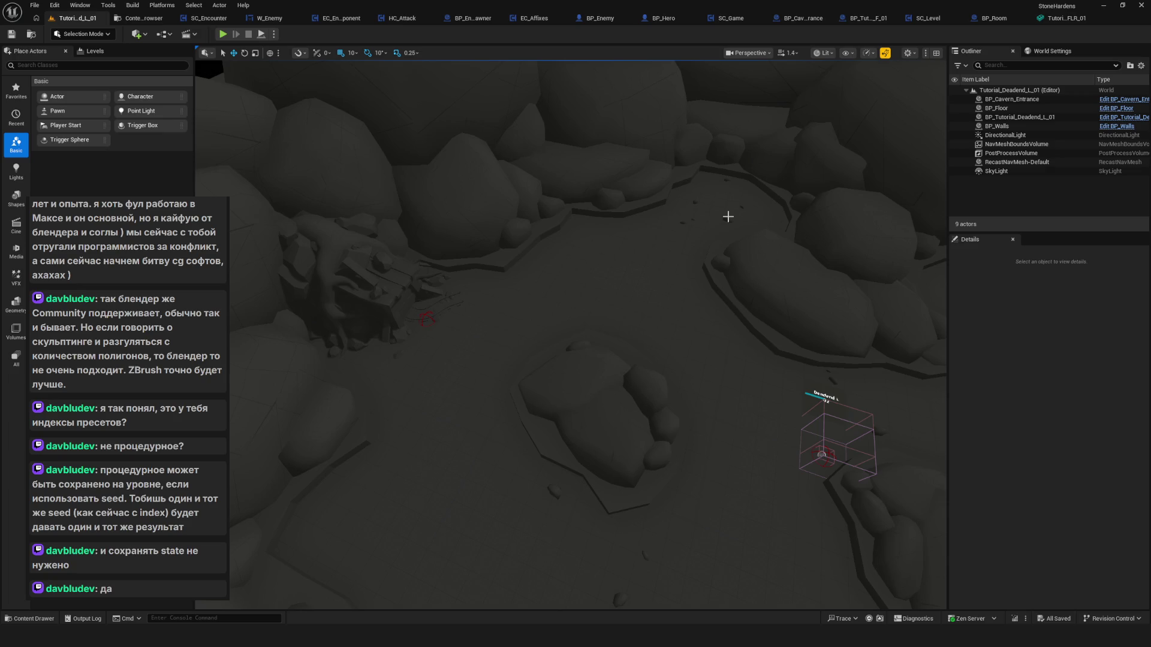
pyautogui.scroll(5, 504, 245)
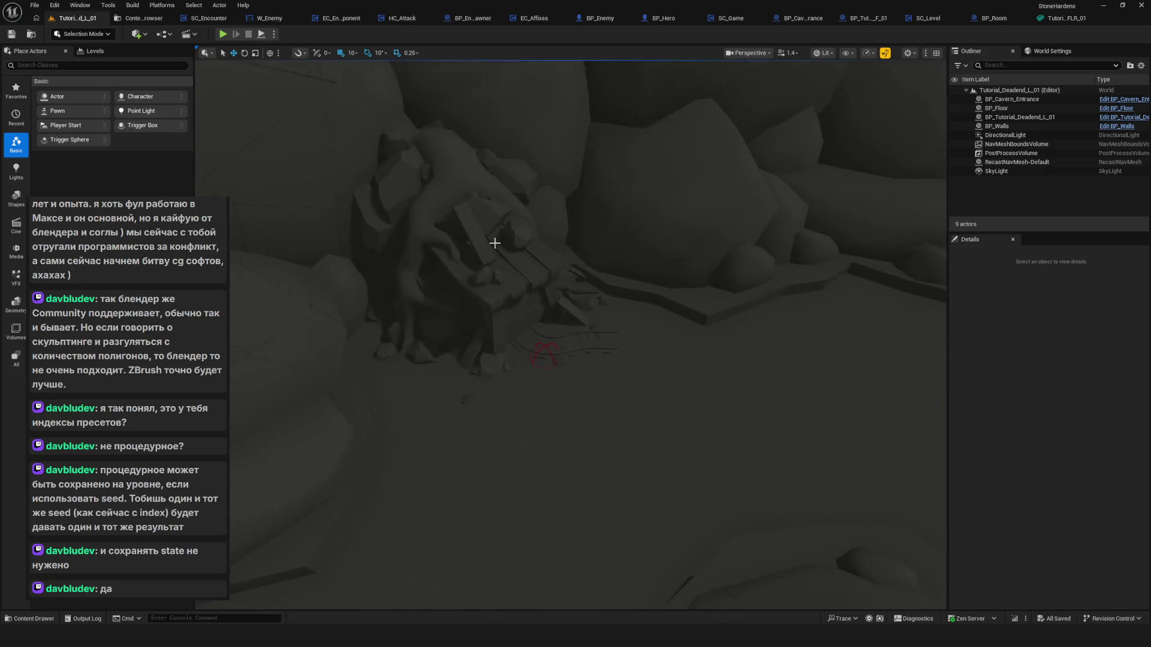
pyautogui.scroll(-10, 547, 285)
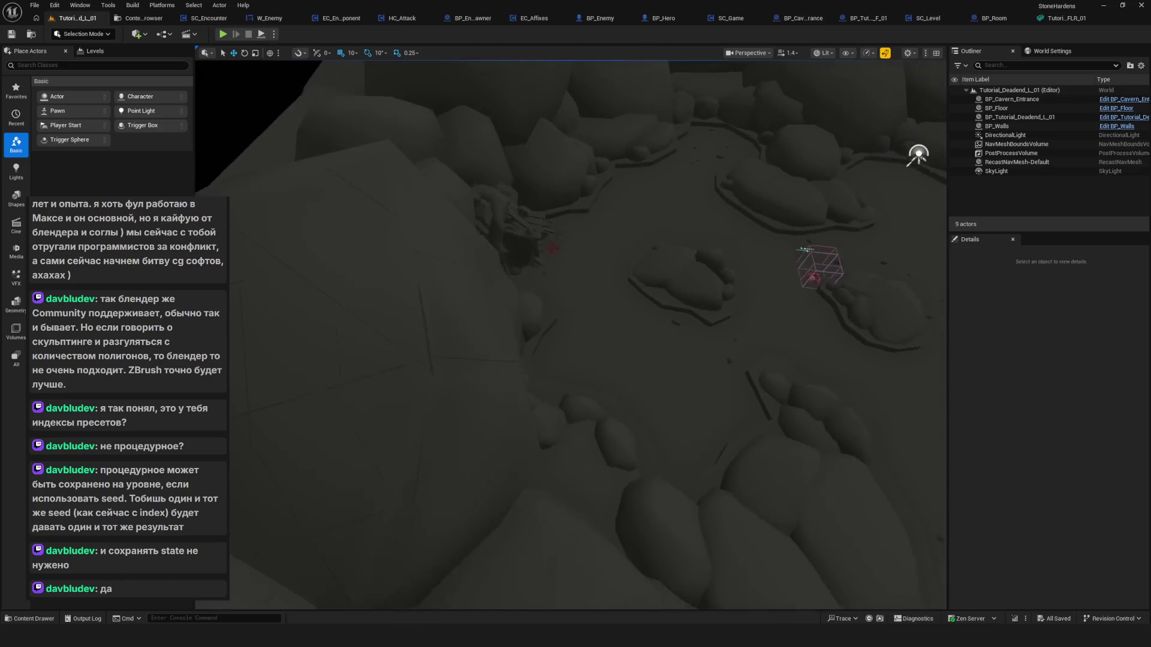
pyautogui.moveTo(570, 360)
pyautogui.mouseDown()
pyautogui.moveTo(570, 210)
pyautogui.moveTo(599, 312)
pyautogui.moveTo(653, 311)
pyautogui.moveTo(685, 291)
pyautogui.mouseUp()
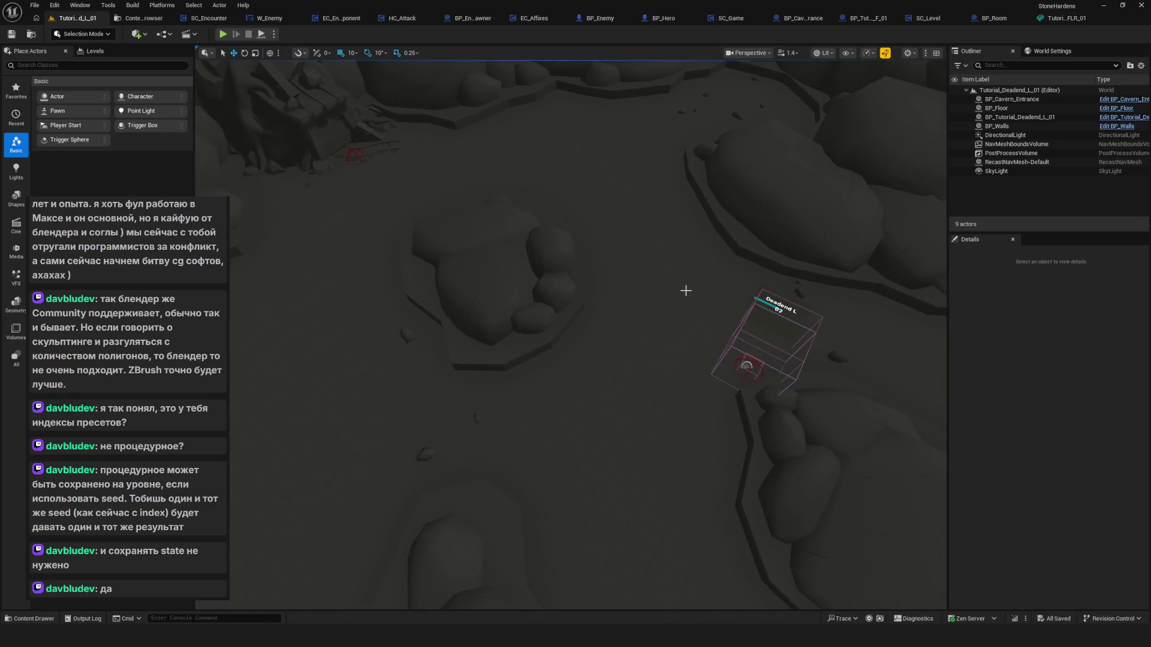
pyautogui.moveTo(685, 291); pyautogui.dragTo(659, 241)
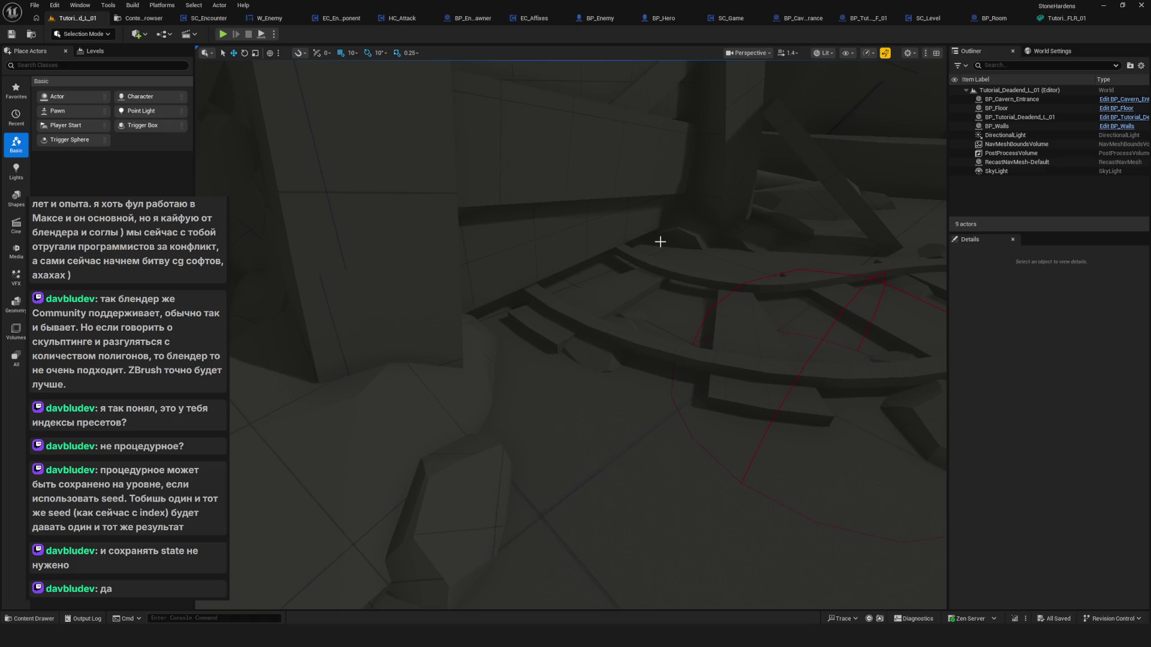
pyautogui.moveTo(648, 230)
pyautogui.mouseDown()
pyautogui.moveTo(647, 253)
pyautogui.moveTo(629, 237)
pyautogui.mouseUp()
pyautogui.scroll(10, 513, 210)
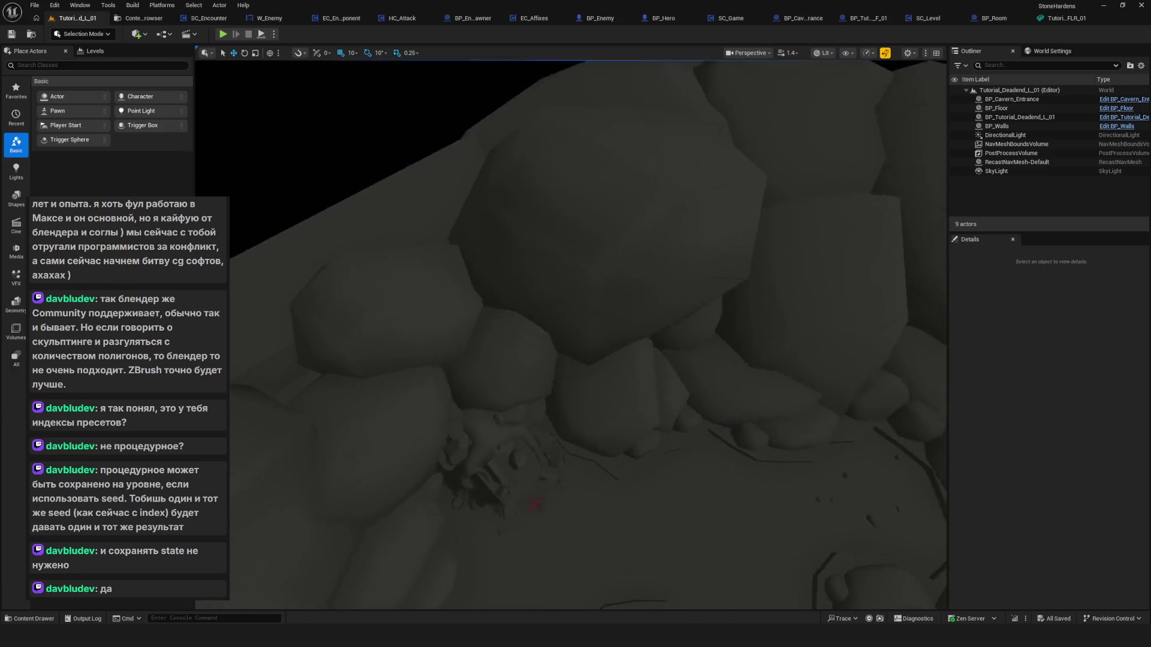
pyautogui.scroll(-10, 569, 336)
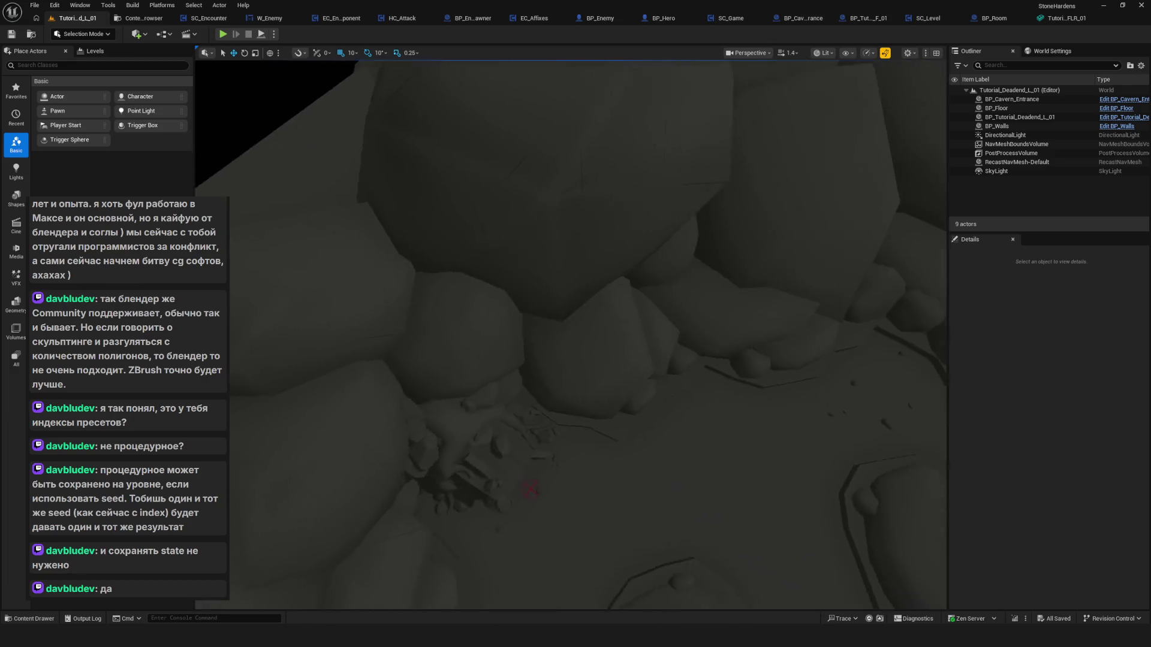
pyautogui.scroll(10, 595, 275)
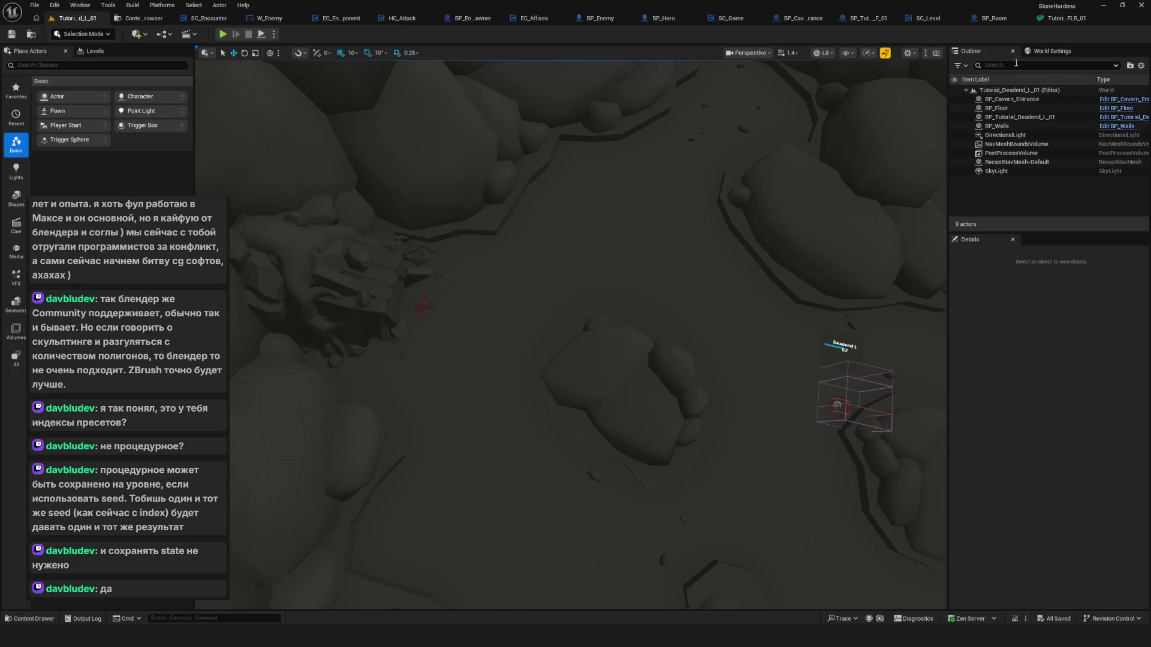
pyautogui.click(1074, 23)
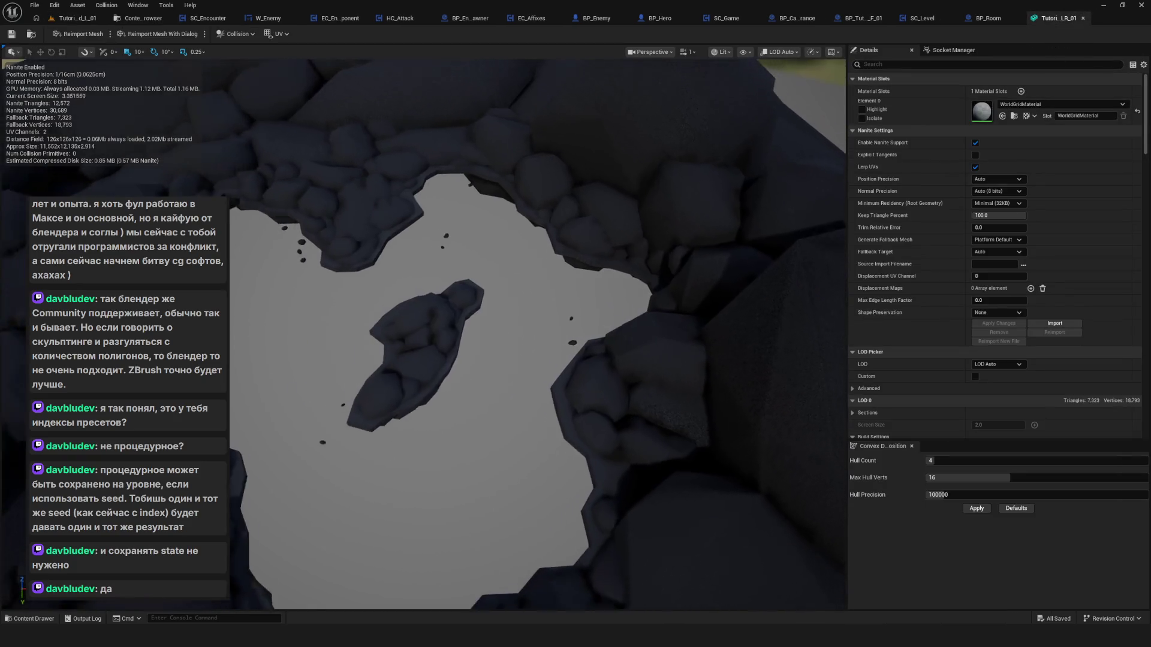
# Browse the content into Rooms > Straight > FB, then switch over to Blender.
pyautogui.click(77, 18)
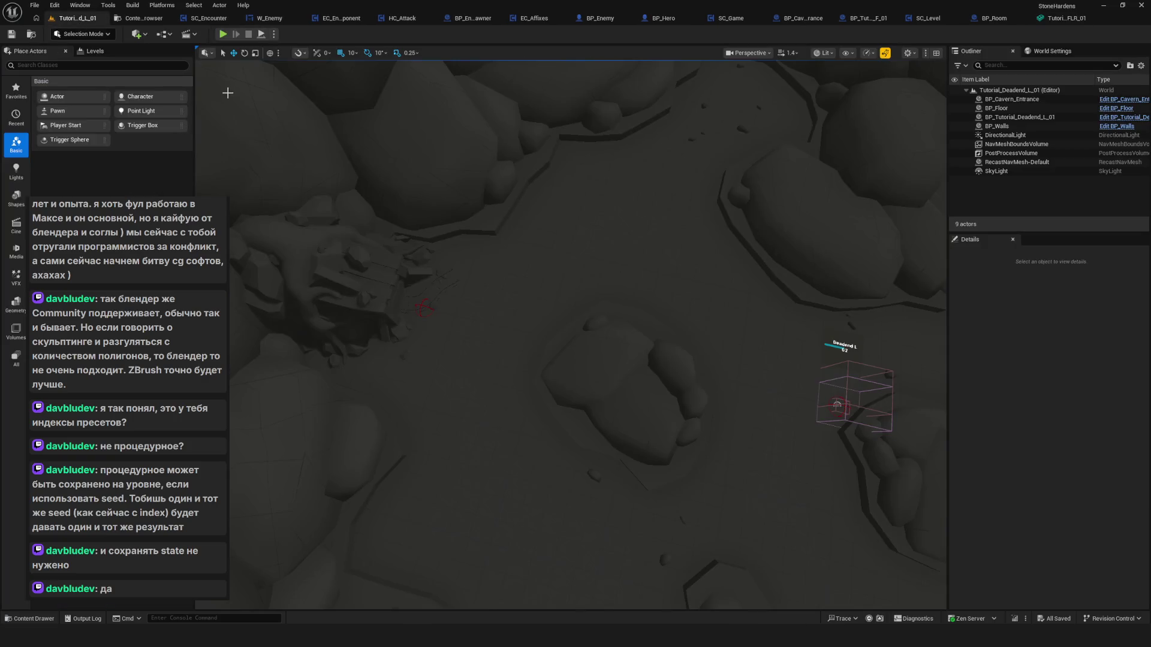
pyautogui.moveTo(527, 192); pyautogui.dragTo(526, 193)
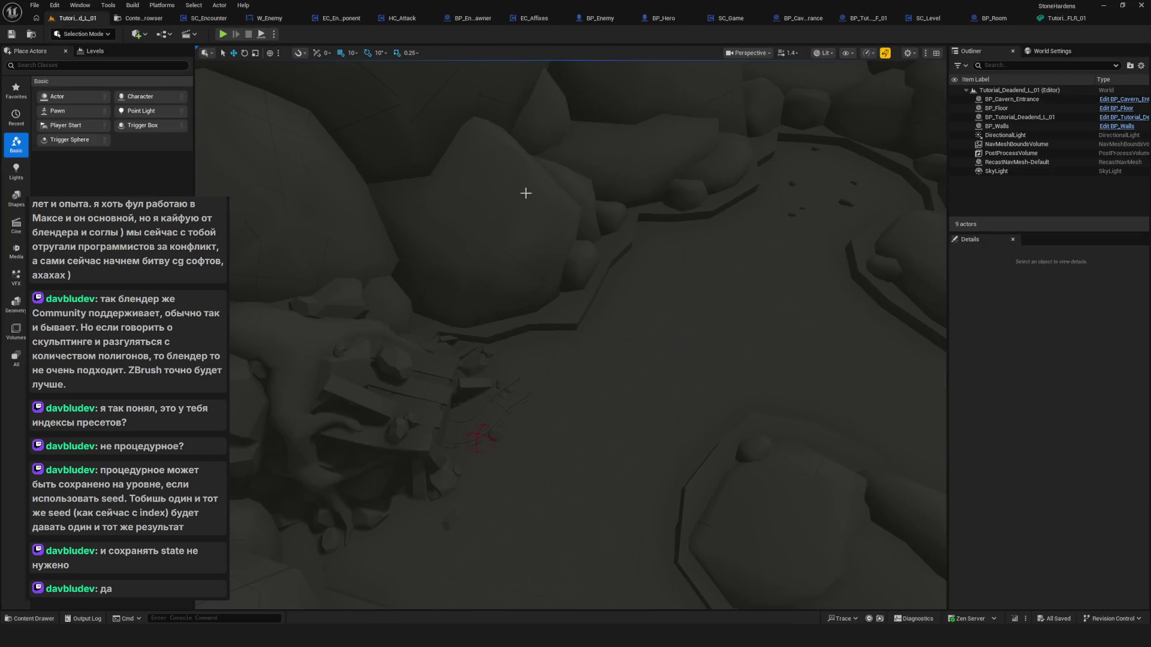
pyautogui.click(172, 21)
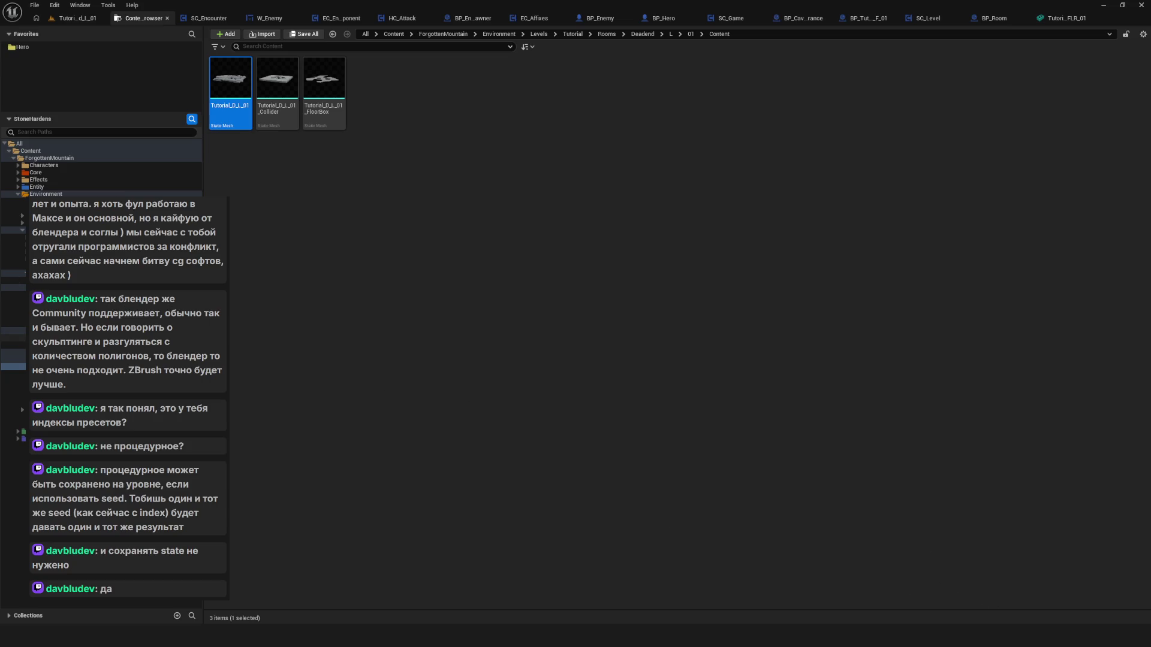
pyautogui.click(13, 374)
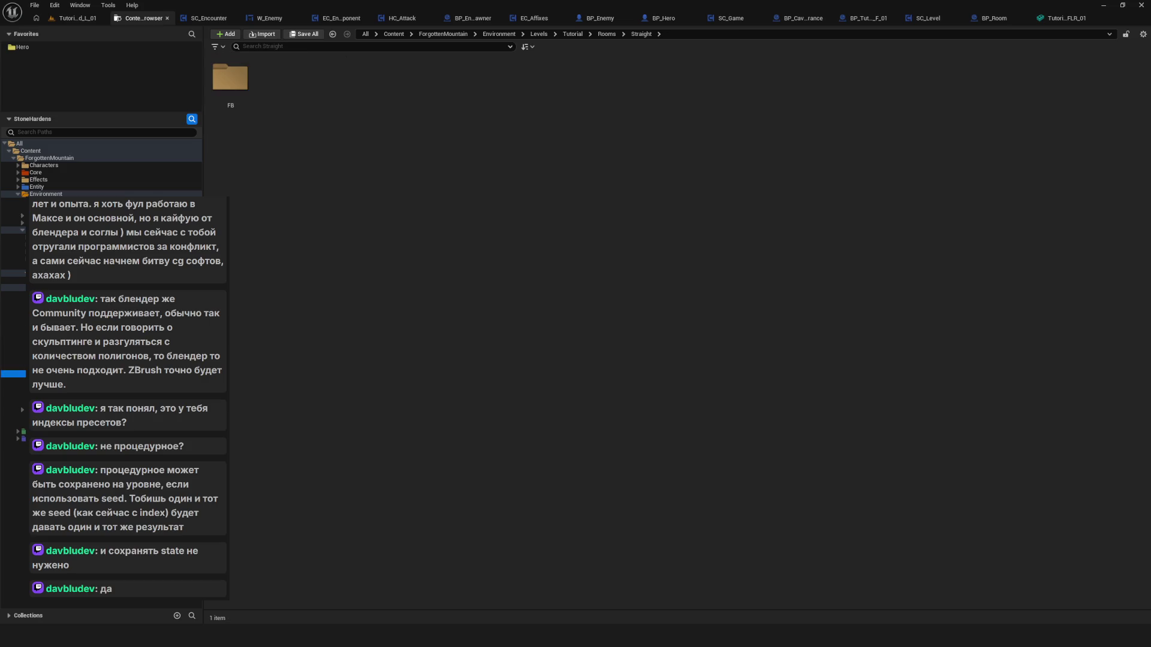
pyautogui.click(13, 382)
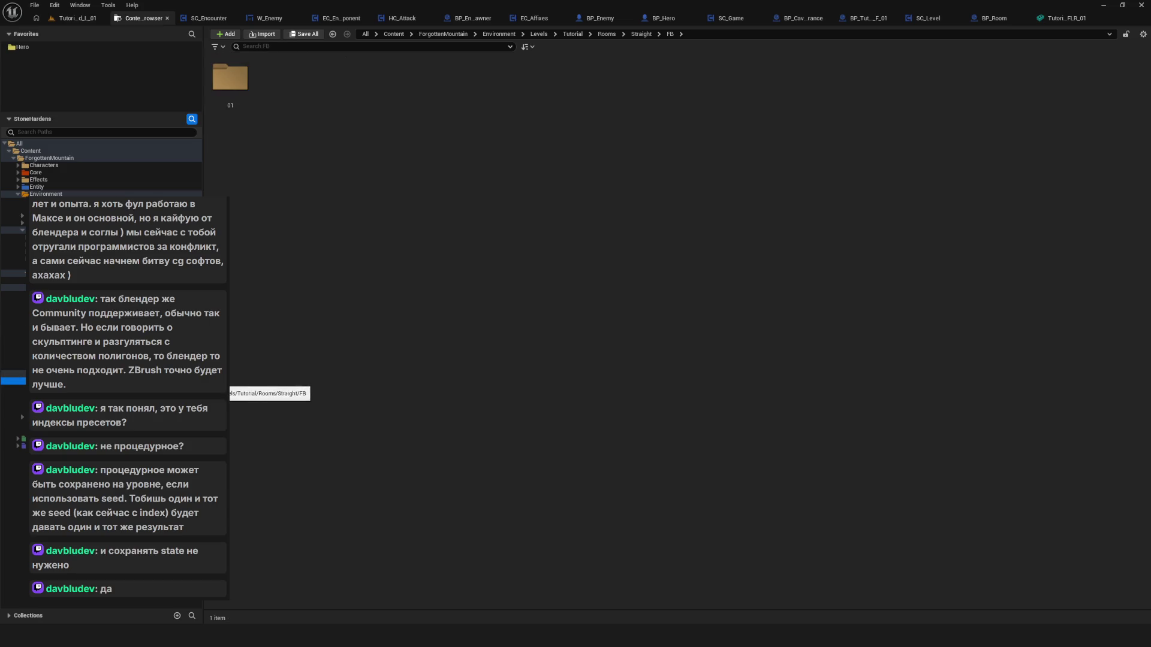
pyautogui.hotkey('alt', 'Tab')
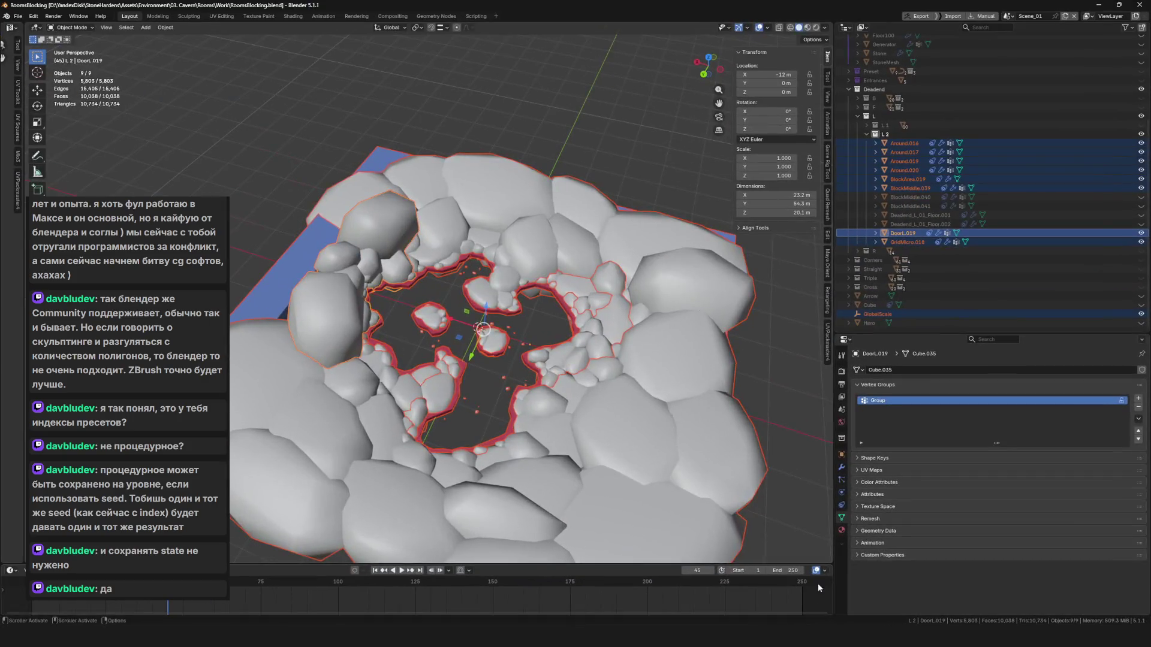
# Collapse the L 2 and L collections and hide the dead-end rooms and rock meshes.
pyautogui.click(866, 135)
pyautogui.click(866, 135)
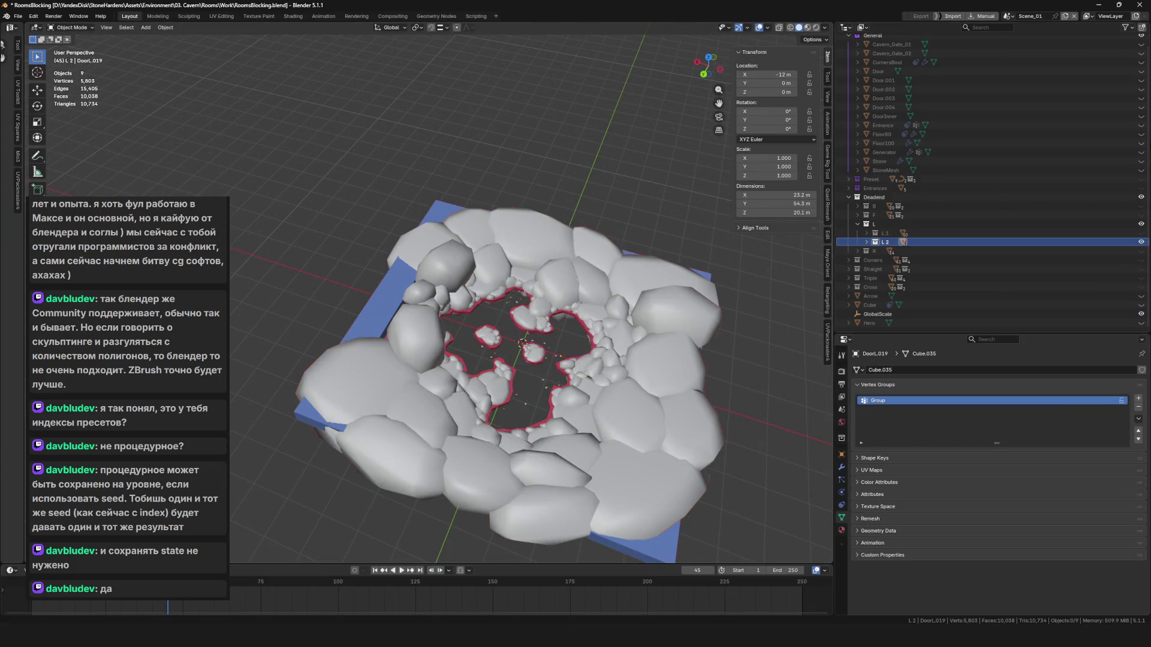
pyautogui.click(856, 225)
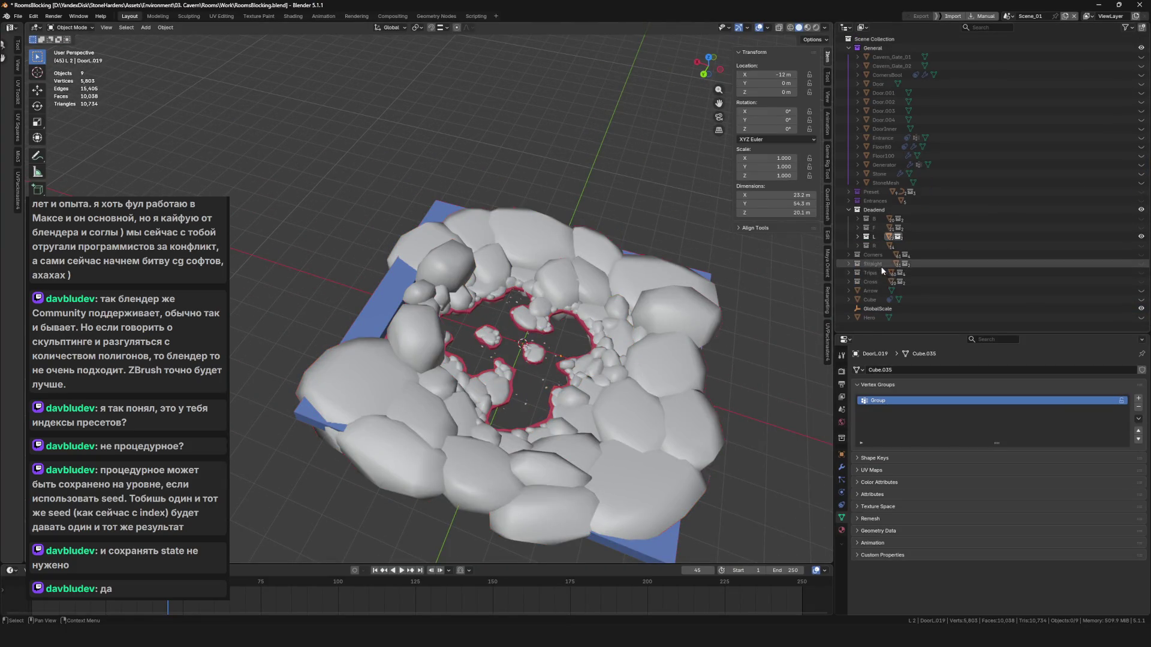
pyautogui.click(856, 266)
pyautogui.click(1035, 213)
pyautogui.press('e')
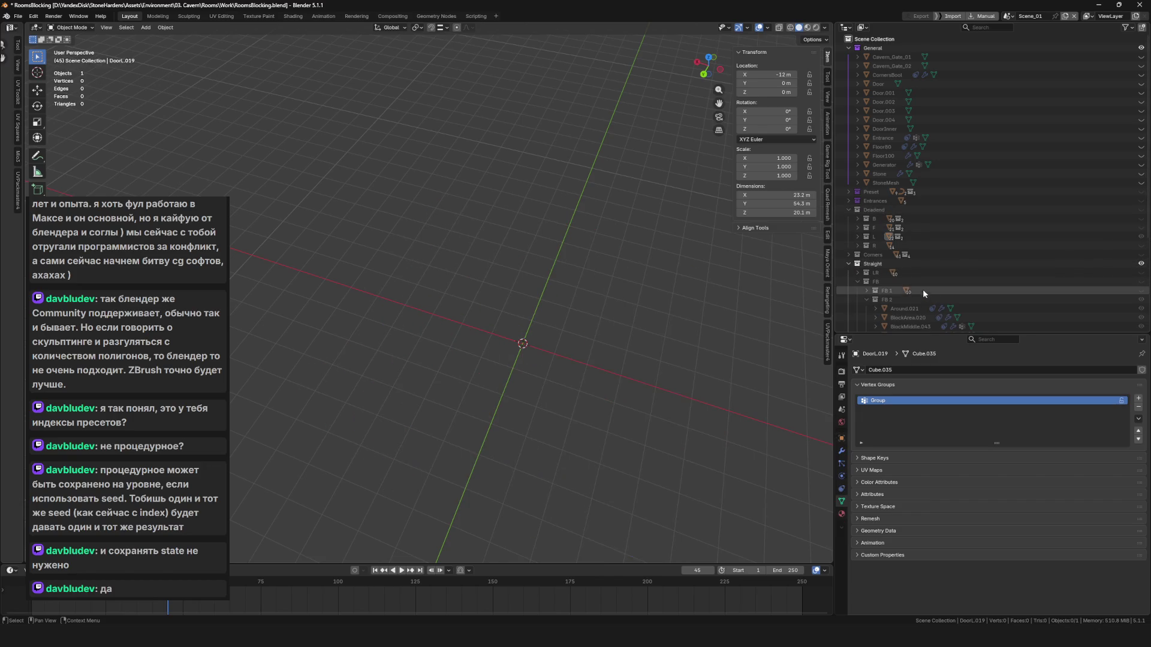
# Show the FB 2 collection, save RoomsBlocking.blend, and select the EntranceF.015 piece.
pyautogui.scroll(-3, 920, 285)
pyautogui.click(886, 245)
pyautogui.click(1141, 228)
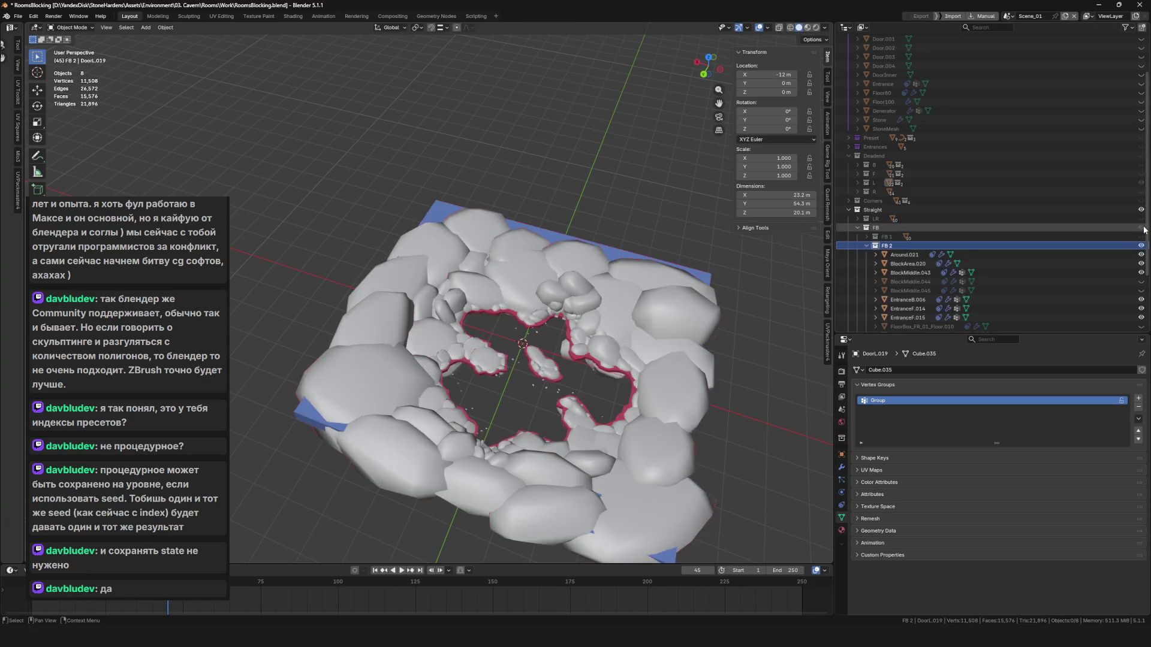
pyautogui.scroll(2, 519, 352)
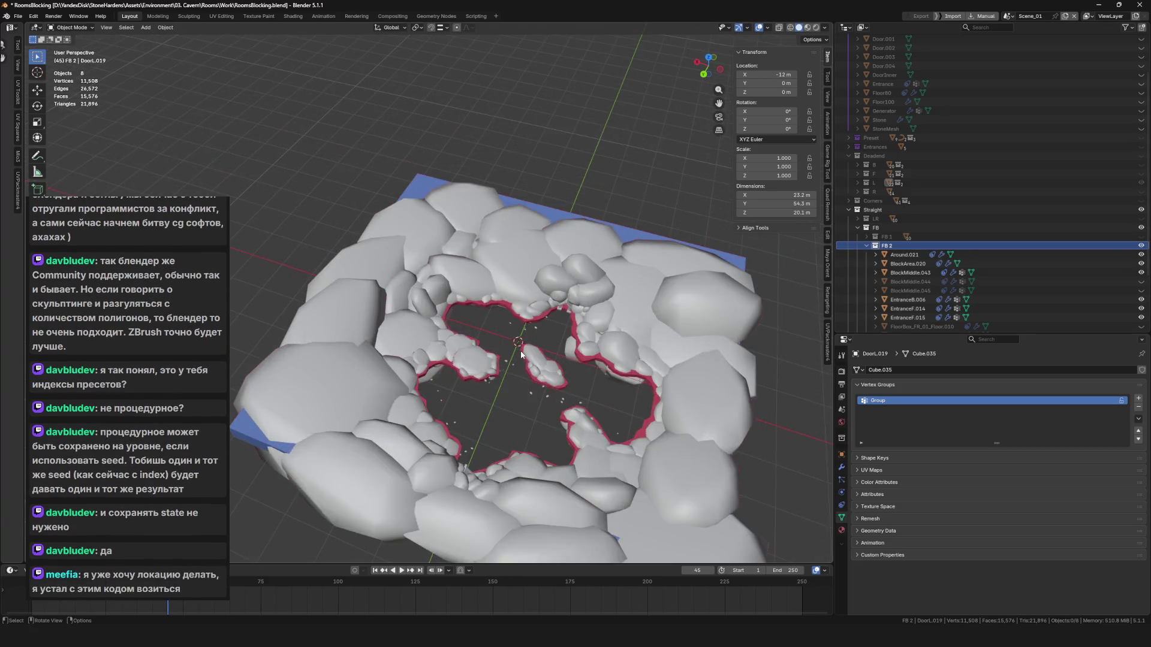
pyautogui.moveTo(549, 356)
pyautogui.mouseDown()
pyautogui.moveTo(578, 335)
pyautogui.moveTo(541, 359)
pyautogui.moveTo(552, 330)
pyautogui.moveTo(472, 287)
pyautogui.moveTo(470, 268)
pyautogui.moveTo(501, 299)
pyautogui.mouseUp()
pyautogui.hotkey('ctrl', 's')
pyautogui.scroll(5, 502, 288)
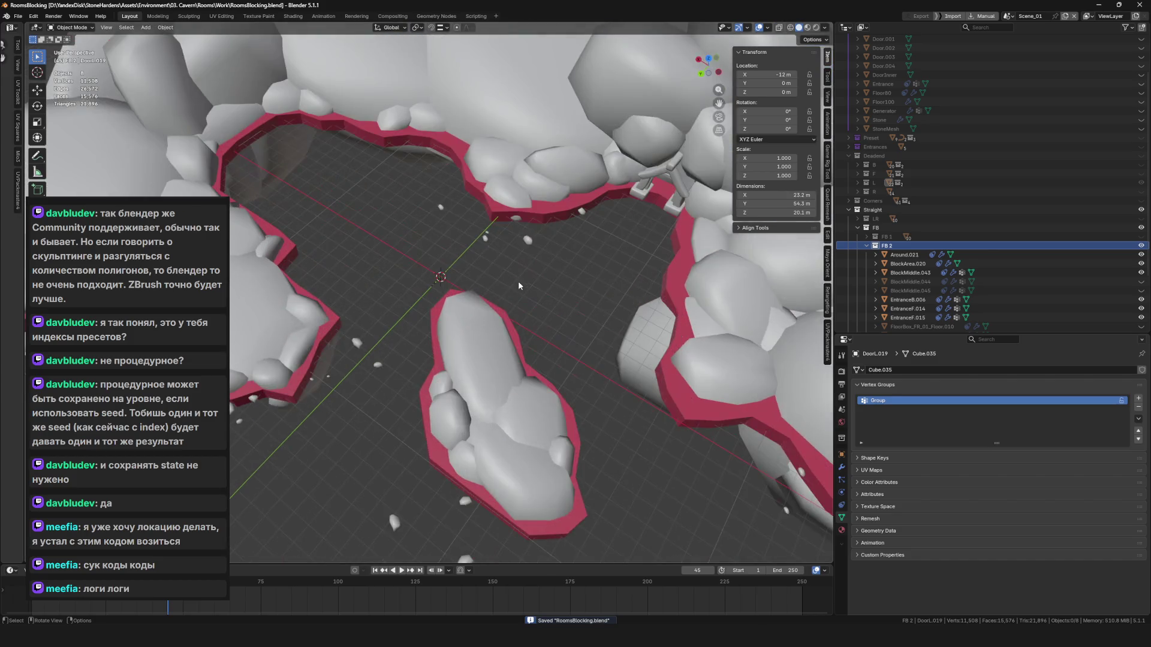
pyautogui.click(570, 234)
# Select the EntranceB.006 entrance piece and orbit in close to its entrance wall.
pyautogui.scroll(-5, 506, 257)
pyautogui.scroll(5, 506, 253)
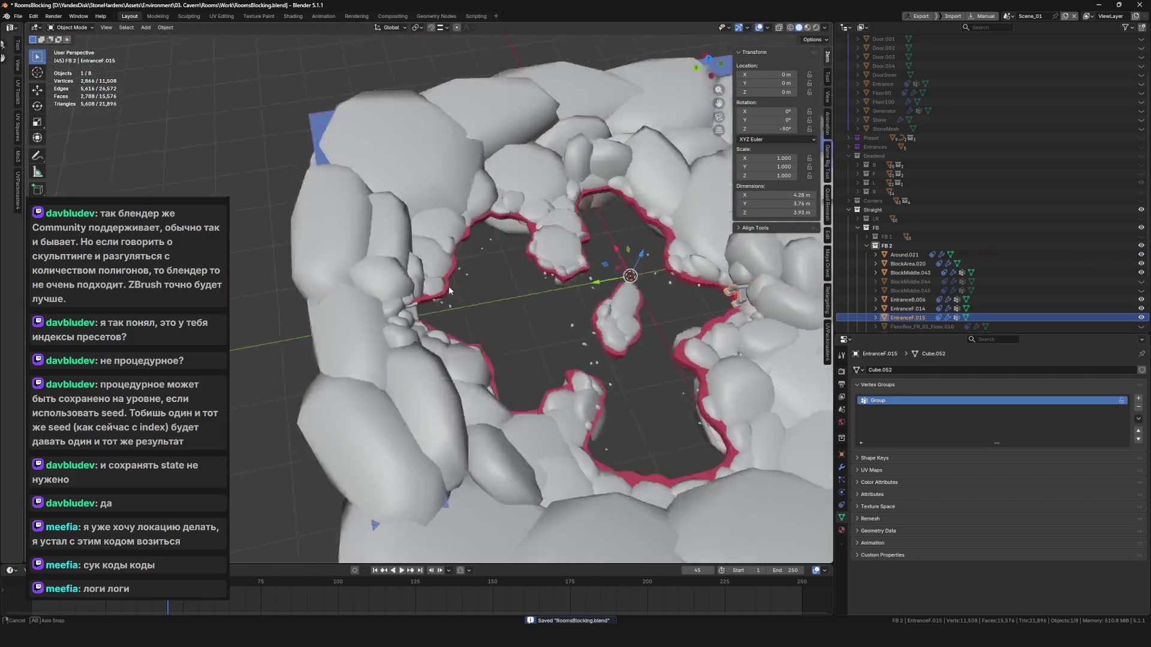
pyautogui.click(445, 242)
pyautogui.scroll(3, 360, 243)
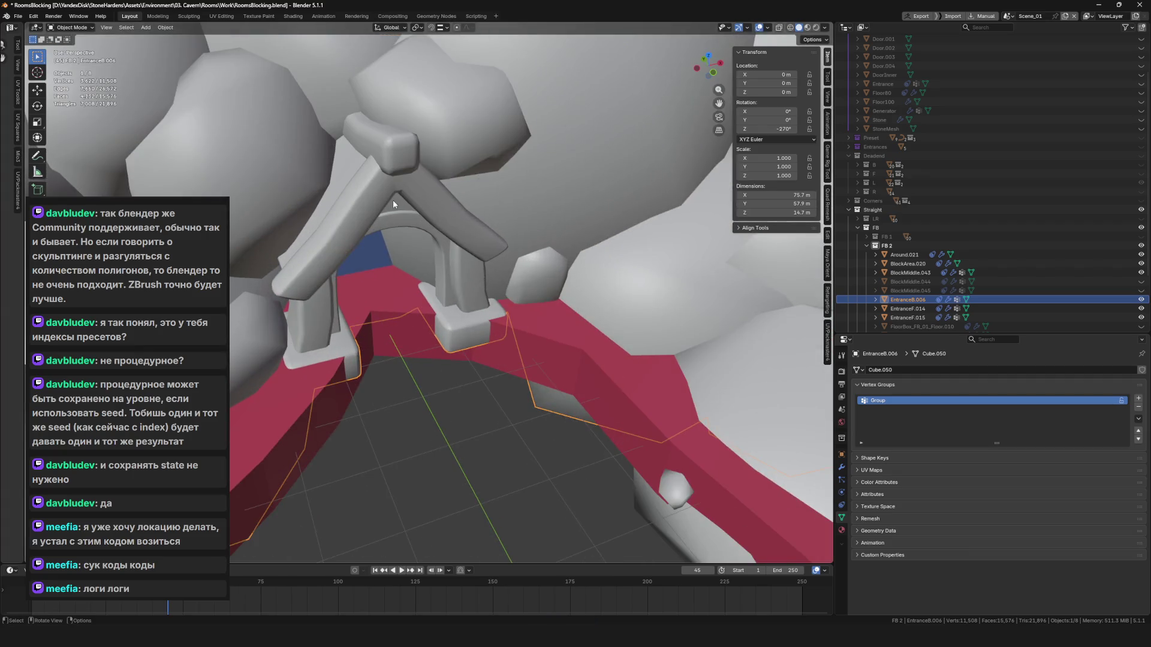
pyautogui.scroll(-6, 405, 250)
pyautogui.scroll(8, 398, 247)
pyautogui.scroll(-5, 398, 247)
pyautogui.moveTo(398, 247)
pyautogui.mouseDown()
pyautogui.moveTo(451, 336)
pyautogui.moveTo(649, 336)
pyautogui.moveTo(514, 314)
pyautogui.moveTo(527, 285)
pyautogui.moveTo(350, 440)
pyautogui.mouseUp()
pyautogui.scroll(5, 563, 377)
pyautogui.moveTo(563, 376)
pyautogui.mouseDown()
pyautogui.moveTo(463, 330)
pyautogui.moveTo(510, 349)
pyautogui.moveTo(372, 312)
pyautogui.moveTo(425, 323)
pyautogui.mouseUp()
# In Edit Mode, select the arch's Group vertex group plus the top block, checking with X-ray.
pyautogui.press('Tab')
pyautogui.scroll(3, 399, 256)
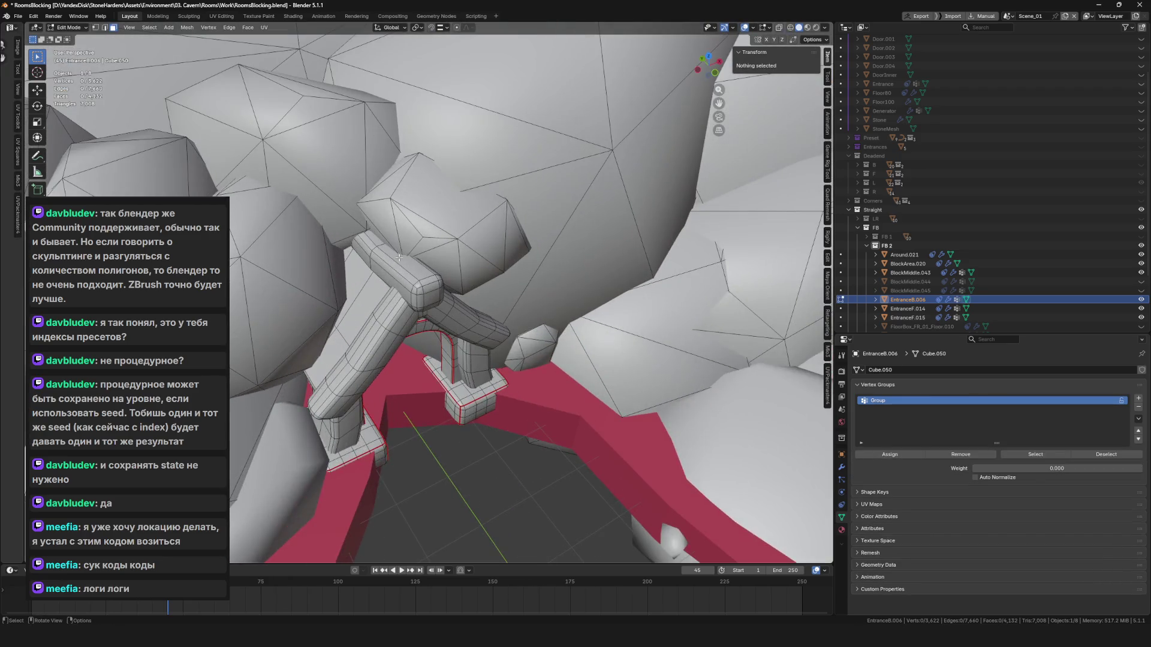
pyautogui.click(1035, 454)
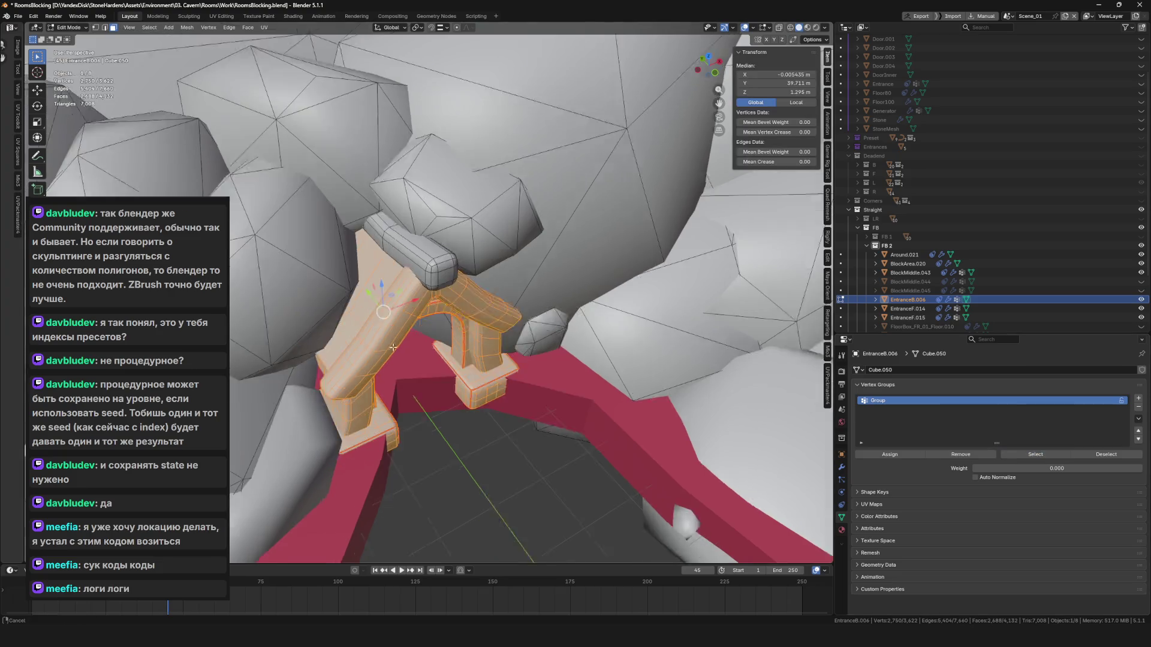
pyautogui.press('KP_Decimal')
pyautogui.hotkey('alt', 'z')
pyautogui.hotkey('alt', 'z')
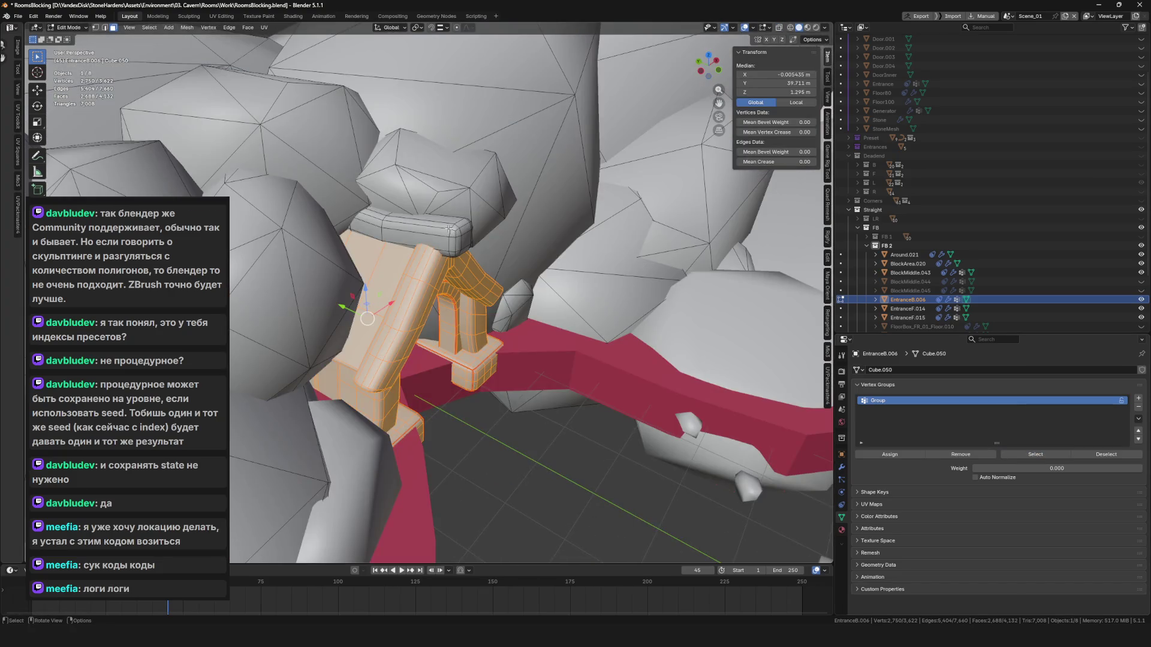
pyautogui.hotkey('alt', 'z')
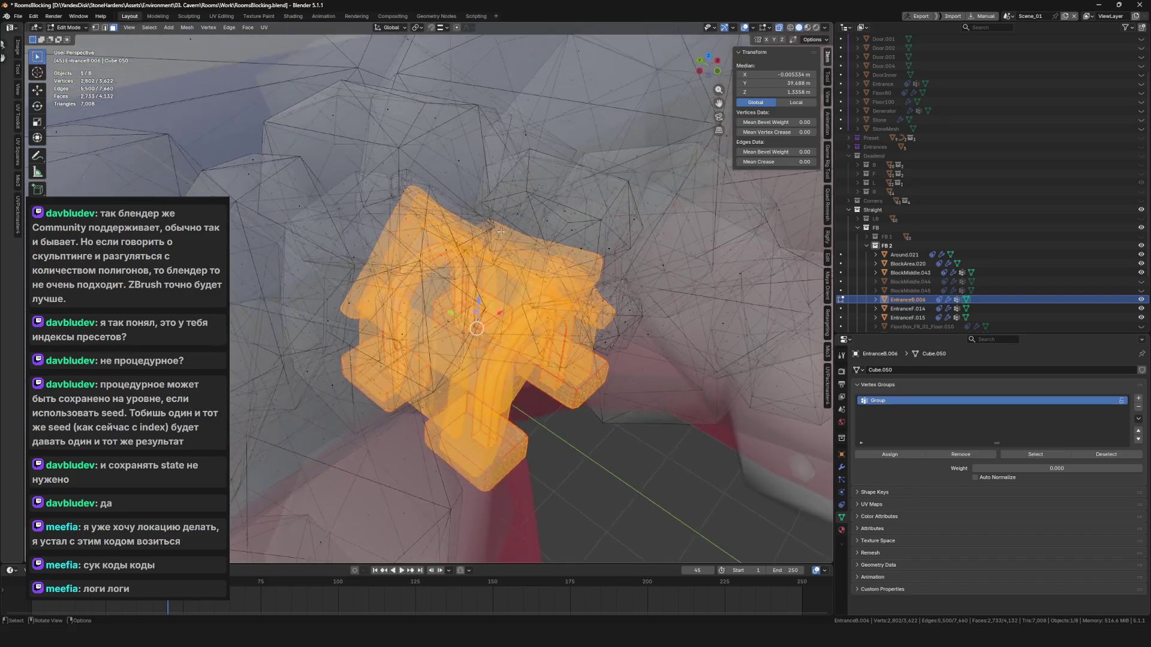
pyautogui.scroll(5, 421, 230)
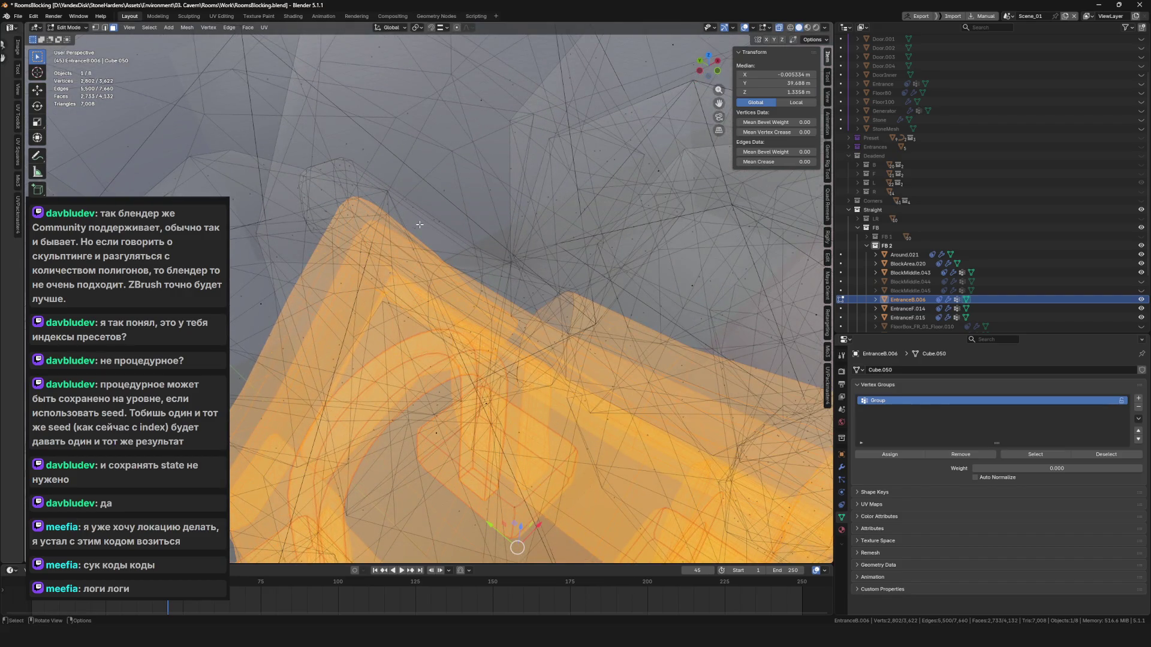
pyautogui.scroll(-8, 419, 225)
pyautogui.hotkey('alt', 'z')
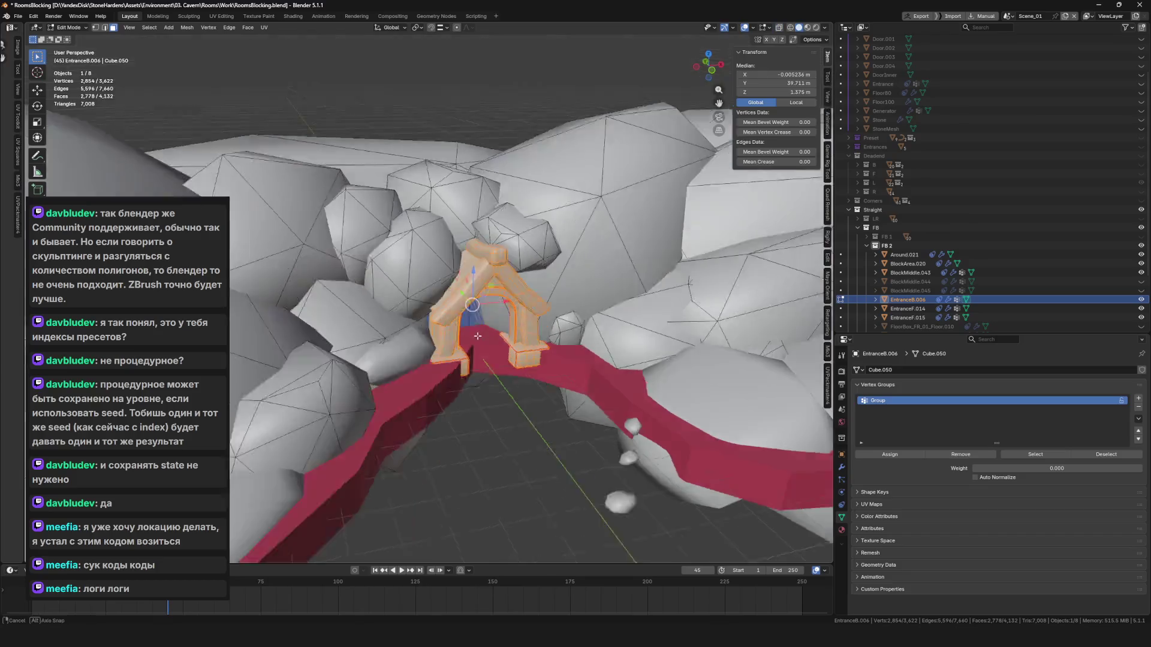
pyautogui.scroll(6, 542, 330)
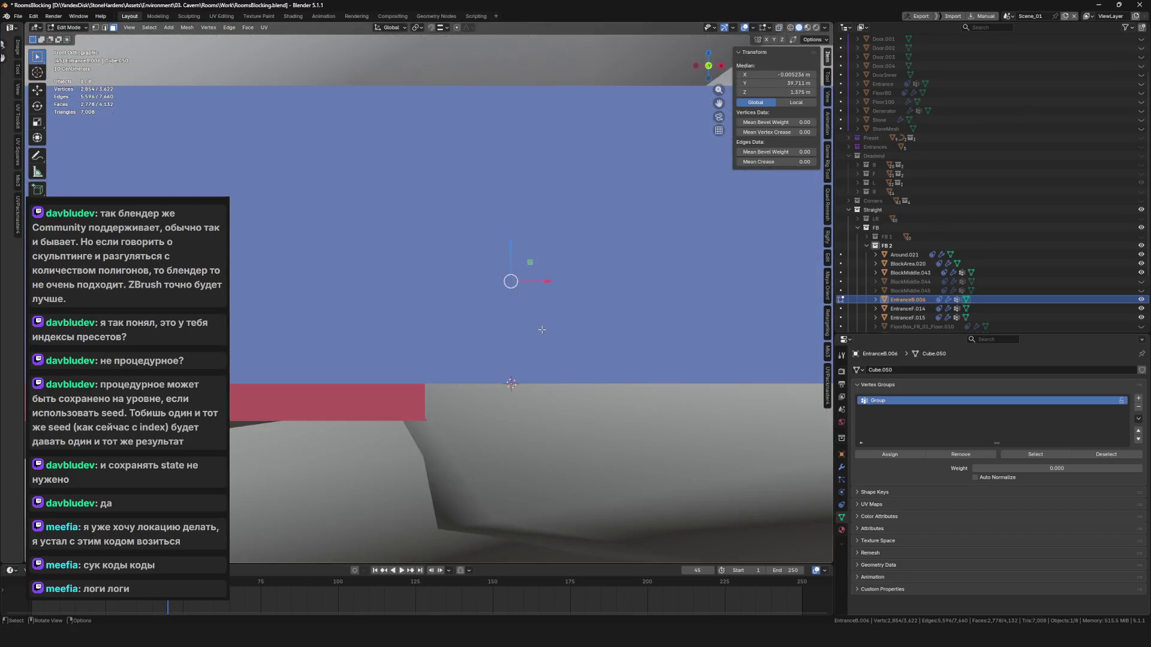
pyautogui.scroll(-6, 541, 330)
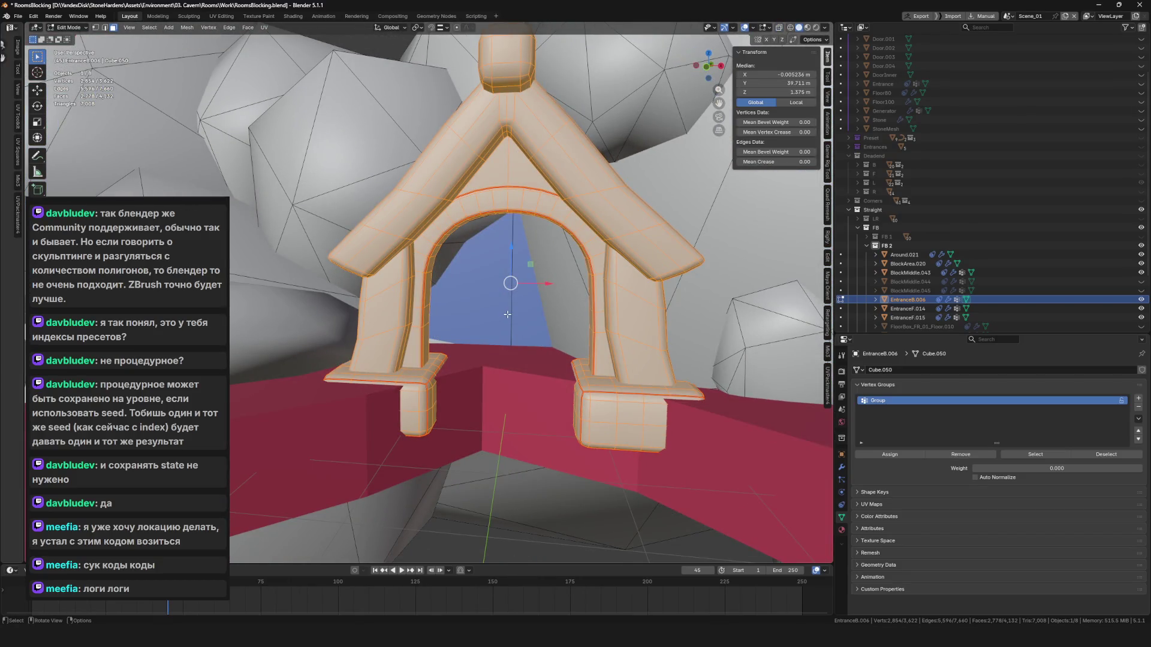
pyautogui.scroll(-5, 507, 314)
pyautogui.hotkey('alt', 'z')
pyautogui.scroll(3, 528, 335)
pyautogui.hotkey('alt', 'z')
# Delete the selected arch vertices, leaving 756 vertices of rocks.
pyautogui.press('x')
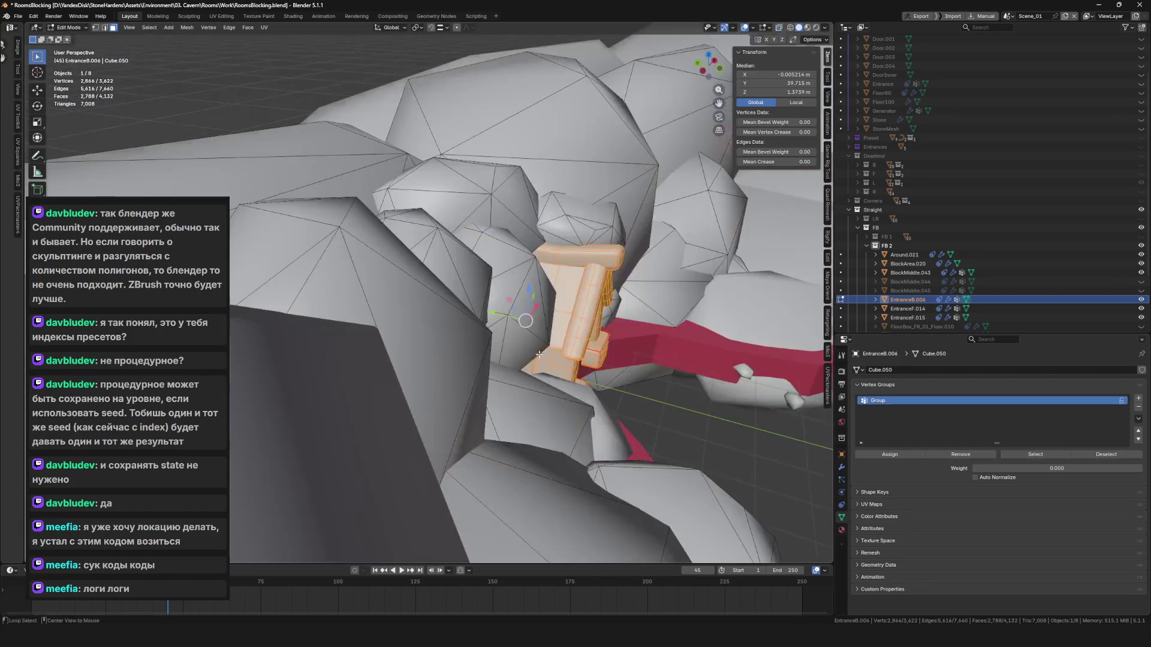
pyautogui.click(588, 354)
pyautogui.scroll(-3, 532, 381)
pyautogui.scroll(4, 532, 382)
pyautogui.scroll(8, 532, 382)
pyautogui.scroll(-8, 663, 314)
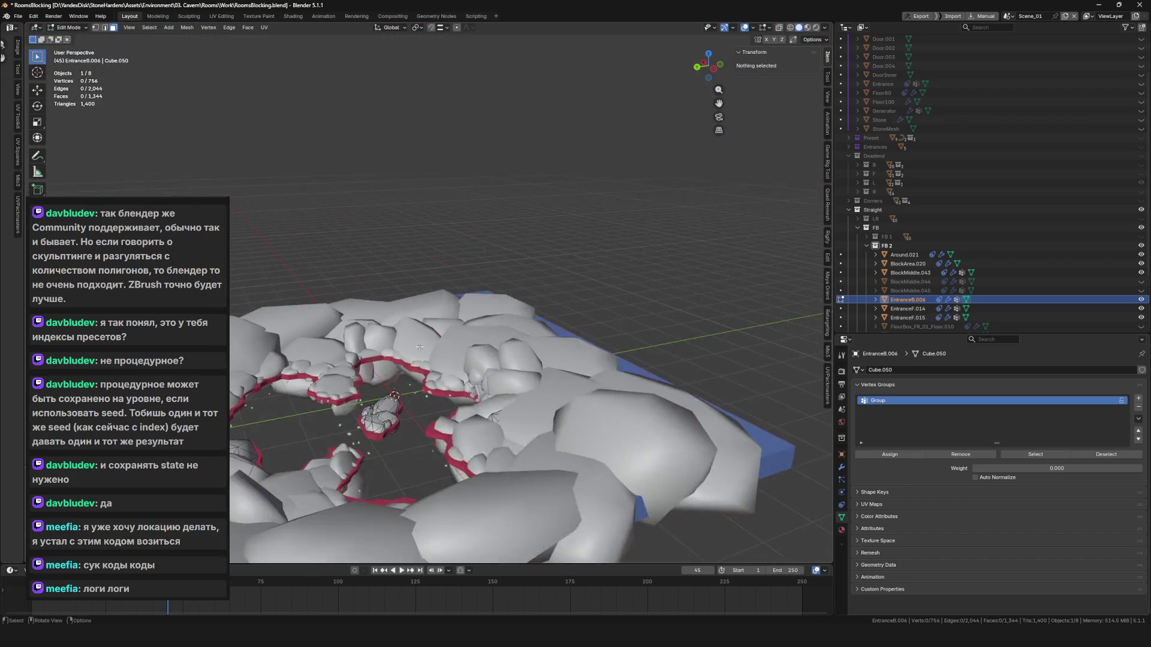
pyautogui.scroll(8, 416, 346)
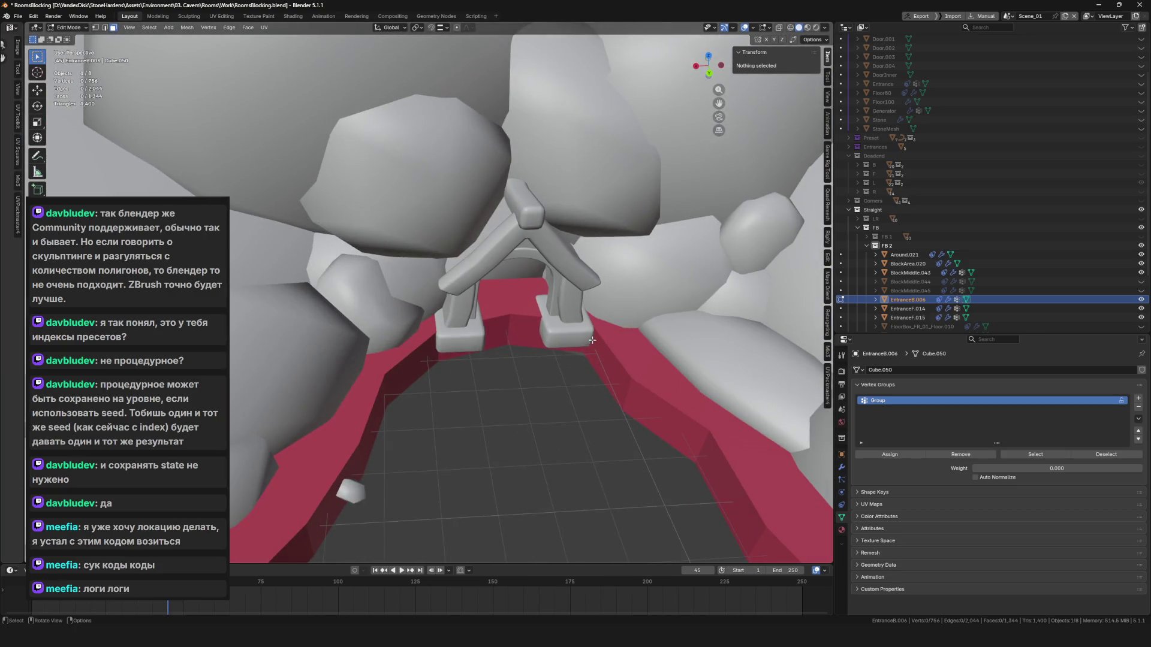
# Switch Edit Mode to EntranceF.015 and clear its vertex selection.
pyautogui.hotkey('alt', 'q')
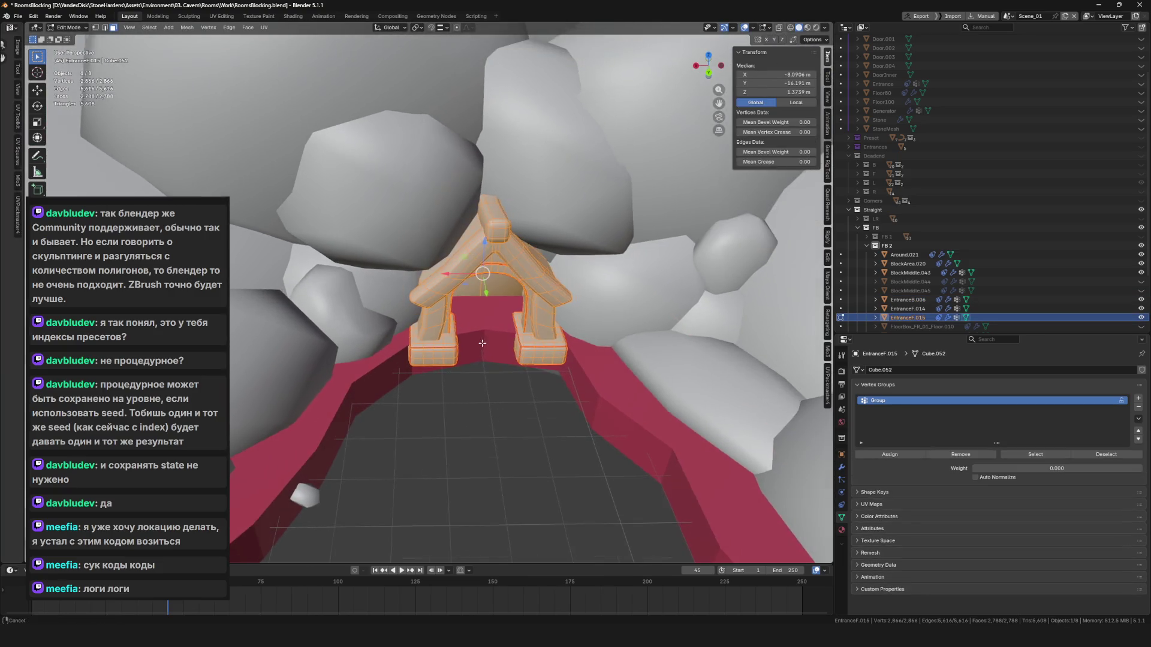
pyautogui.scroll(3, 483, 342)
pyautogui.hotkey('alt', 'a')
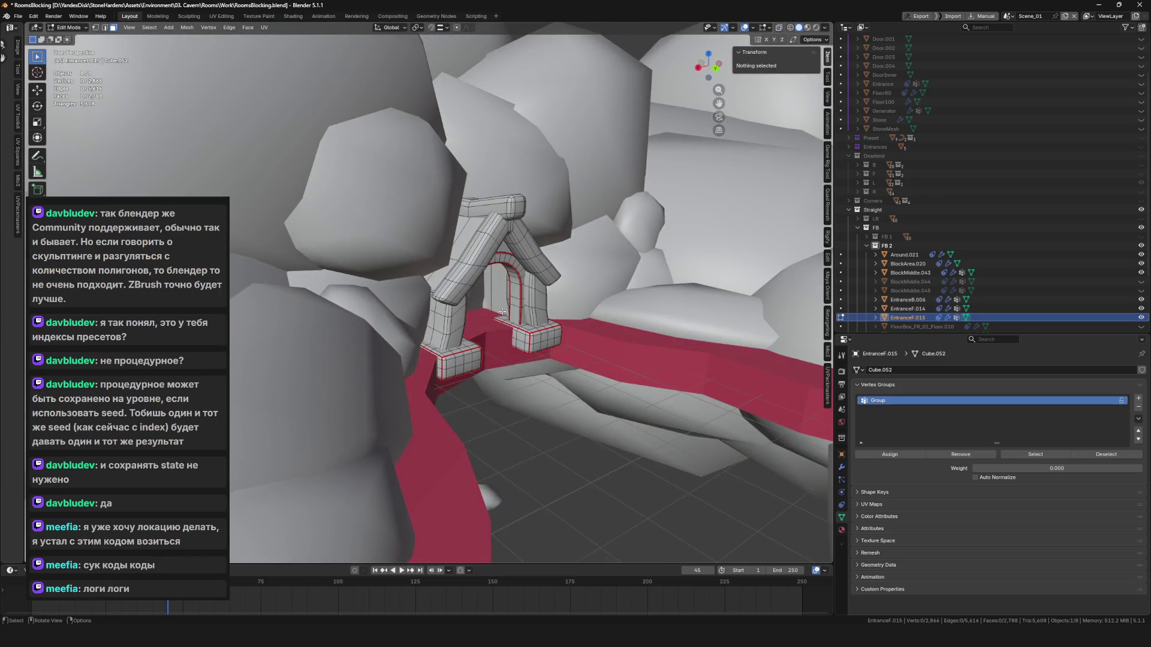
pyautogui.scroll(2, 493, 237)
pyautogui.press('a')
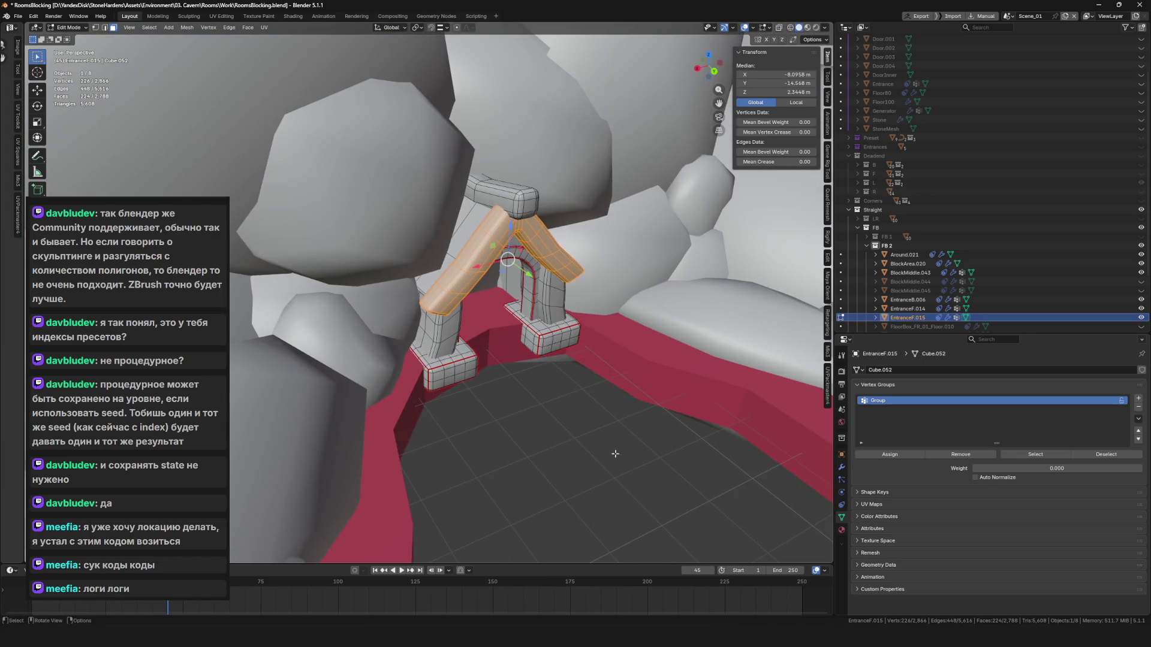
pyautogui.hotkey('alt', 'a')
# Select the Group vertex group and extend it with L and loop selection to cover the whole arch.
pyautogui.click(1020, 454)
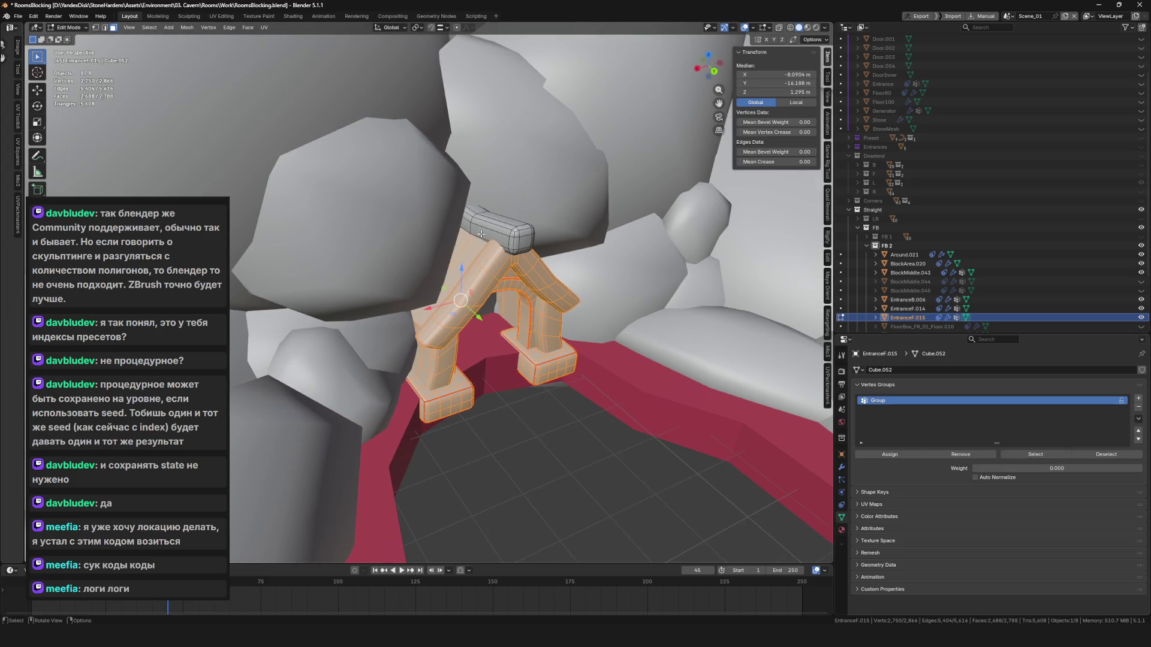
pyautogui.press('l')
pyautogui.hotkey('alt', 'z')
pyautogui.scroll(4, 417, 132)
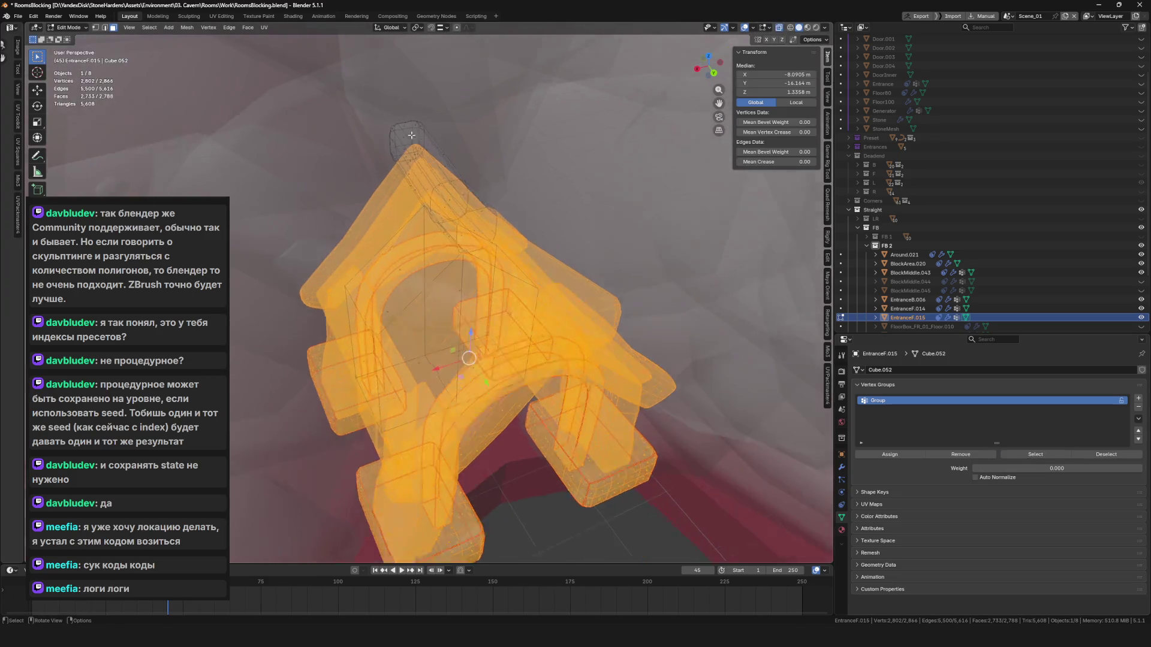
pyautogui.press('l')
pyautogui.scroll(-3, 449, 239)
pyautogui.scroll(2, 482, 340)
pyautogui.moveTo(482, 339)
pyautogui.mouseDown()
pyautogui.moveTo(471, 307)
pyautogui.moveTo(474, 318)
pyautogui.mouseUp()
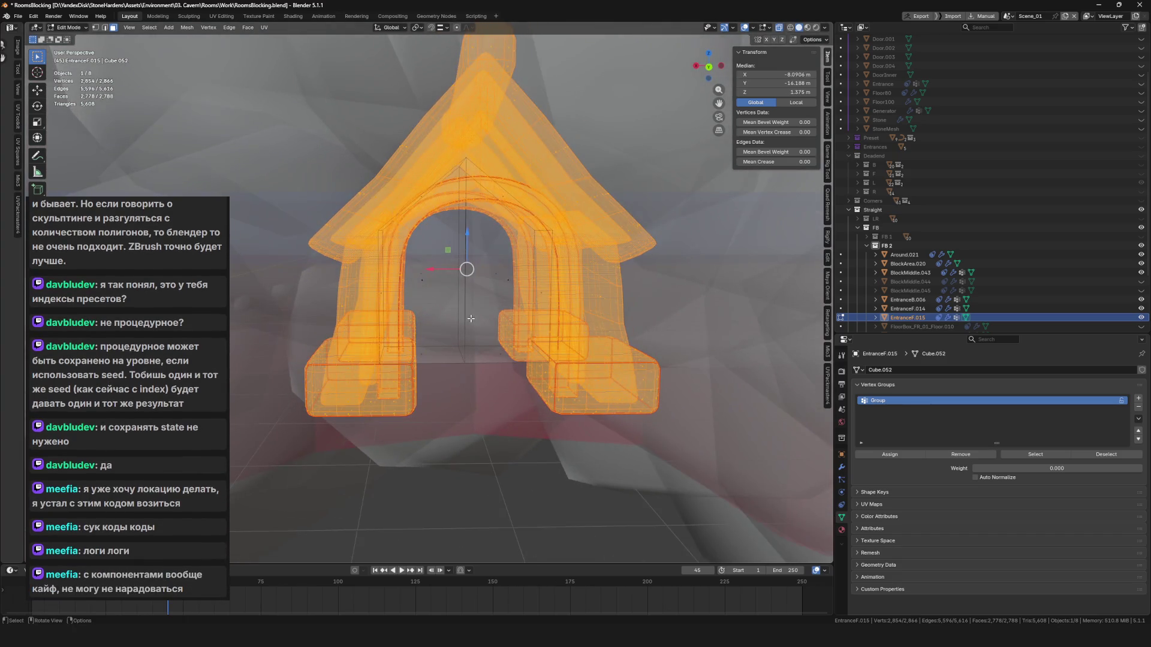
pyautogui.hotkey('alt', 'z')
pyautogui.hotkey('alt', 'z')
pyautogui.moveTo(465, 312)
pyautogui.mouseDown()
pyautogui.moveTo(477, 285)
pyautogui.moveTo(509, 352)
pyautogui.mouseUp()
pyautogui.keyDown('alt'); pyautogui.keyDown('shift'); pyautogui.click(474, 291); pyautogui.keyUp('shift'); pyautogui.keyUp('alt')
pyautogui.hotkey('alt', 'z')
pyautogui.hotkey('alt', 'z')
# Delete the selected vertices, leaving EntranceF.015 with 0 vertices.
pyautogui.scroll(-5, 476, 285)
pyautogui.rightClick(509, 352)
pyautogui.click(504, 354)
pyautogui.scroll(5, 491, 353)
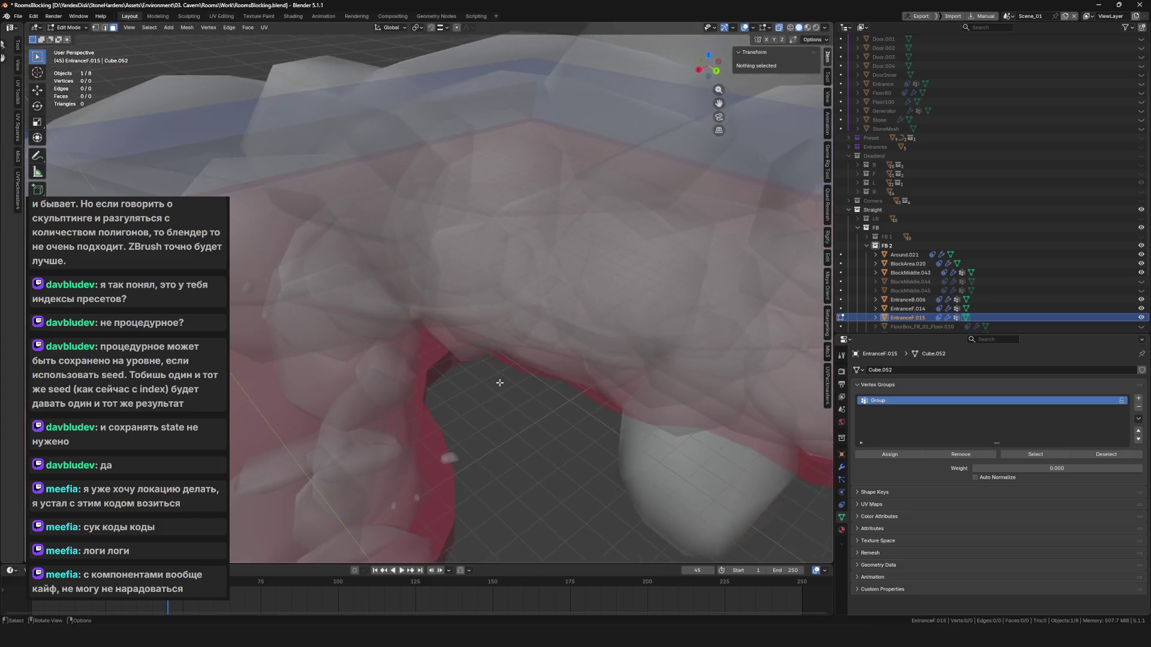
# Turn off X-ray, return to Object Mode and save RoomsBlocking.blend.
pyautogui.hotkey('alt', 'z')
pyautogui.scroll(-5, 472, 355)
pyautogui.scroll(4, 456, 355)
pyautogui.press('Tab')
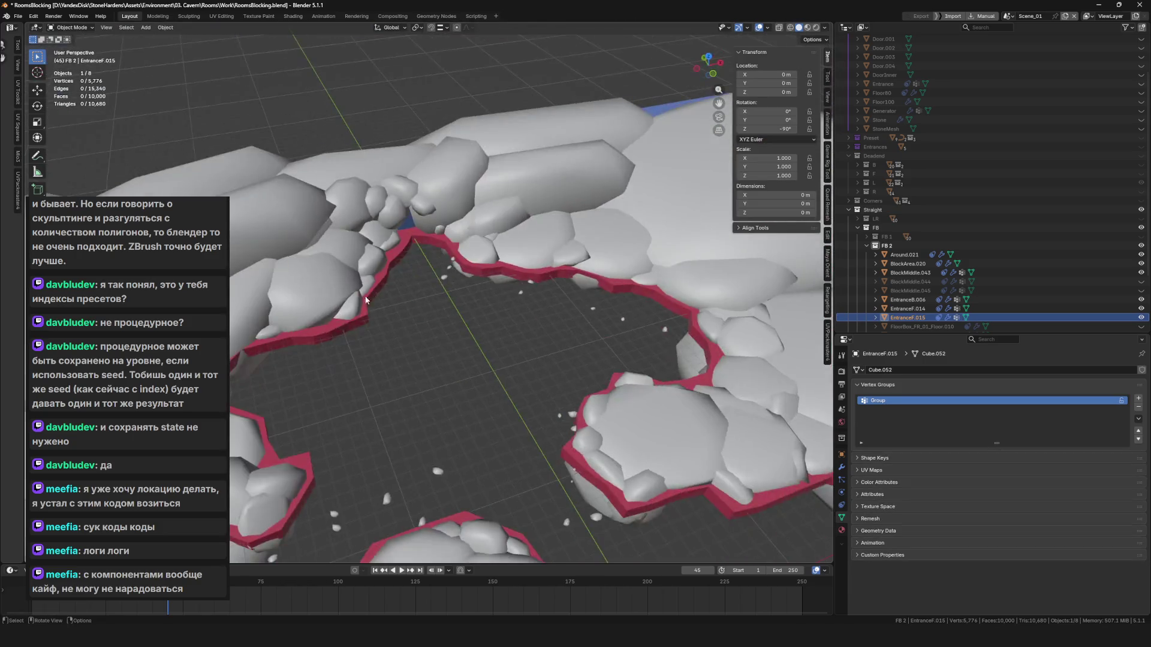
pyautogui.scroll(3, 426, 210)
pyautogui.scroll(-5, 514, 319)
pyautogui.scroll(-4, 514, 319)
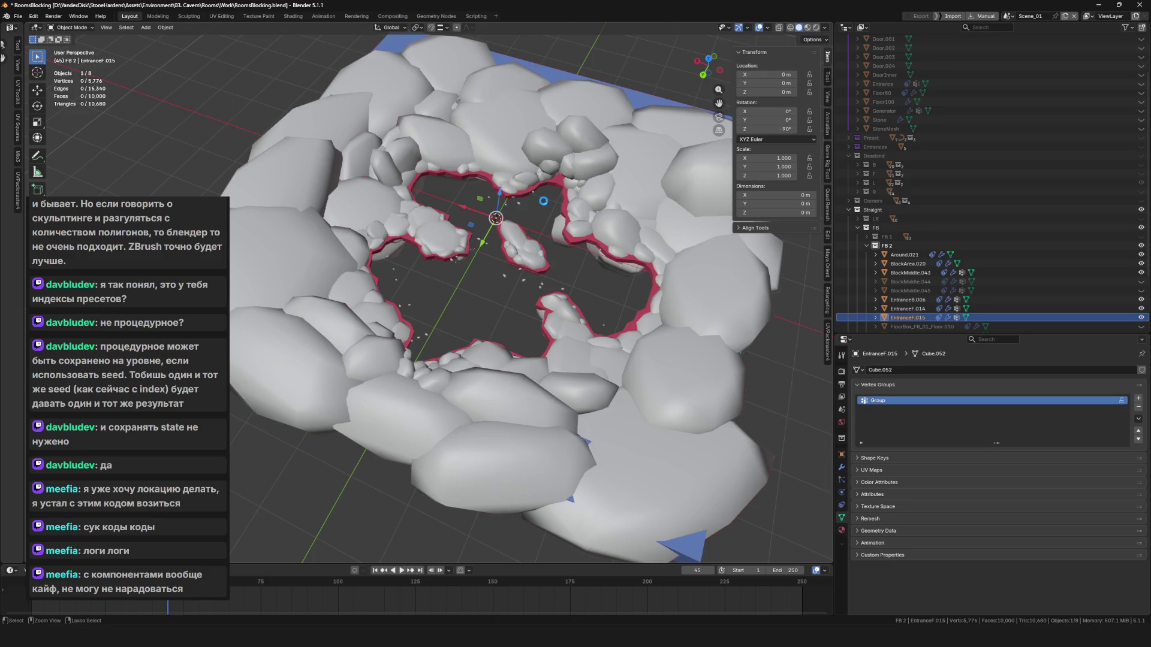
pyautogui.scroll(6, 468, 159)
pyautogui.hotkey('ctrl', 's')
# Check an oblique view of the cavern floor and save RoomsBlocking.blend again.
pyautogui.scroll(6, 539, 269)
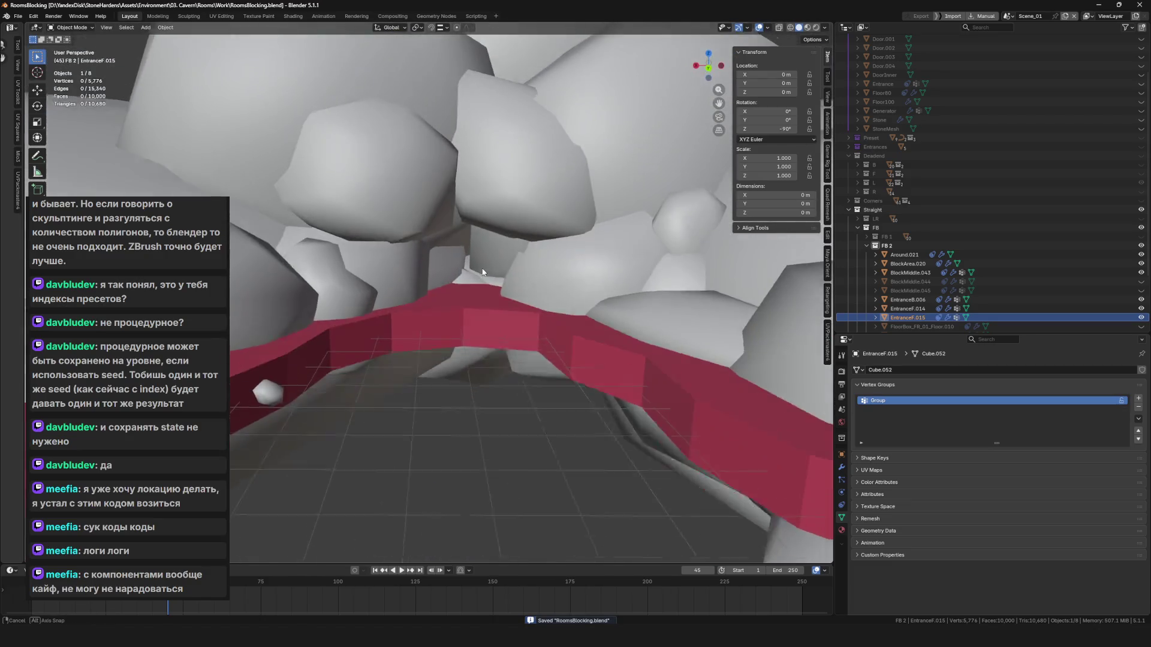
pyautogui.scroll(-3, 481, 303)
pyautogui.scroll(-5, 482, 300)
pyautogui.scroll(2, 546, 316)
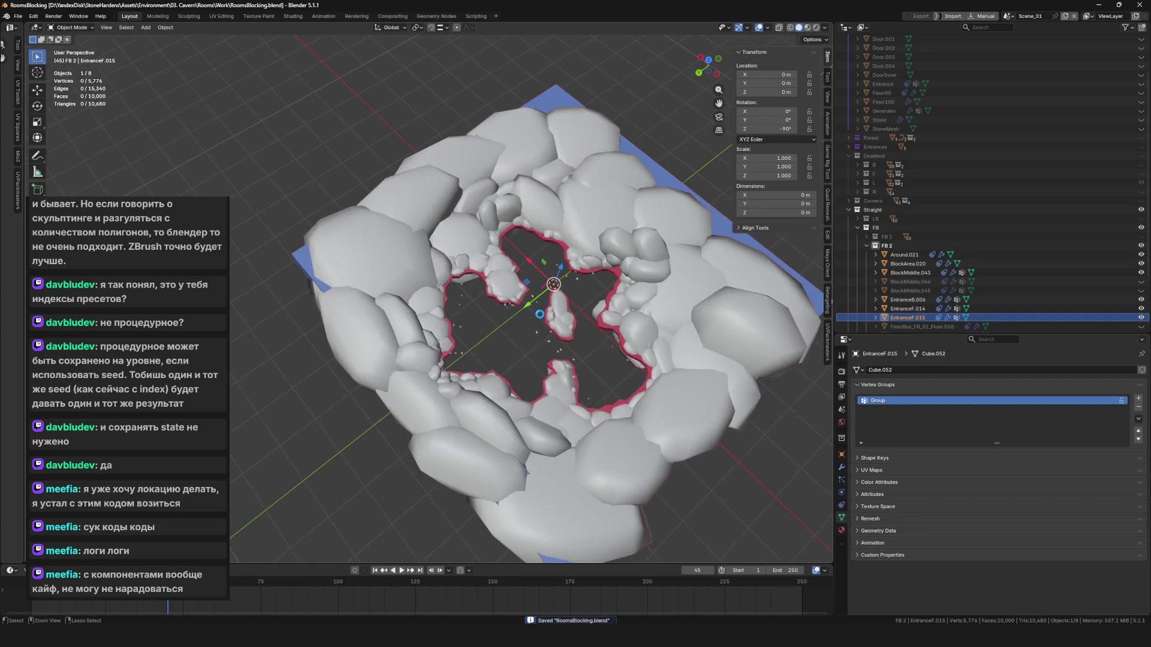
pyautogui.scroll(5, 545, 317)
pyautogui.moveTo(545, 317); pyautogui.dragTo(573, 313)
pyautogui.scroll(-7, 502, 357)
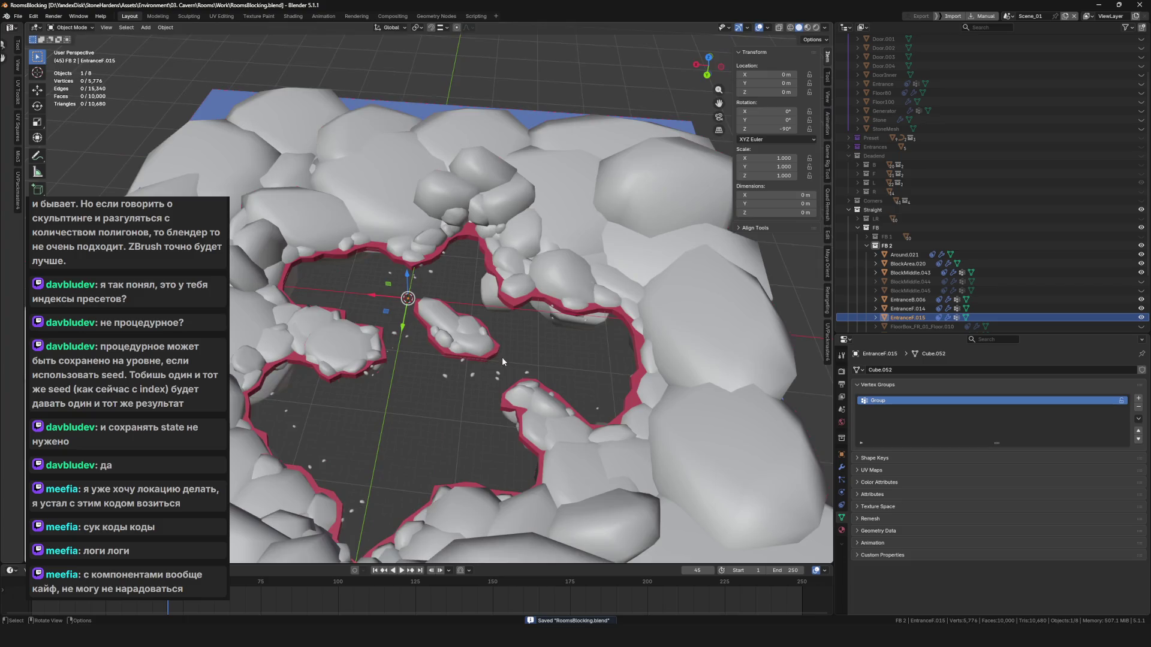
pyautogui.scroll(-6, 460, 364)
pyautogui.scroll(8, 431, 359)
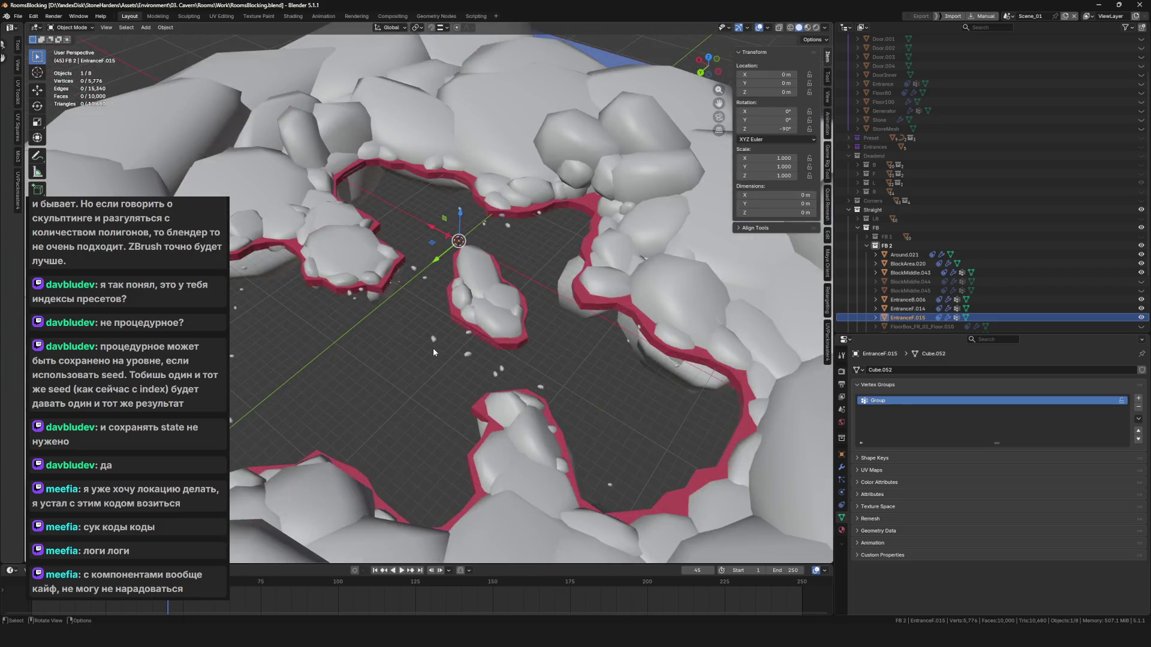
pyautogui.hotkey('ctrl', 's')
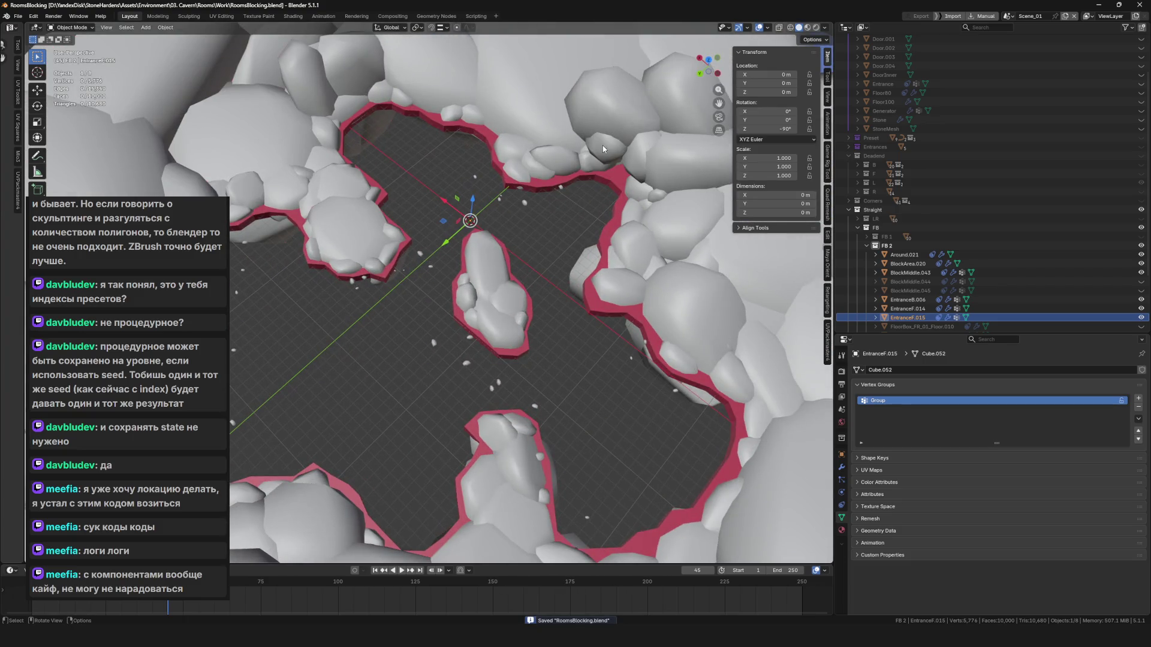
# Box-select all eight rock-room objects for export.
pyautogui.scroll(-6, 603, 145)
pyautogui.moveTo(264, 85); pyautogui.dragTo(635, 449)
pyautogui.press('F4')
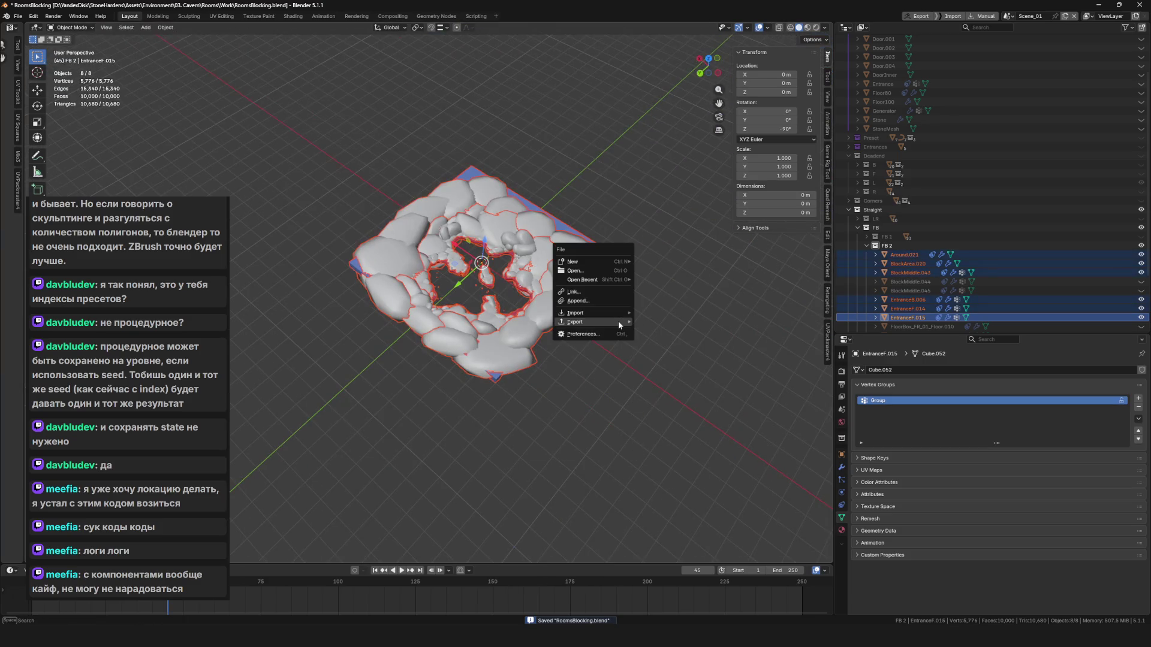
# Export the eight selected rock-room objects and bring up the whiteboard sketch overlay.
pyautogui.moveTo(617, 321)
pyautogui.click(674, 390)
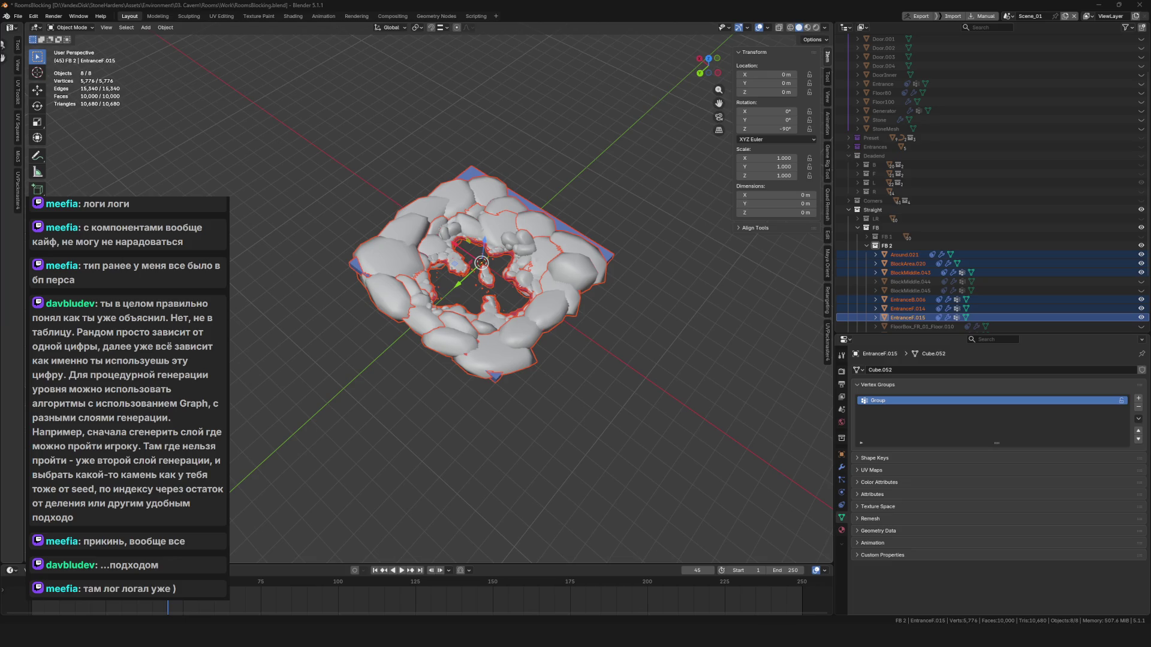
pyautogui.hotkey('ctrl', 'alt', 'd')
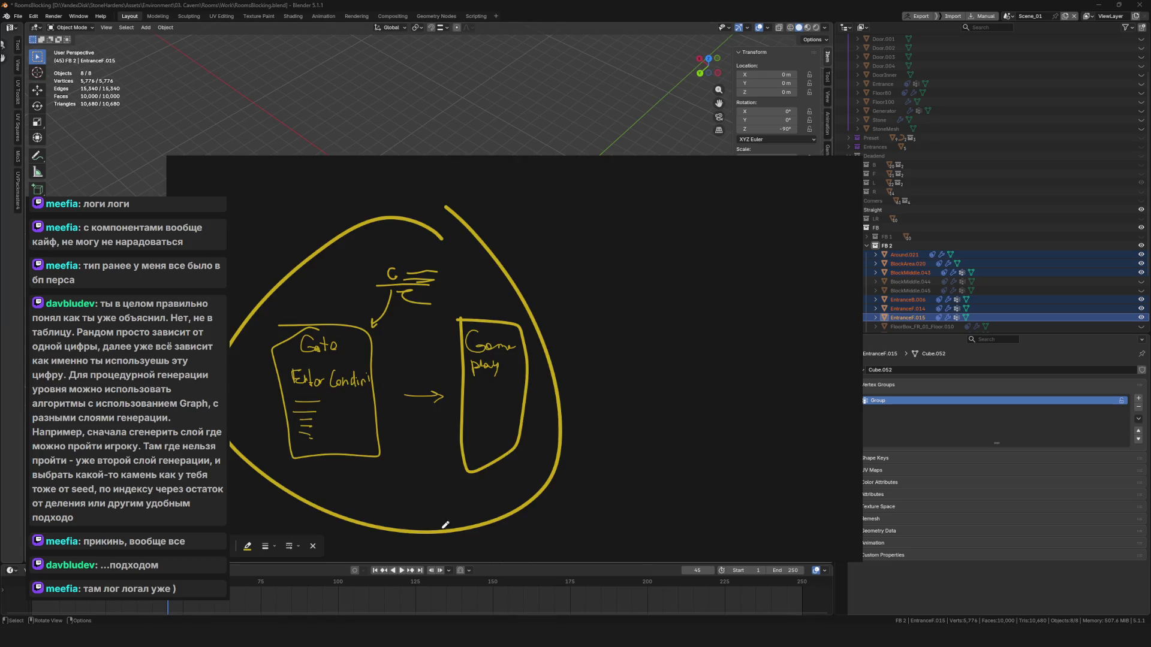
# Add a 'Random 0-10' text note to the board and move it to the left.
pyautogui.hscroll(5, 596, 270)
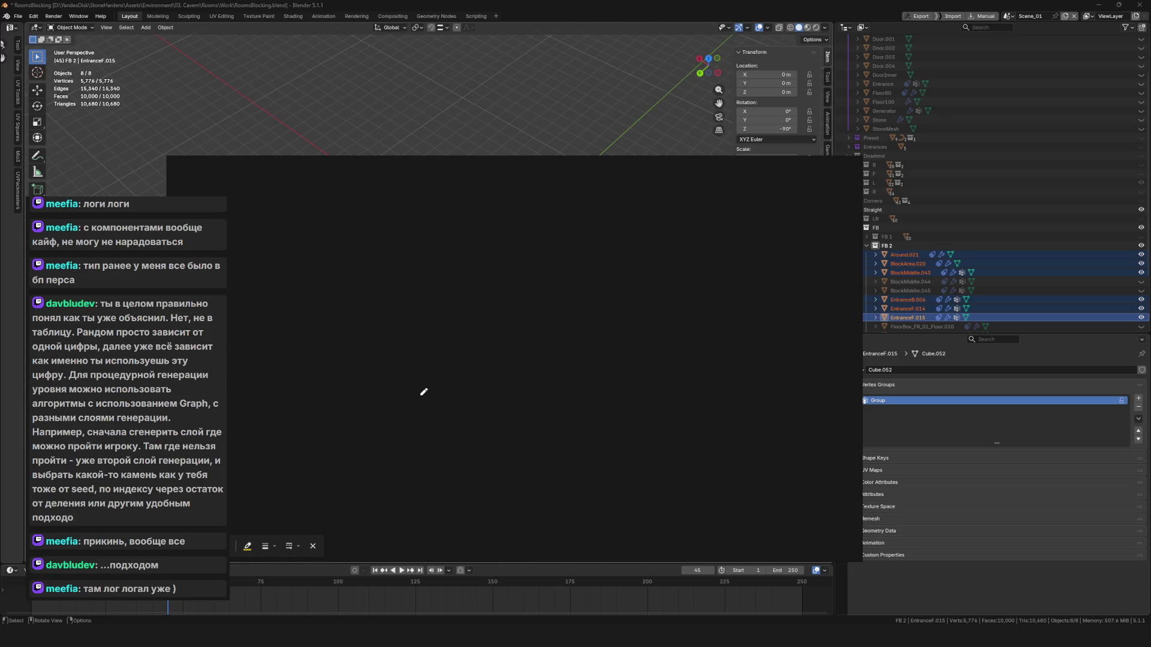
pyautogui.rightClick(509, 314)
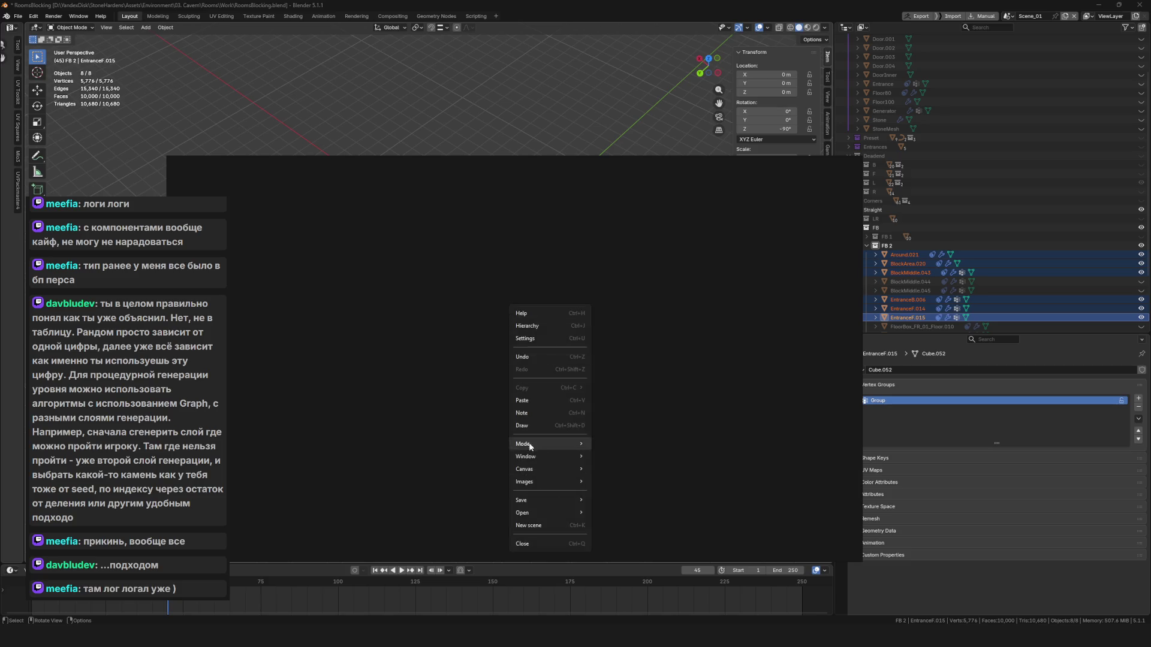
pyautogui.click(531, 414)
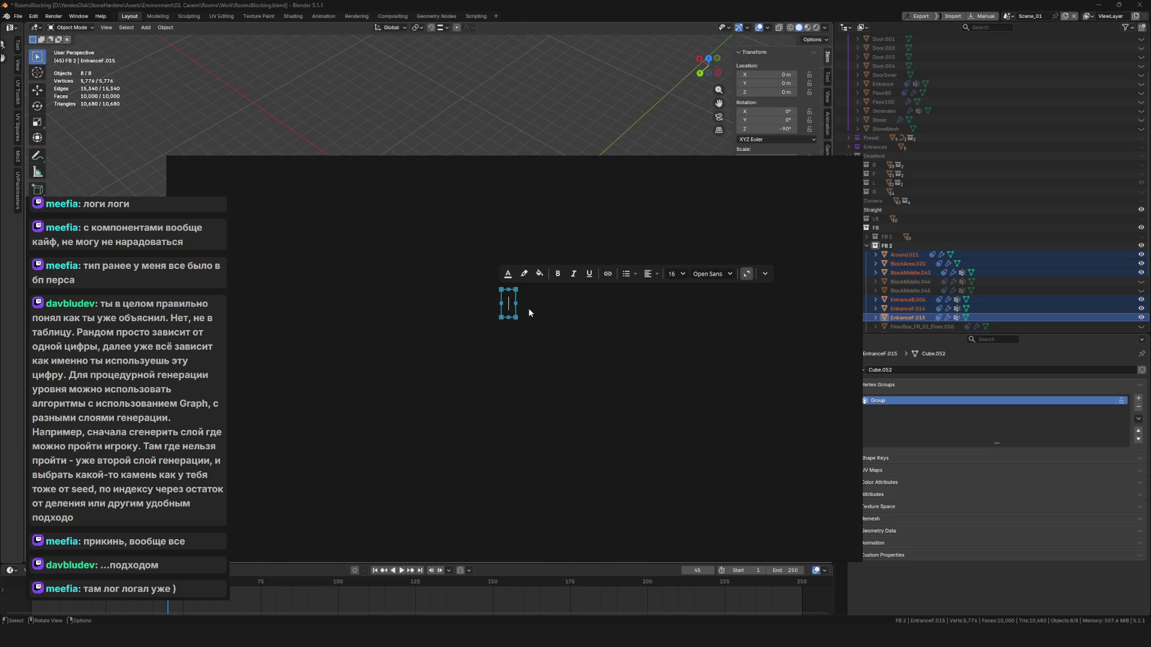
pyautogui.write('Random')
pyautogui.write(' 0')
pyautogui.write('-10')
pyautogui.click(543, 332)
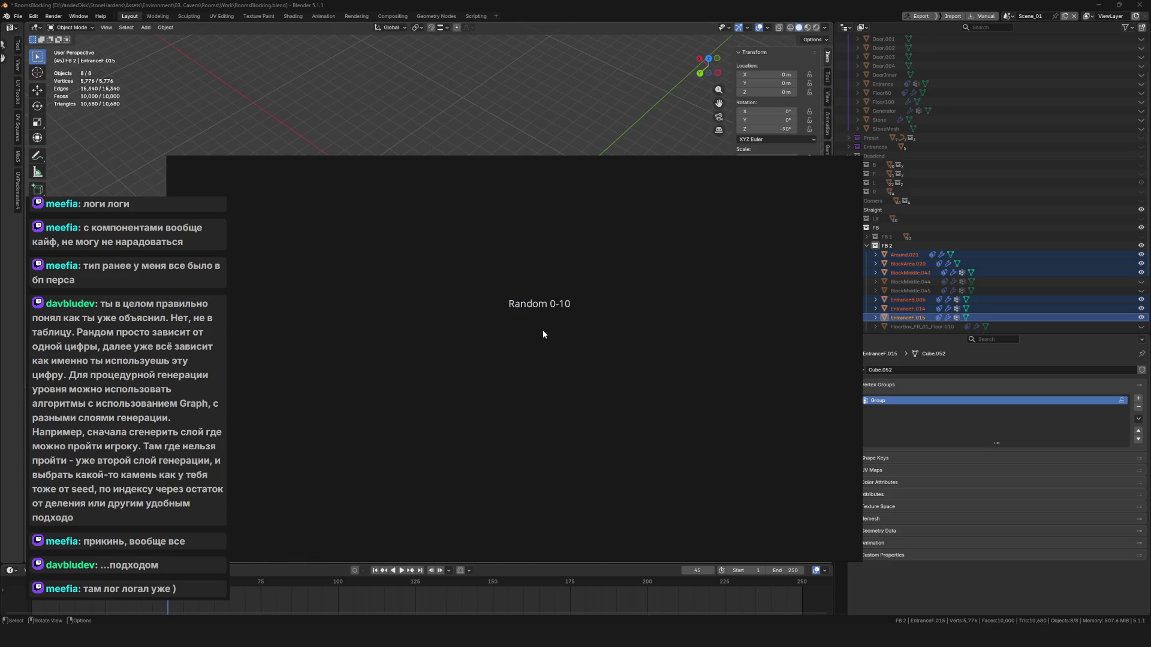
pyautogui.moveTo(536, 305); pyautogui.dragTo(407, 315)
pyautogui.click(601, 309)
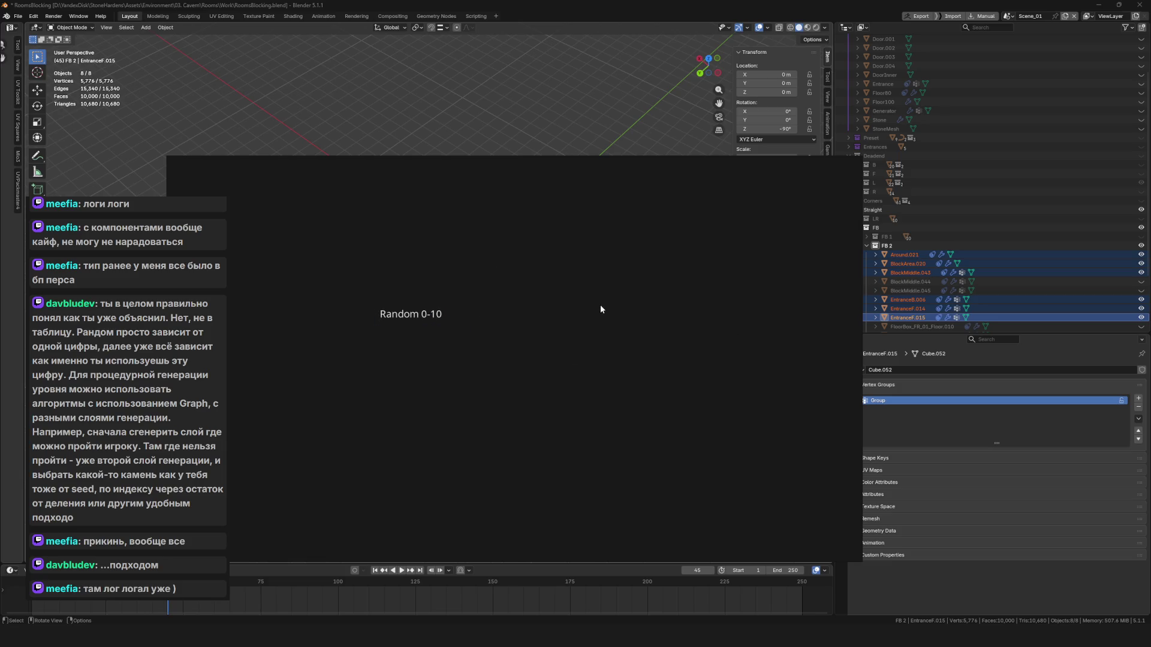
# Duplicate the 'Random 0-10' note and trim the copy to read 'Random'.
pyautogui.click(441, 318)
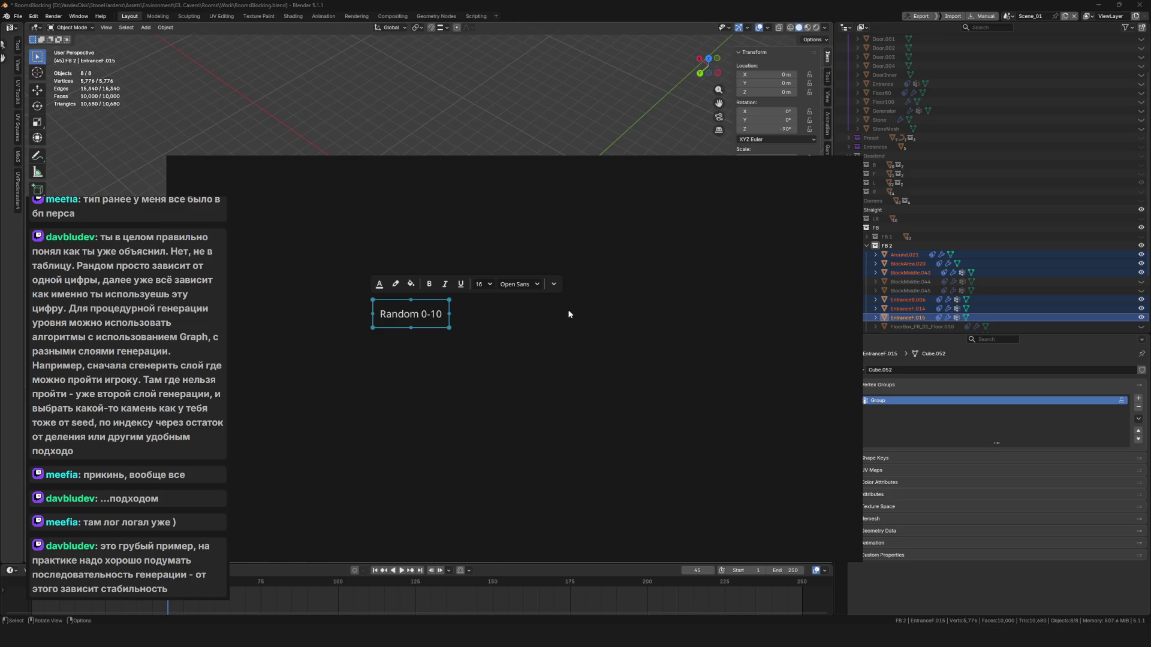
pyautogui.hotkey('ctrl', 'd')
pyautogui.press('Return')
pyautogui.press('End')
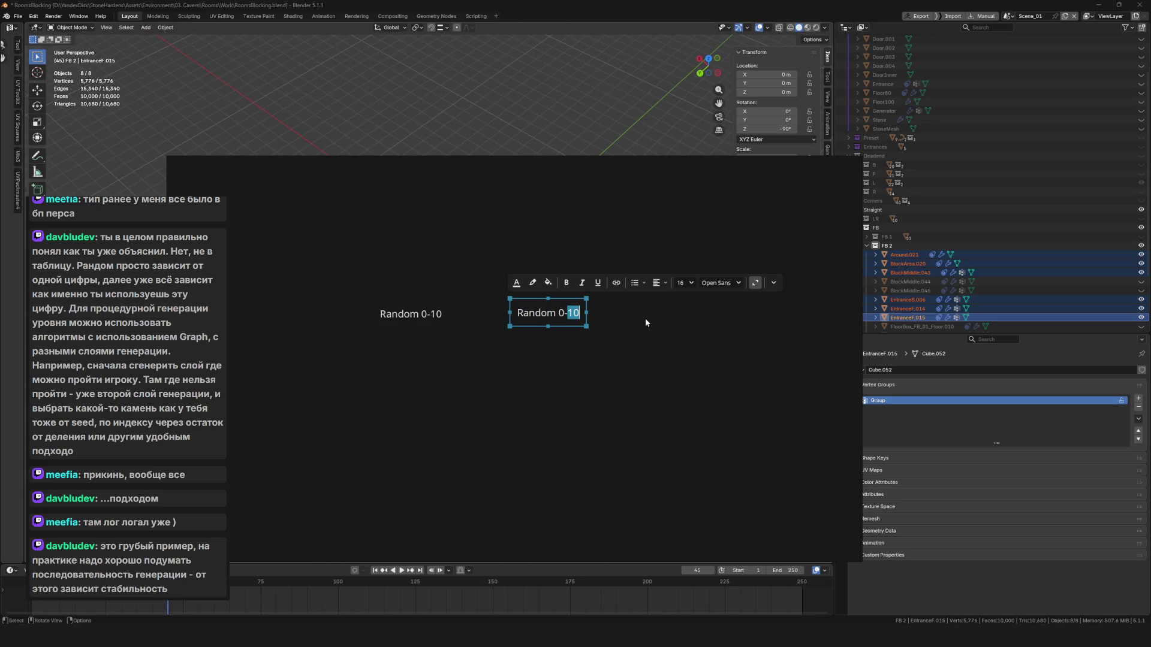
pyautogui.press('BackSpace')
pyautogui.press('BackSpace')
pyautogui.press('BackSpace')
pyautogui.moveTo(368, 258); pyautogui.dragTo(457, 426)
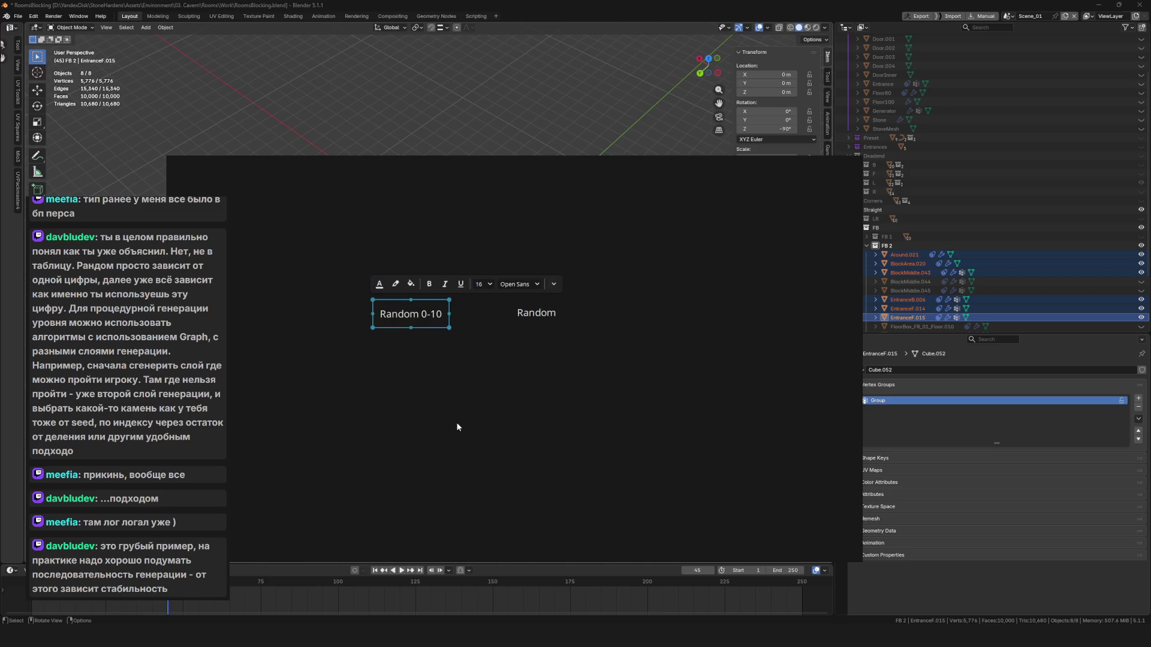
# Change the second Random note's range to read 'Random 0-1000'.
pyautogui.click(486, 416)
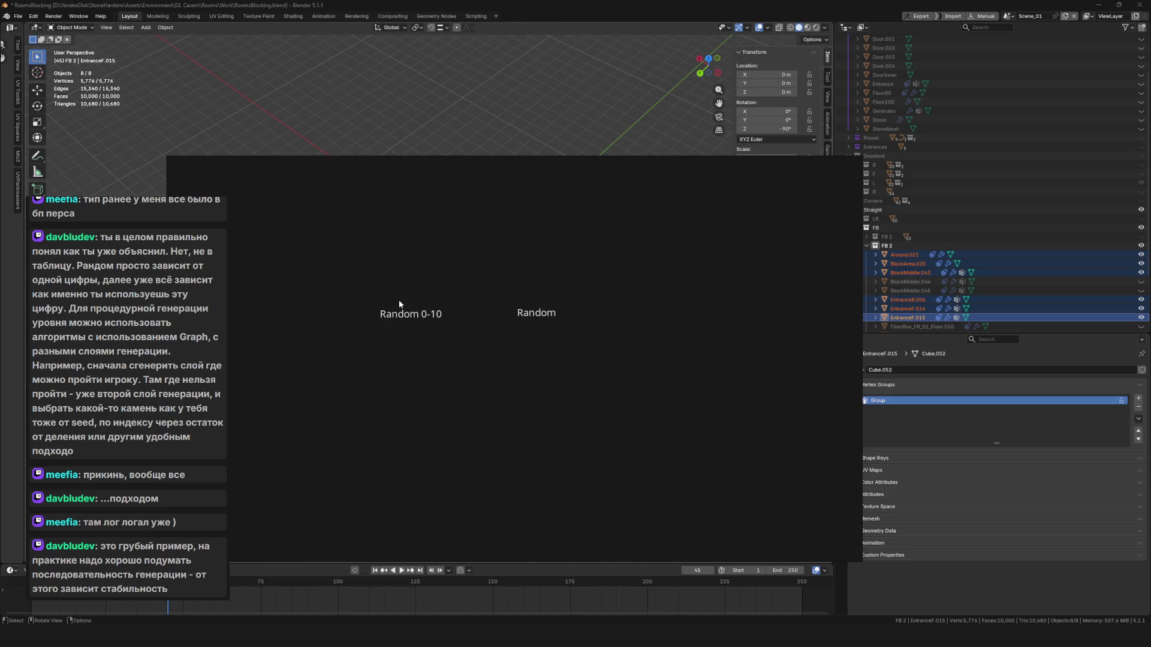
pyautogui.scroll(3, 423, 329)
pyautogui.scroll(-2, 368, 394)
pyautogui.moveTo(315, 302); pyautogui.dragTo(404, 424)
pyautogui.click(540, 360)
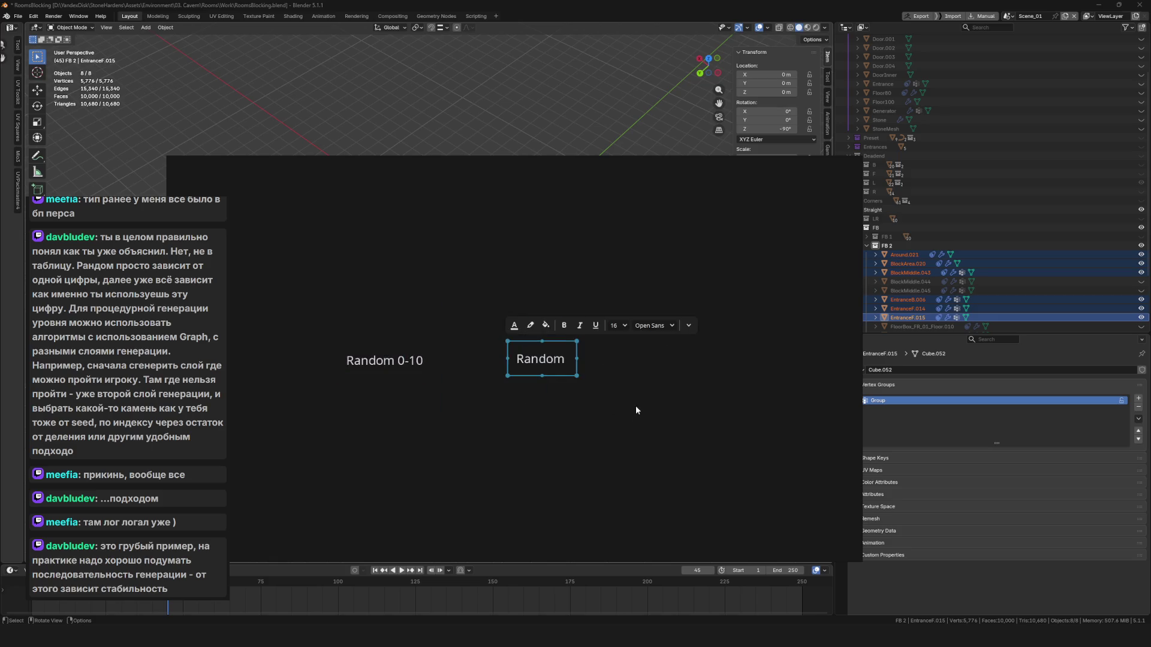
pyautogui.hscroll(3, 580, 381)
pyautogui.click(580, 381)
pyautogui.click(483, 335)
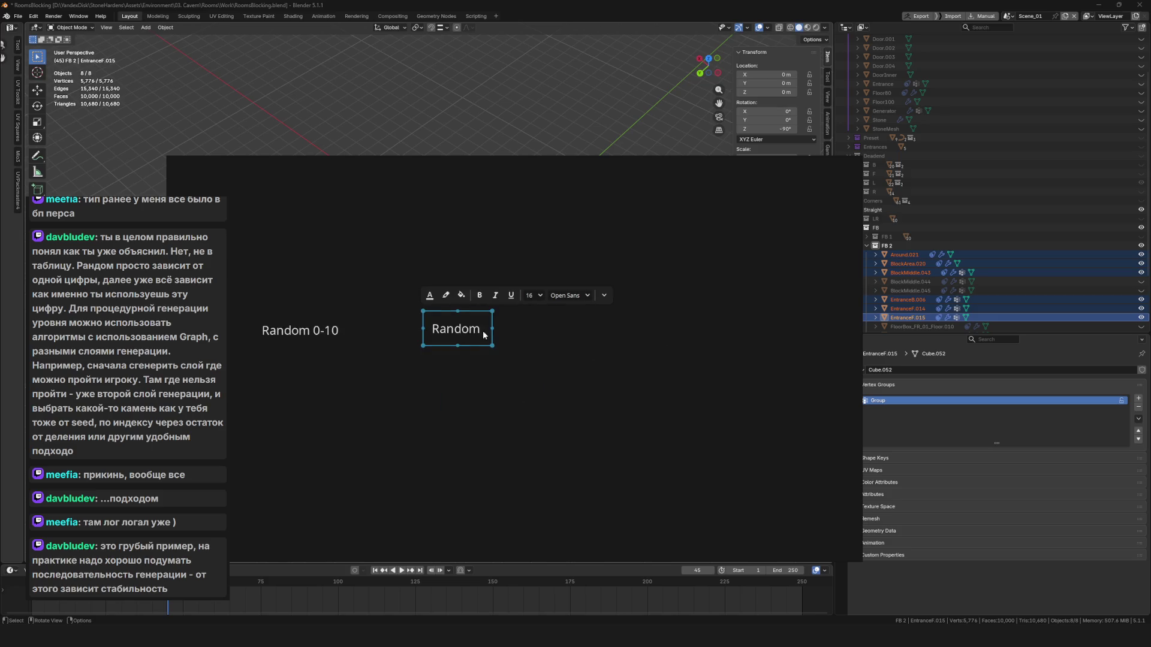
pyautogui.click(649, 350)
pyautogui.click(449, 327)
pyautogui.doubleClick(486, 330)
pyautogui.click(490, 332)
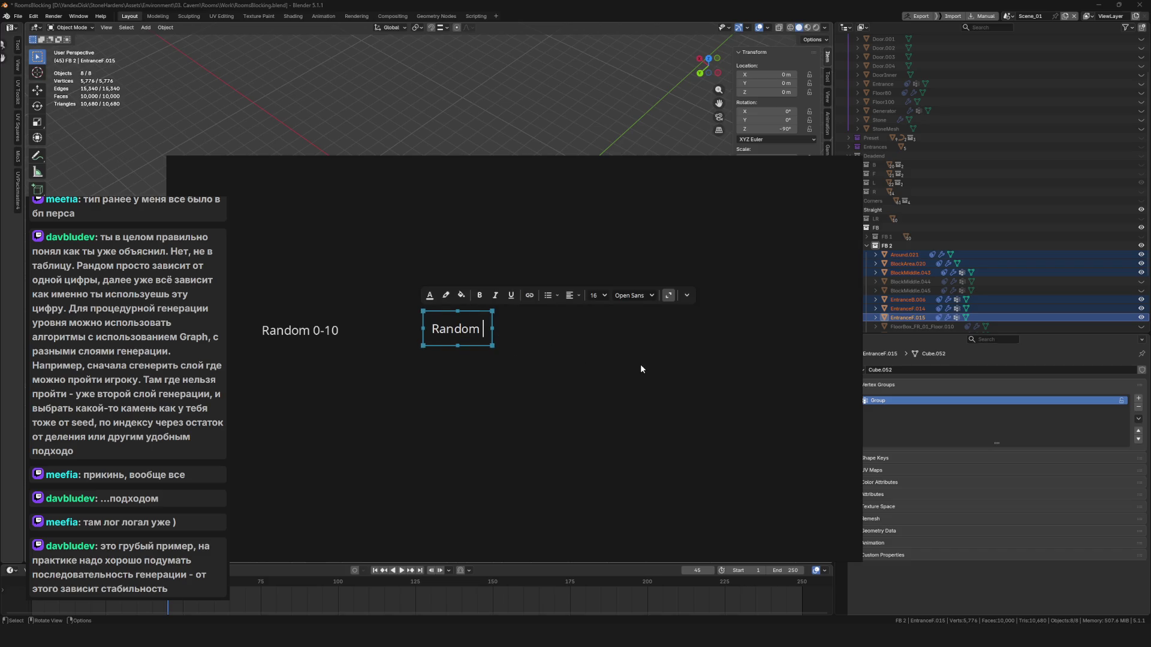
pyautogui.write('0-1000')
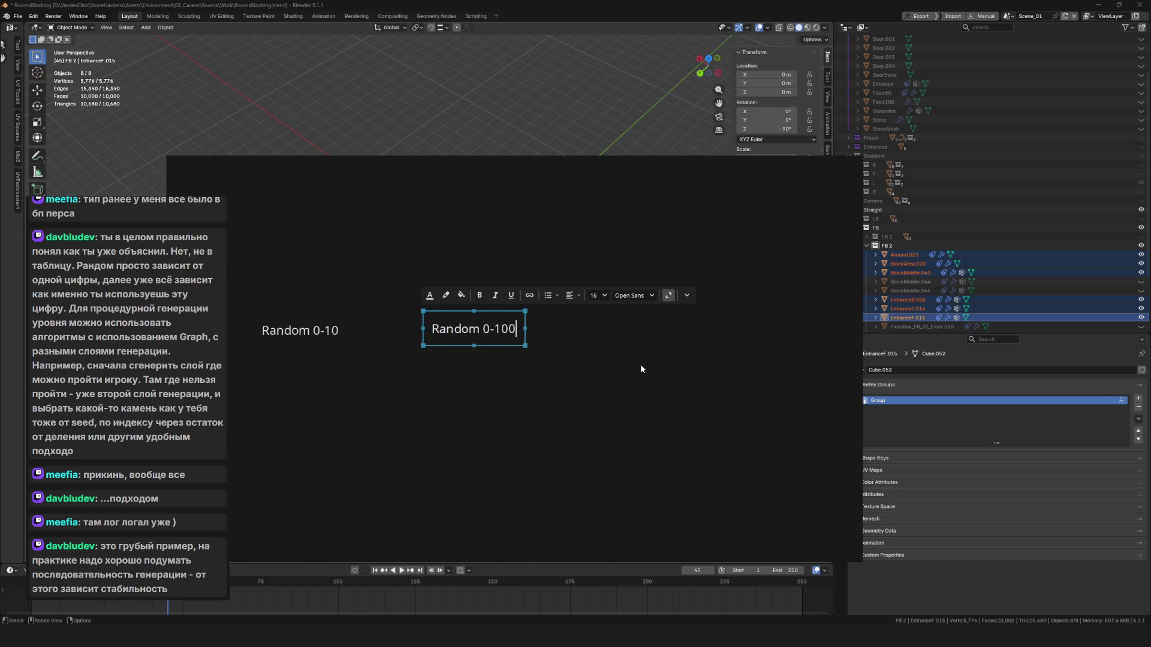
pyautogui.moveTo(458, 239); pyautogui.dragTo(507, 372)
# Duplicate it to the right and relabel the copy 'Random 24-48'.
pyautogui.hotkey('ctrl', 'd')
pyautogui.moveTo(587, 329); pyautogui.dragTo(727, 337)
pyautogui.doubleClick(672, 330)
pyautogui.hotkey('ctrl', 'a')
pyautogui.write('24')
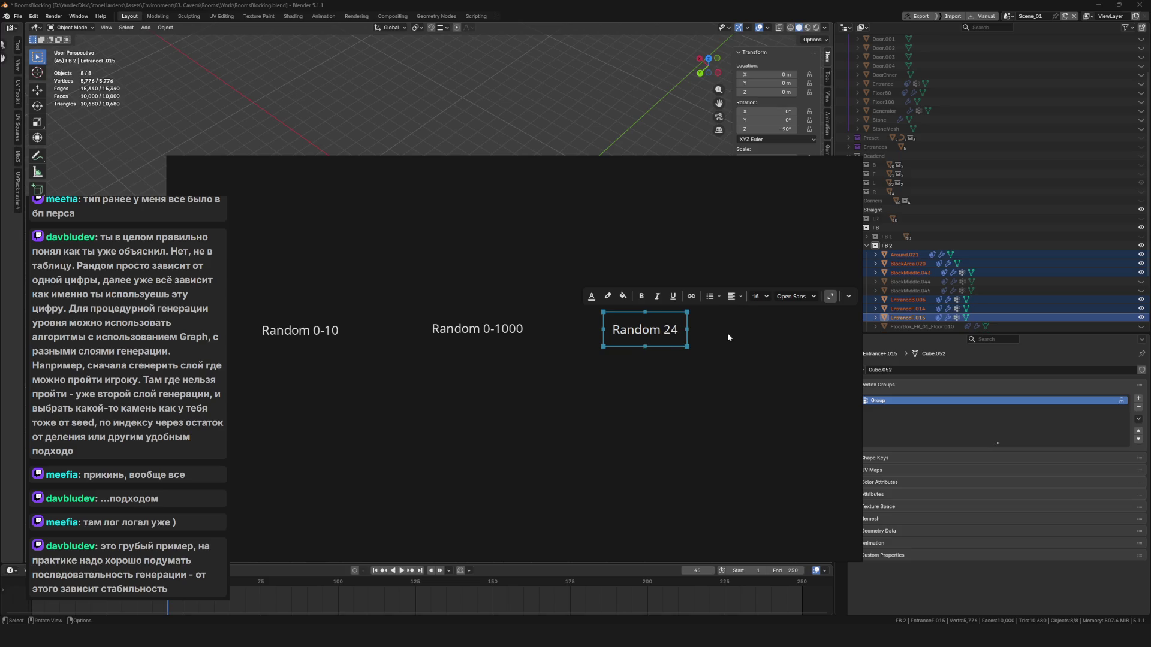
pyautogui.write('-48')
pyautogui.click(728, 333)
# Paste another copy and relabel it 'Random 12-1024'.
pyautogui.hotkey('ctrl', 'c')
pyautogui.hotkey('ctrl', 'v')
pyautogui.doubleClick(733, 322)
pyautogui.doubleClick(740, 325)
pyautogui.write('12-102')
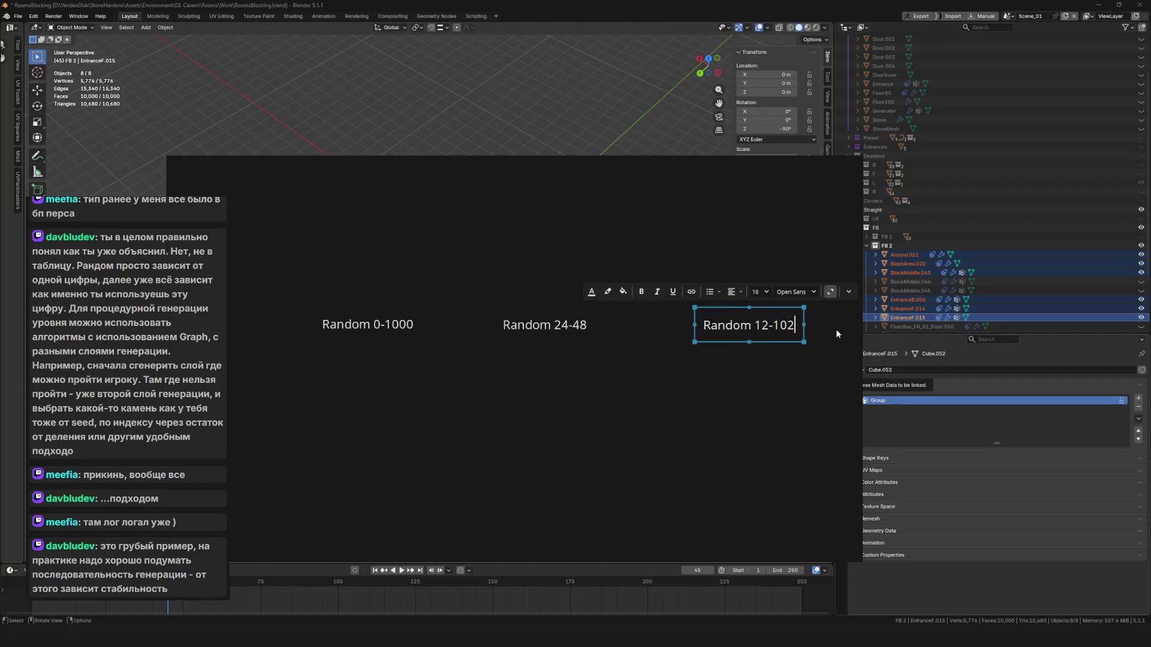
pyautogui.write('4')
pyautogui.click(681, 434)
# Shift the Random 24-48 and 12-1024 notes left to tighten the row of four ranges.
pyautogui.scroll(-2, 610, 312)
pyautogui.moveTo(242, 261)
pyautogui.mouseDown()
pyautogui.moveTo(455, 350)
pyautogui.moveTo(834, 396)
pyautogui.mouseUp()
pyautogui.click(768, 339)
pyautogui.moveTo(768, 339); pyautogui.dragTo(724, 339)
pyautogui.moveTo(584, 339); pyautogui.dragTo(563, 339)
pyautogui.moveTo(661, 341); pyautogui.dragTo(636, 340)
# Place a note copy above the row and turn it into the 'Seed -56798' heading.
pyautogui.scroll(1, 480, 336)
pyautogui.moveTo(318, 370)
pyautogui.mouseDown()
pyautogui.moveTo(524, 219)
pyautogui.moveTo(524, 238)
pyautogui.mouseUp()
pyautogui.doubleClick(524, 238)
pyautogui.write('Seed')
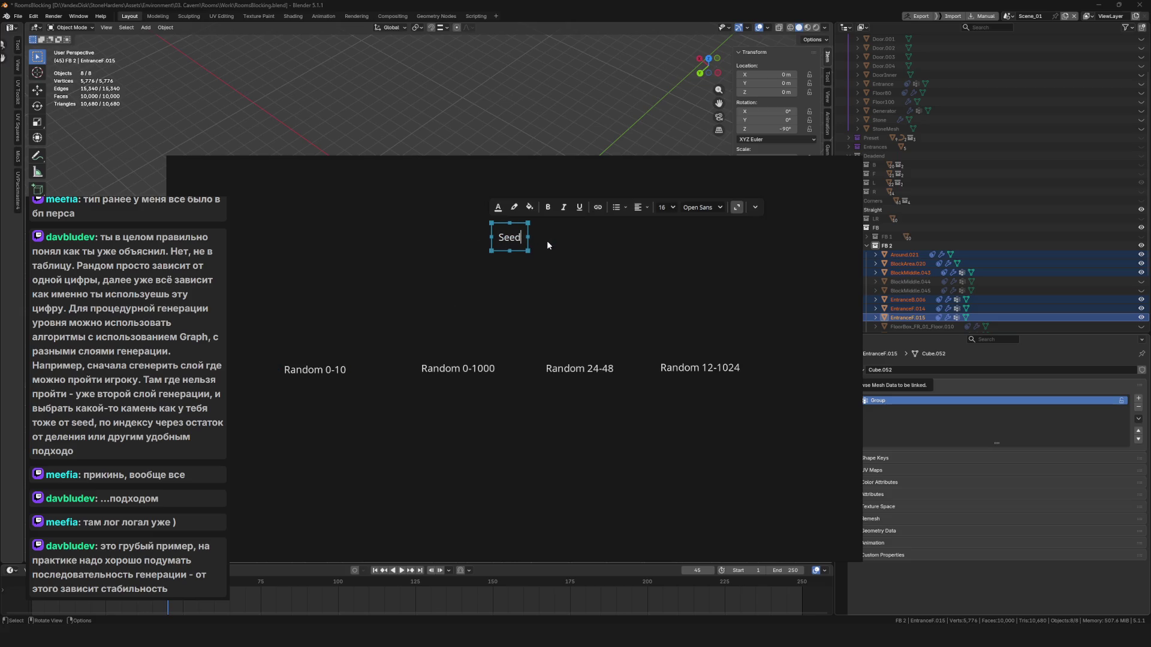
pyautogui.write('f56798')
pyautogui.click(643, 247)
# Place a copy above Random 0-10 and change it to the result 4.
pyautogui.moveTo(490, 192); pyautogui.dragTo(595, 280)
pyautogui.moveTo(239, 318); pyautogui.dragTo(866, 412)
pyautogui.click(317, 394)
pyautogui.click(314, 370)
pyautogui.moveTo(319, 370)
pyautogui.mouseDown()
pyautogui.moveTo(323, 405)
pyautogui.moveTo(327, 325)
pyautogui.moveTo(325, 334)
pyautogui.mouseUp()
pyautogui.doubleClick(325, 334)
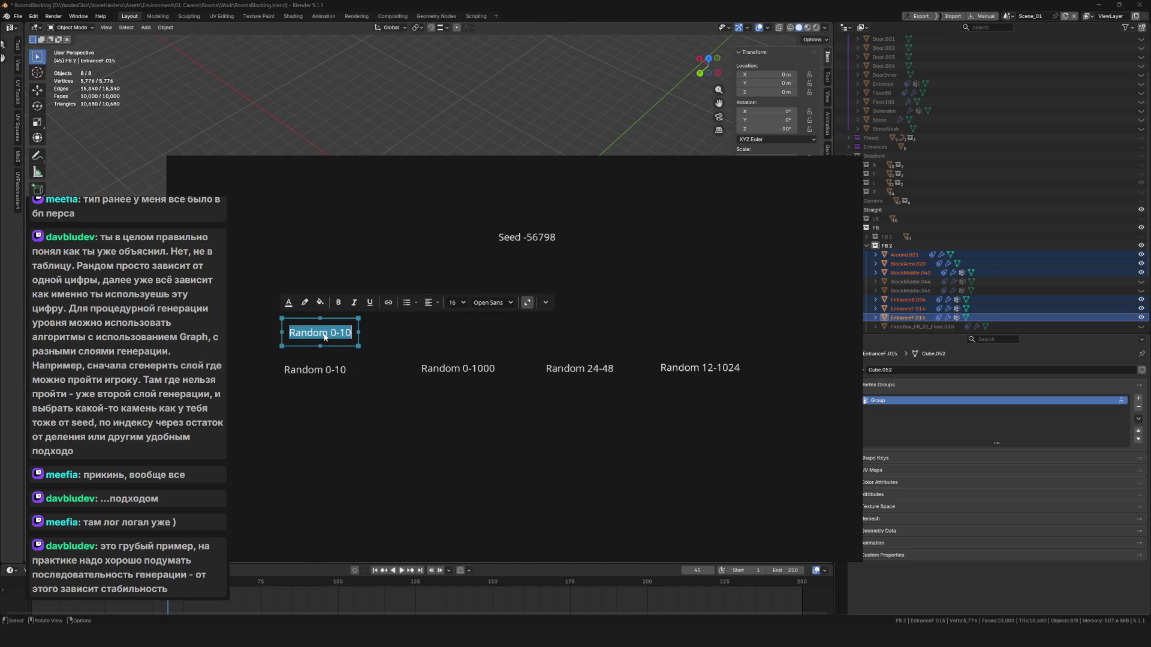
pyautogui.write('4')
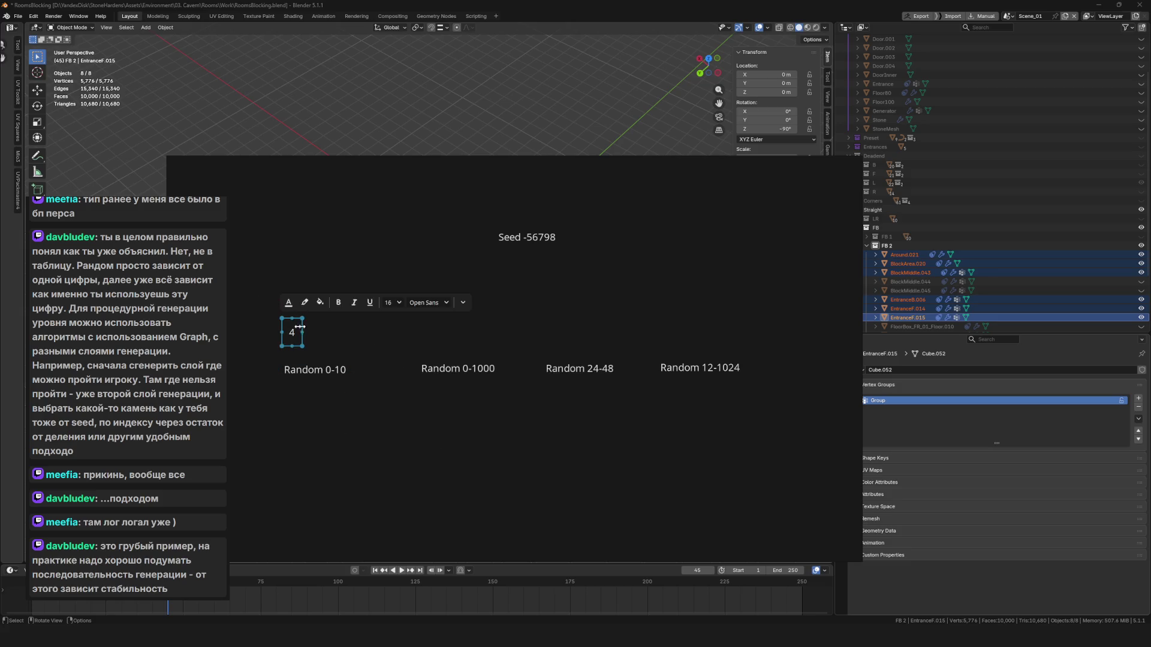
pyautogui.click(460, 328)
# Paste result notes 277 above 0-1000 and 25 above 24-48.
pyautogui.hotkey('ctrl', 'v')
pyautogui.doubleClick(456, 321)
pyautogui.write('277')
pyautogui.press('Escape')
pyautogui.click(546, 336)
pyautogui.hotkey('ctrl', 'v')
pyautogui.doubleClick(559, 317)
pyautogui.write('5')
pyautogui.press('Escape')
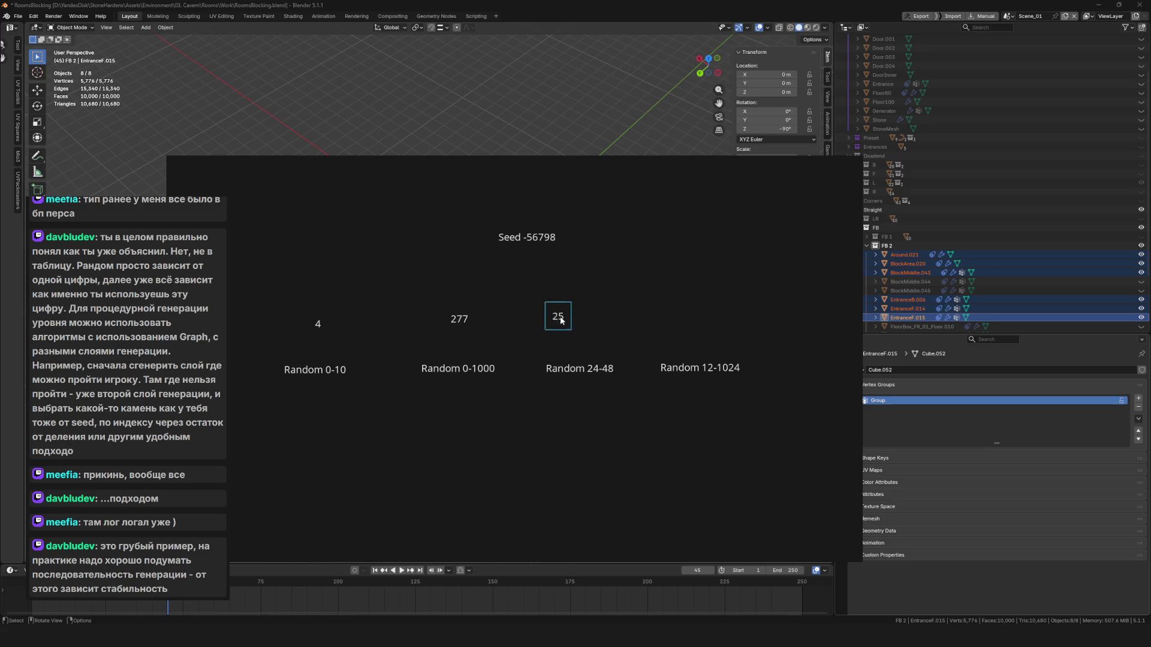
# Paste the result 999 above Random 12-1024, then select the Seed note.
pyautogui.click(711, 322)
pyautogui.hotkey('ctrl', 'v')
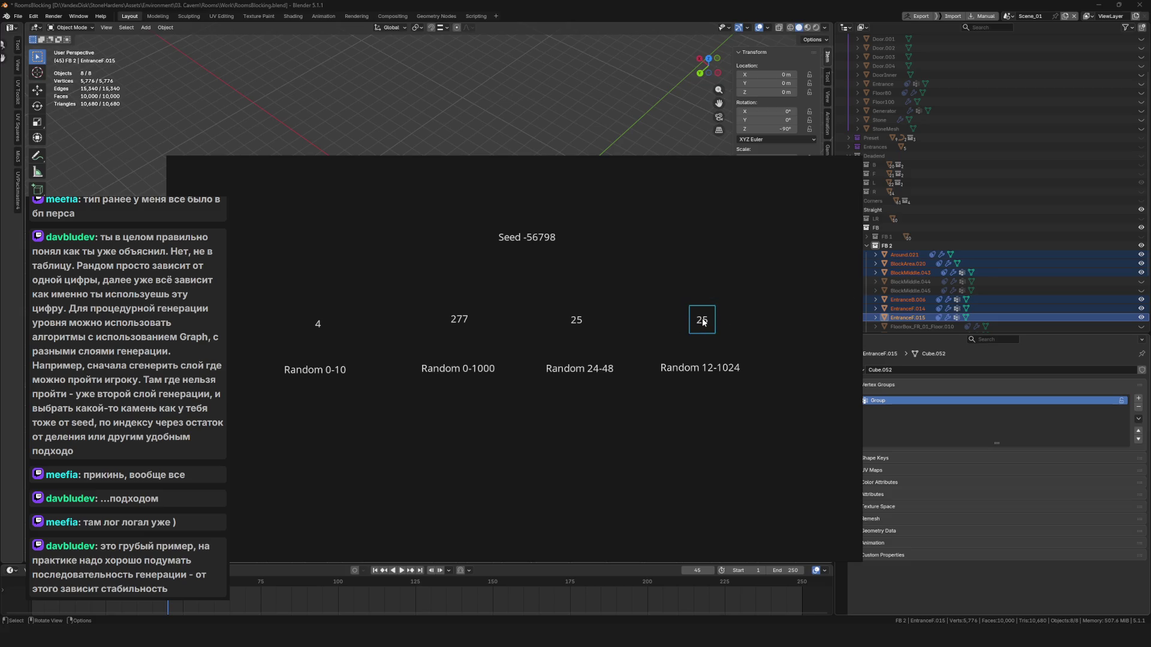
pyautogui.doubleClick(702, 320)
pyautogui.write('999')
pyautogui.press('Escape')
pyautogui.click(501, 237)
pyautogui.moveTo(230, 207)
pyautogui.mouseDown()
pyautogui.moveTo(626, 464)
pyautogui.moveTo(785, 344)
pyautogui.moveTo(750, 480)
pyautogui.mouseUp()
pyautogui.moveTo(520, 384); pyautogui.dragTo(506, 394)
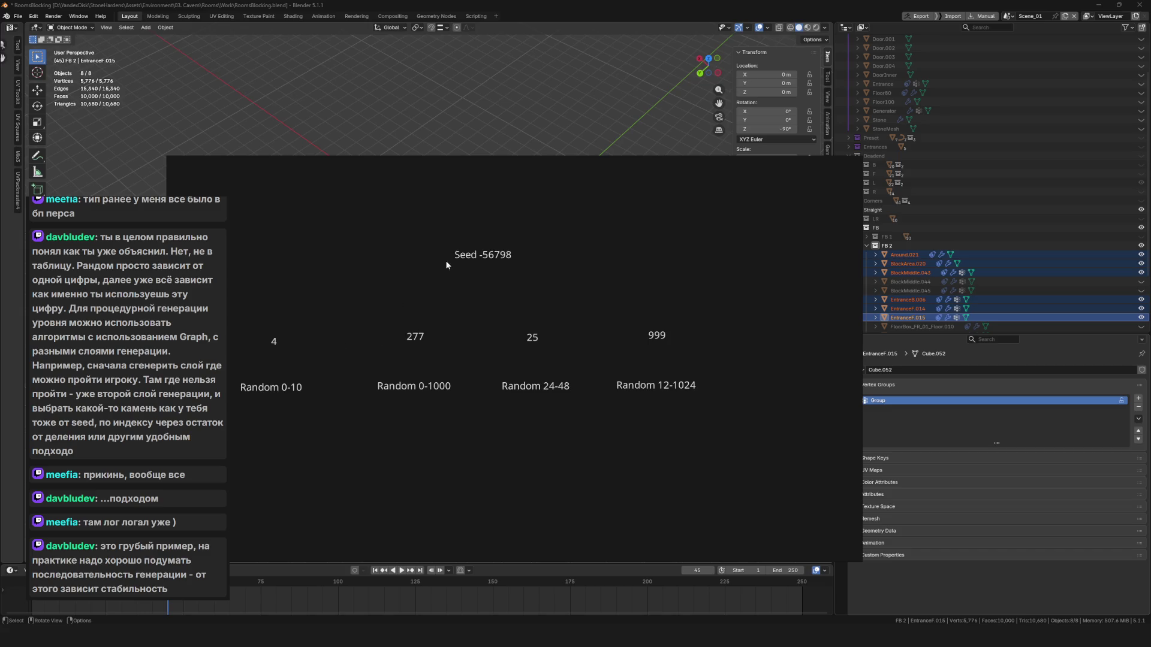
pyautogui.moveTo(248, 323); pyautogui.dragTo(801, 358)
pyautogui.moveTo(230, 318)
pyautogui.mouseDown()
pyautogui.moveTo(814, 362)
pyautogui.moveTo(803, 365)
pyautogui.mouseUp()
pyautogui.moveTo(736, 338)
pyautogui.mouseDown()
pyautogui.moveTo(685, 353)
pyautogui.moveTo(241, 356)
pyautogui.mouseUp()
pyautogui.moveTo(735, 314); pyautogui.dragTo(293, 358)
pyautogui.moveTo(450, 235)
pyautogui.mouseDown()
pyautogui.moveTo(551, 272)
pyautogui.moveTo(549, 282)
pyautogui.mouseUp()
pyautogui.click(473, 262)
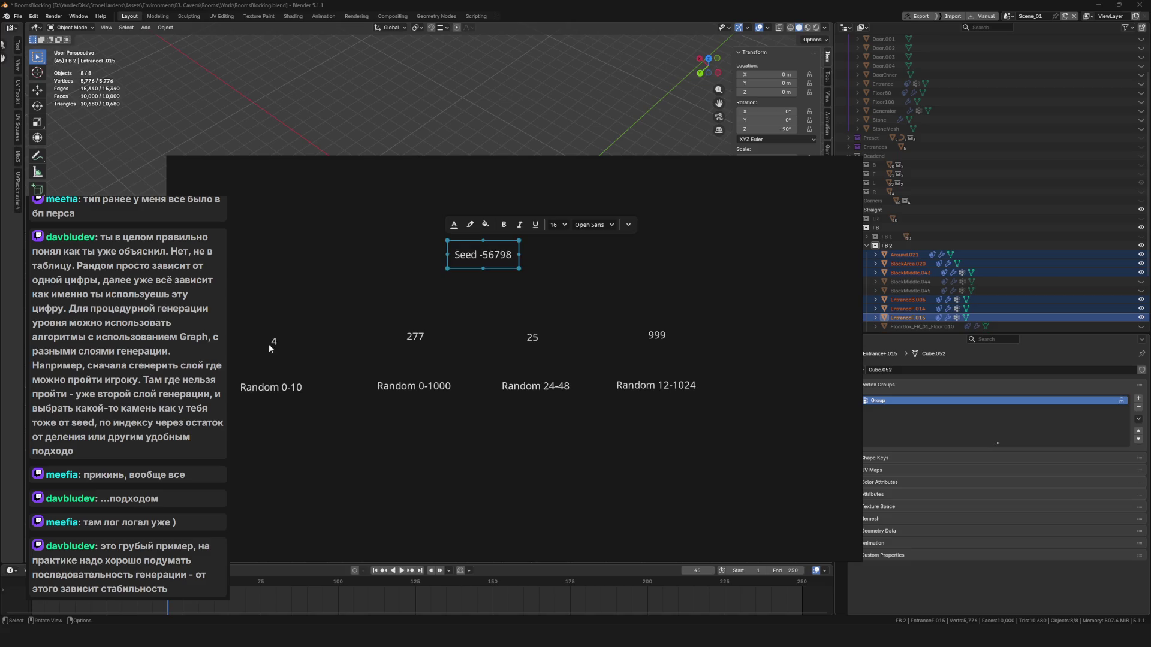
pyautogui.click(268, 344)
pyautogui.click(485, 257)
pyautogui.doubleClick(497, 256)
pyautogui.click(500, 257)
pyautogui.doubleClick(503, 258)
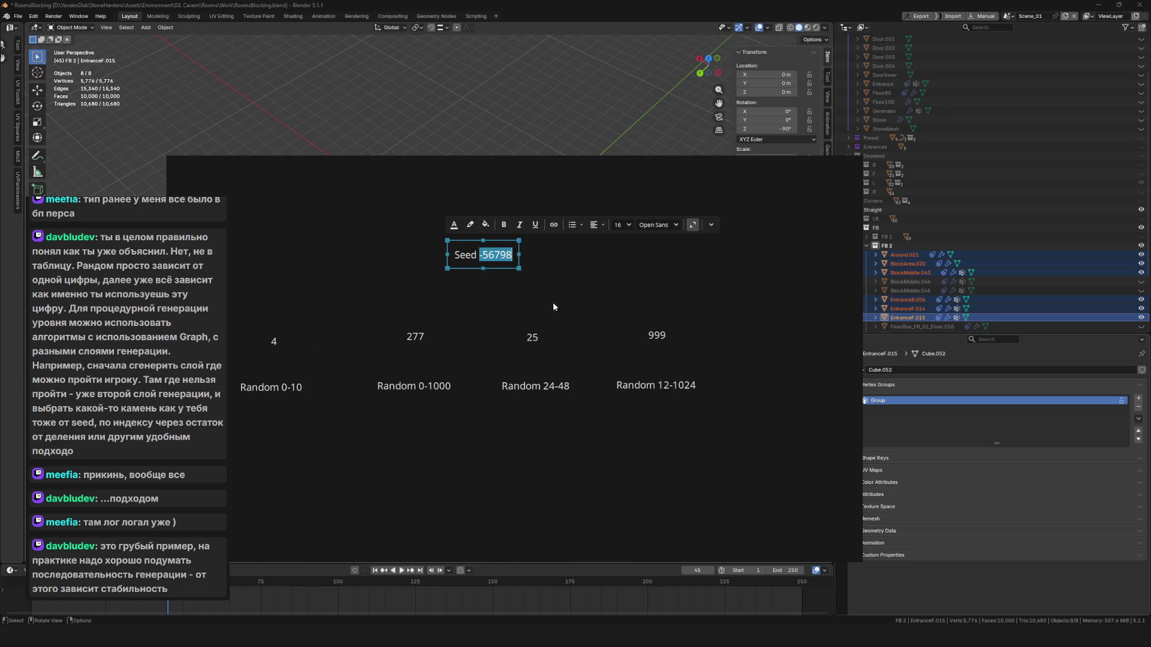
pyautogui.click(684, 315)
pyautogui.moveTo(233, 226)
pyautogui.mouseDown()
pyautogui.moveTo(710, 311)
pyautogui.moveTo(804, 378)
pyautogui.moveTo(807, 369)
pyautogui.mouseUp()
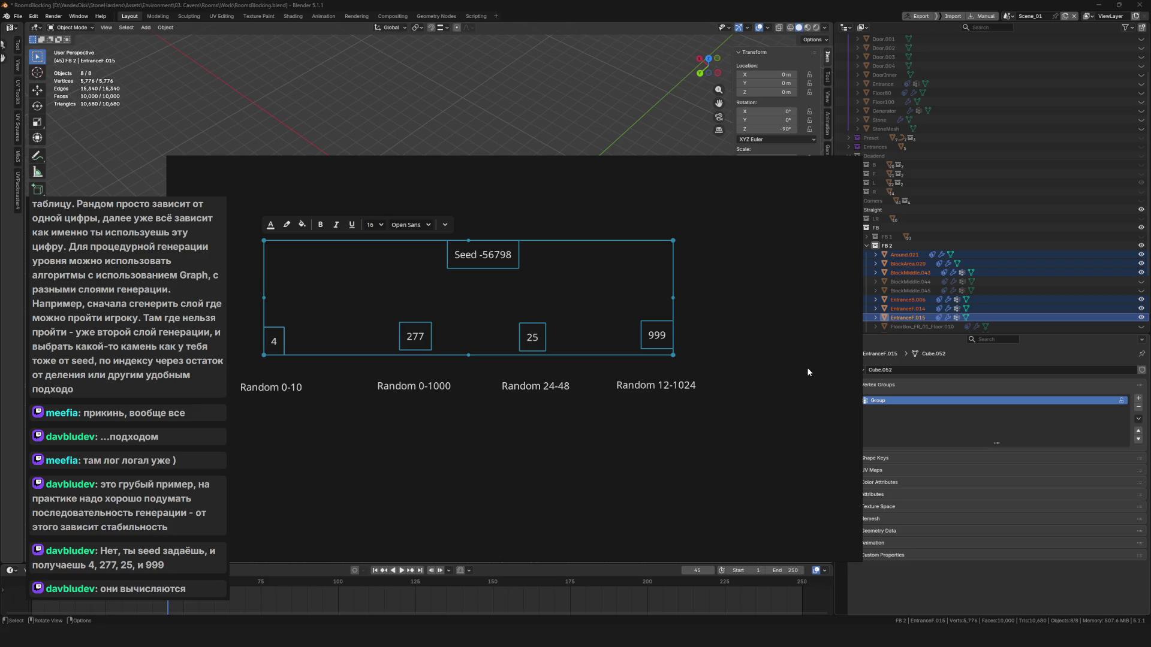
# Select the Seed -56798 label and the result numbers, highlighting the seed digits 56798.
pyautogui.click(737, 312)
pyautogui.scroll(5, 390, 261)
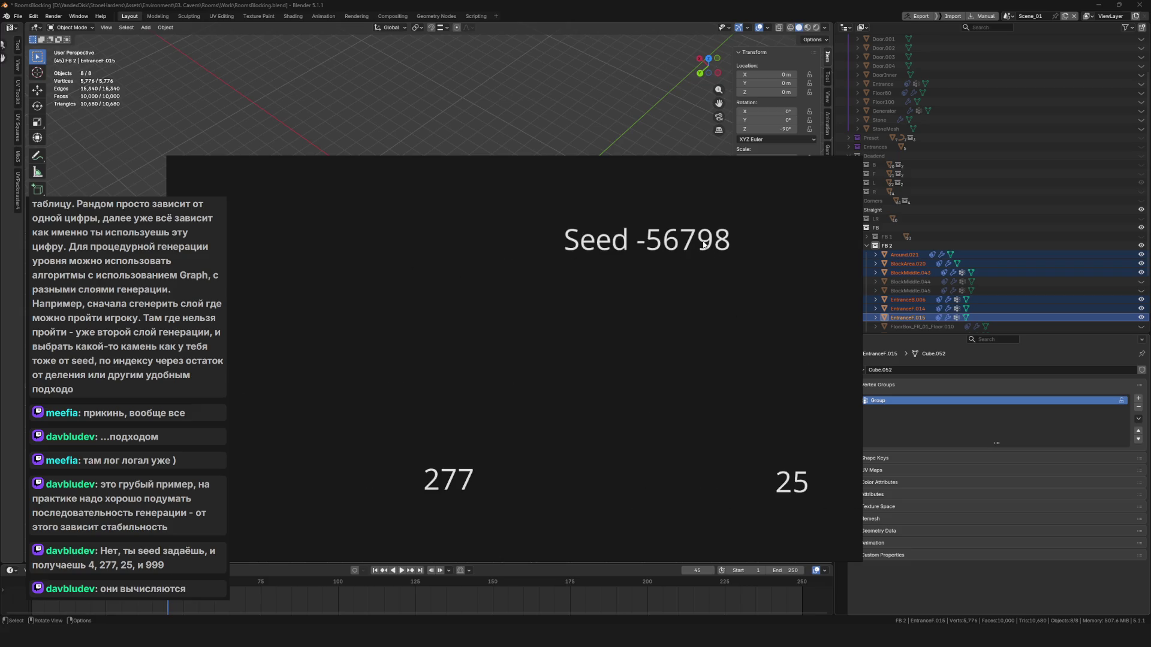
pyautogui.click(648, 239)
pyautogui.moveTo(649, 238); pyautogui.dragTo(751, 243)
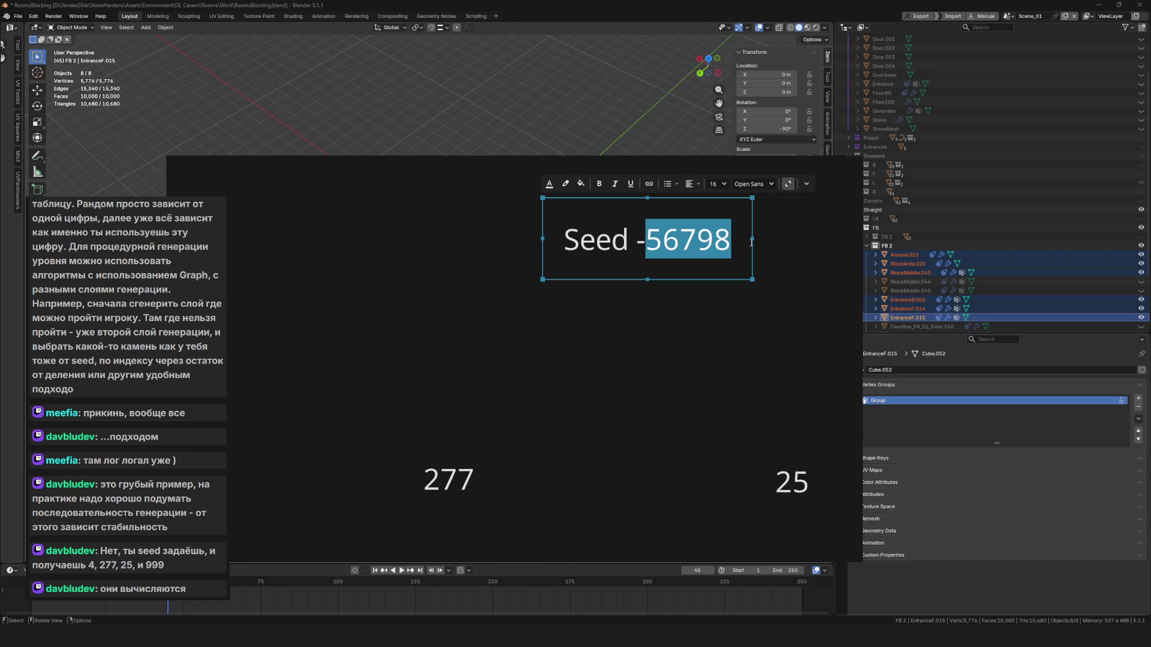
pyautogui.scroll(-4, 441, 311)
pyautogui.scroll(2, 519, 305)
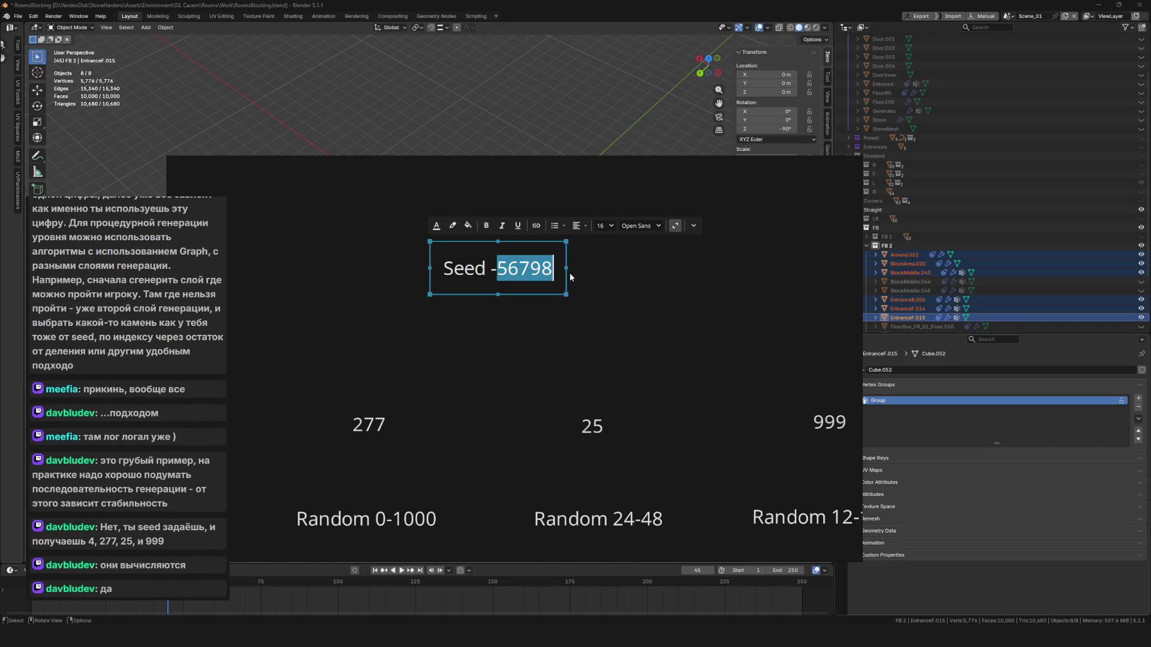
pyautogui.scroll(-2, 568, 280)
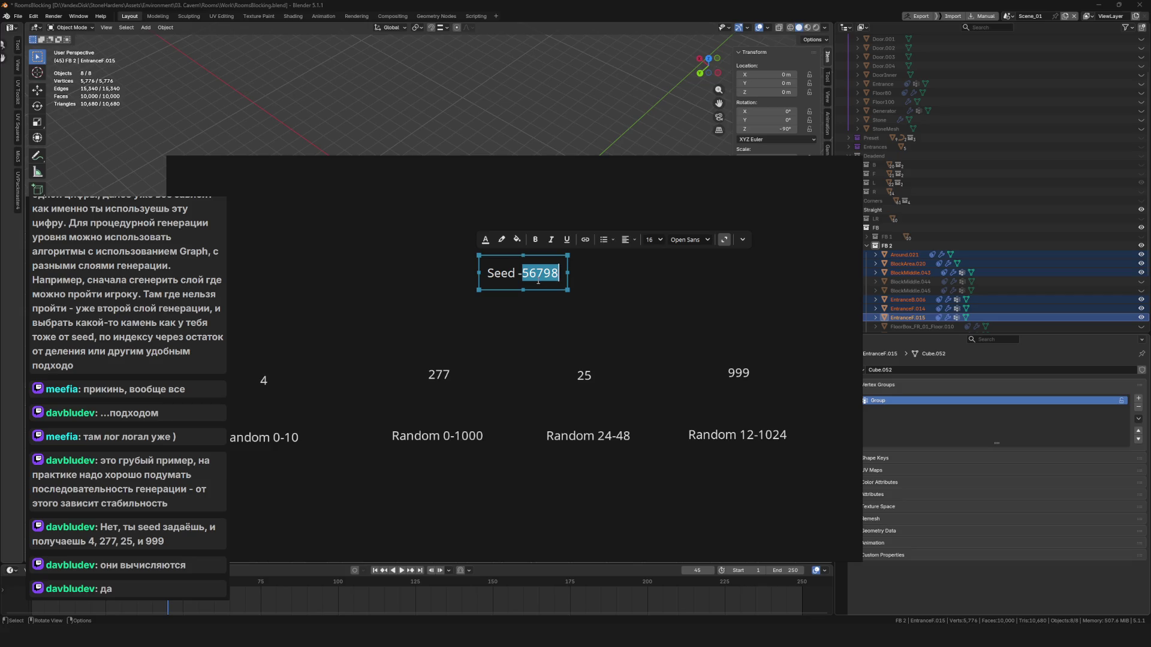
pyautogui.moveTo(239, 357); pyautogui.dragTo(797, 401)
pyautogui.click(797, 402)
pyautogui.hscroll(1, 718, 386)
pyautogui.moveTo(647, 390); pyautogui.dragTo(654, 387)
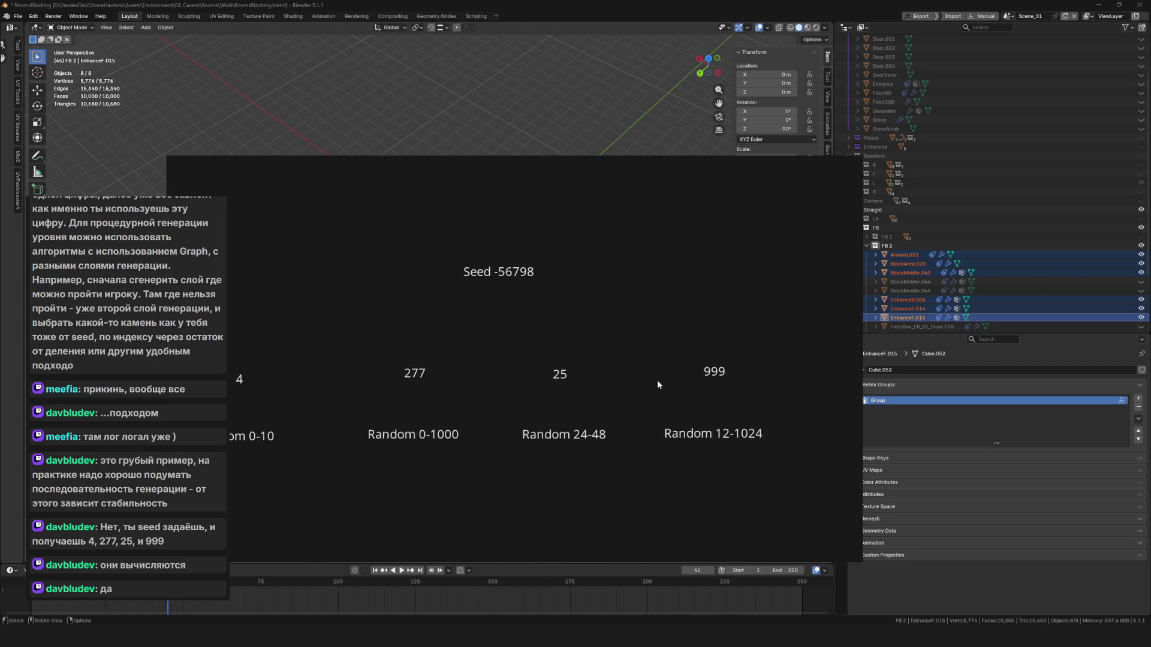
pyautogui.click(526, 271)
pyautogui.click(526, 271)
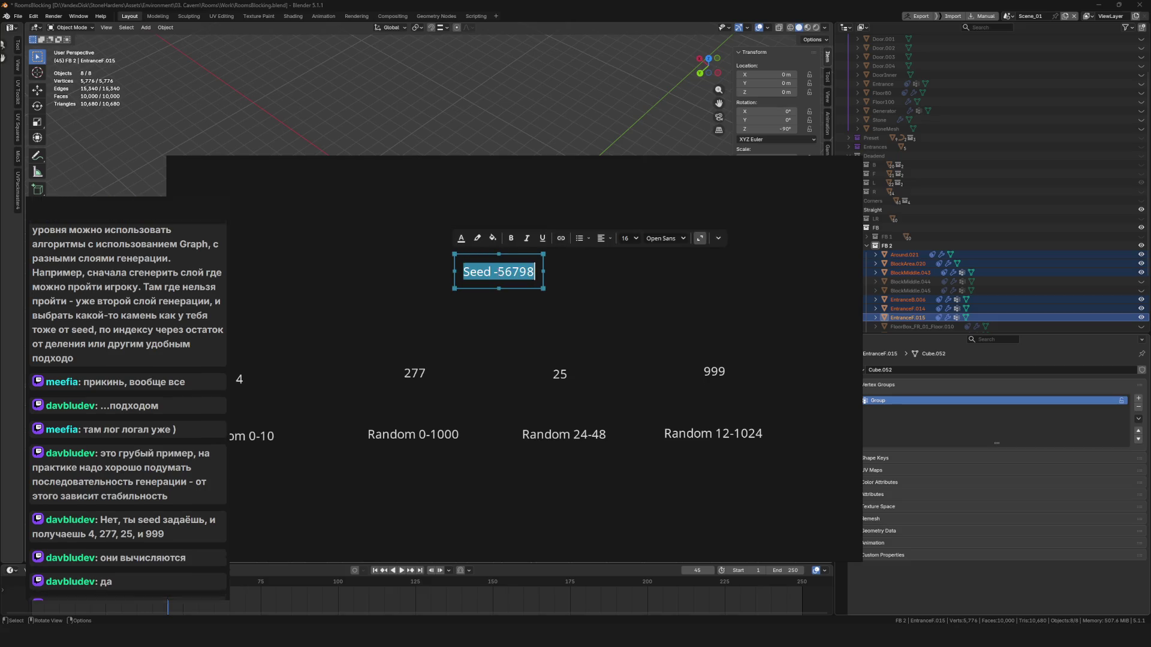
pyautogui.doubleClick(516, 271)
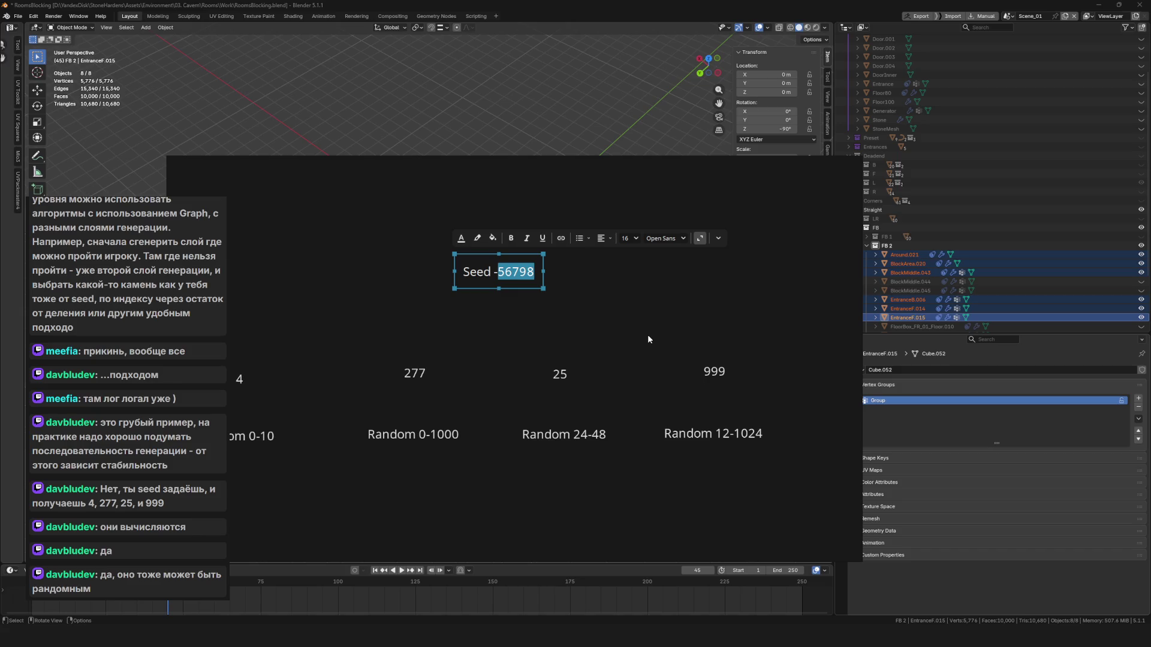
pyautogui.press('Escape')
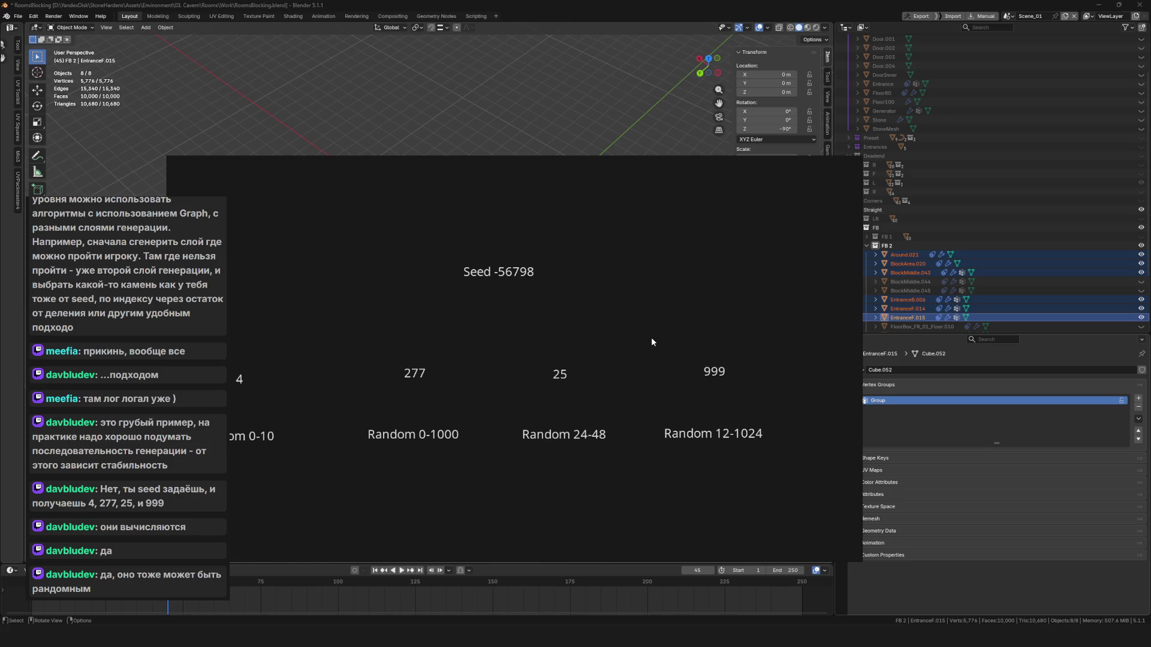
# Drag the Seed -56798 label upward, well above the results row.
pyautogui.scroll(-2, 642, 340)
pyautogui.scroll(2, 595, 355)
pyautogui.click(531, 276)
pyautogui.doubleClick(525, 273)
pyautogui.doubleClick(525, 273)
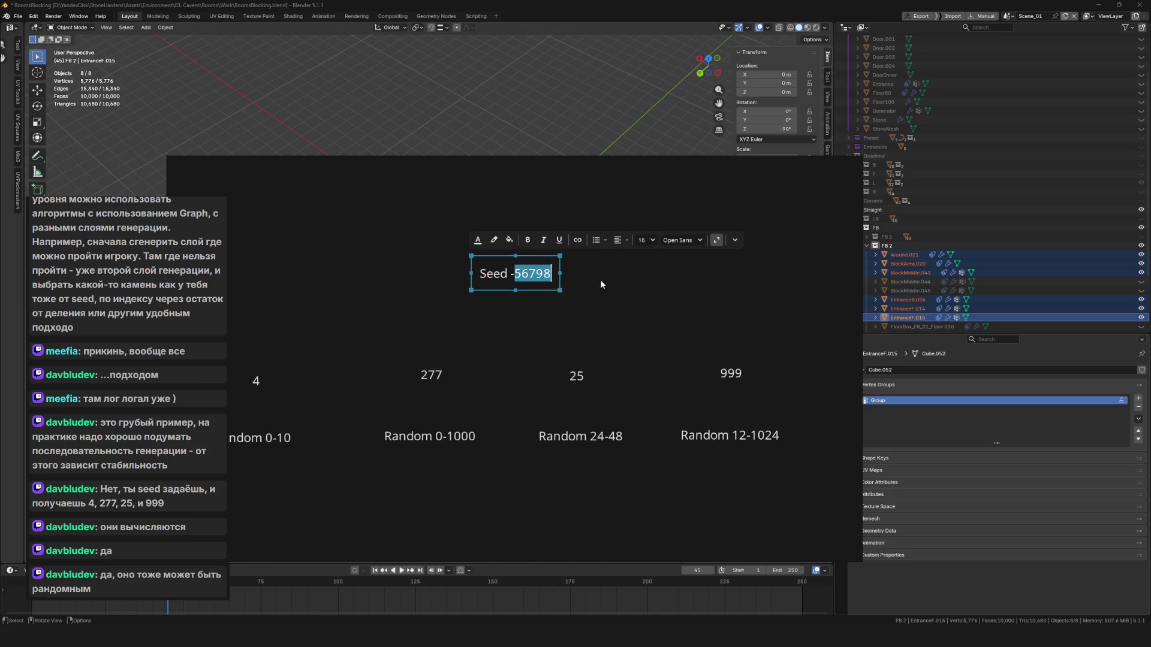
pyautogui.click(406, 368)
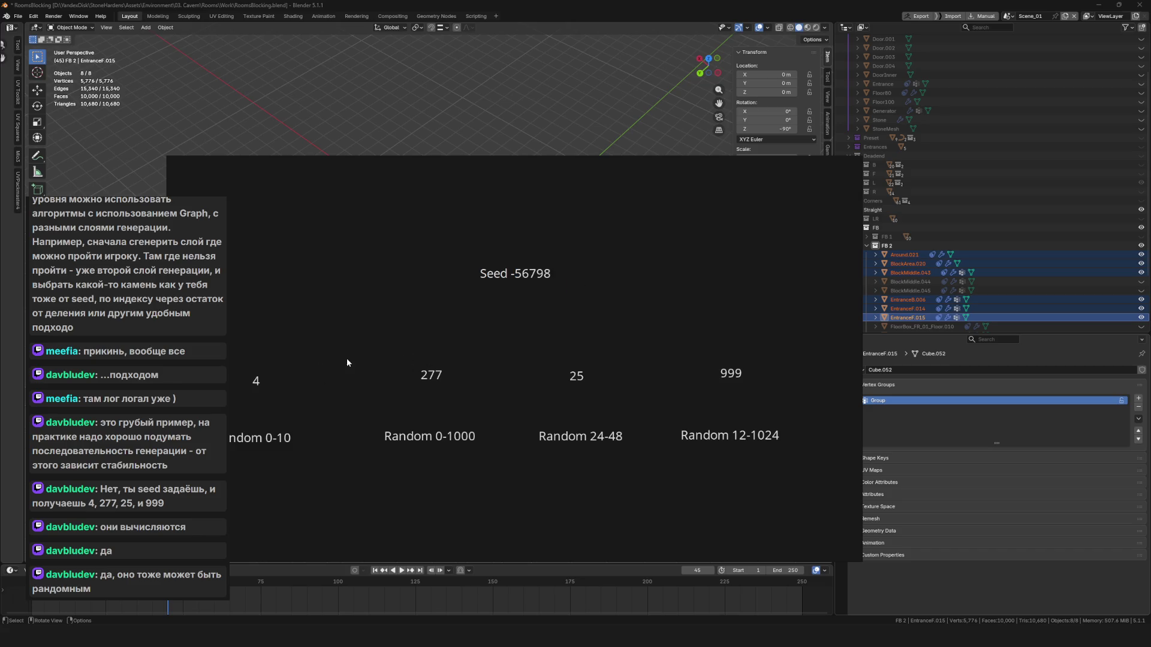
pyautogui.moveTo(510, 275)
pyautogui.mouseDown()
pyautogui.moveTo(488, 195)
pyautogui.moveTo(505, 213)
pyautogui.mouseUp()
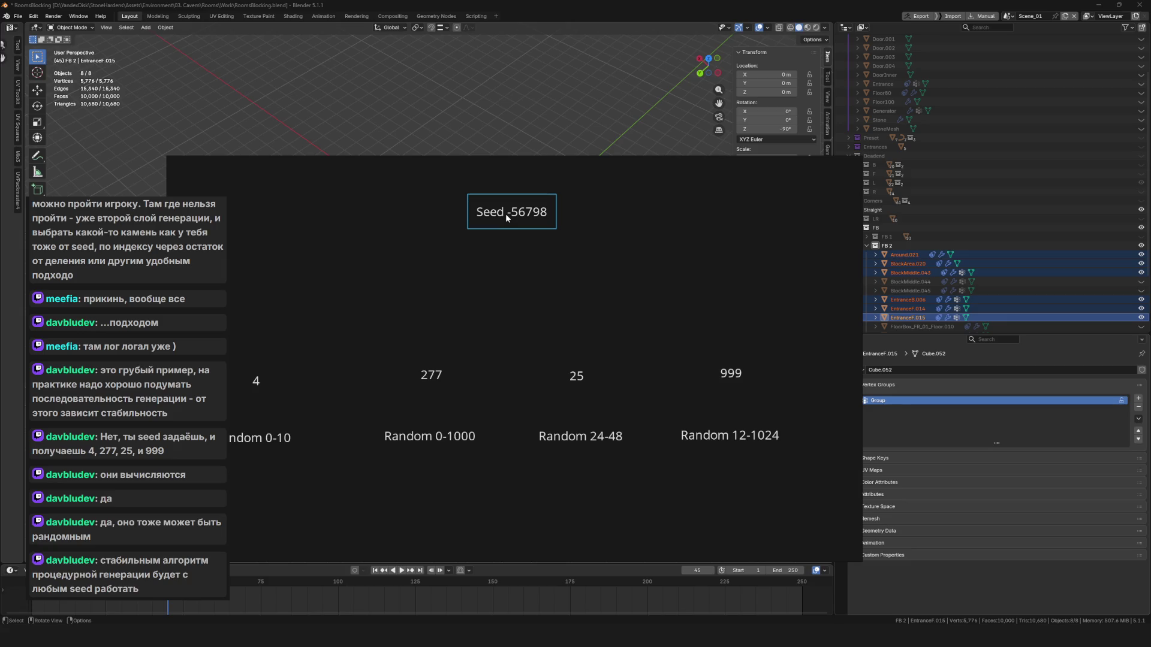
pyautogui.click(501, 271)
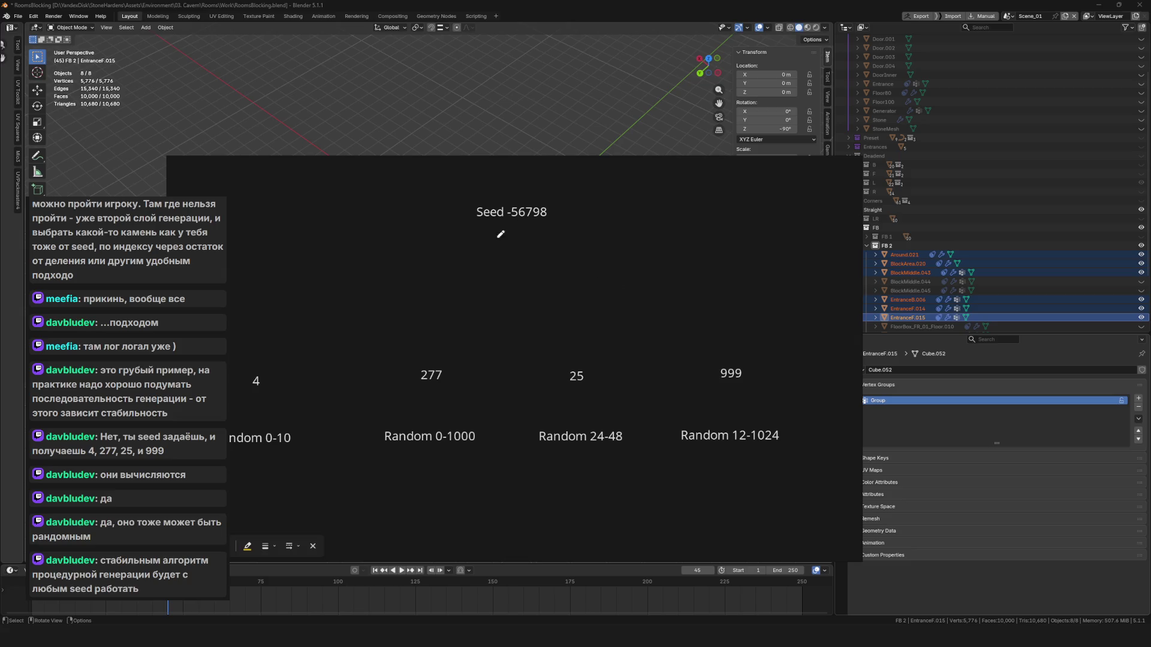
# Draw a line from Seed, a circle below it, and an arrow pointing to the 4.
pyautogui.moveTo(486, 228); pyautogui.dragTo(443, 257)
pyautogui.moveTo(304, 339)
pyautogui.mouseDown()
pyautogui.moveTo(274, 367)
pyautogui.moveTo(287, 354)
pyautogui.mouseUp()
pyautogui.moveTo(375, 259)
pyautogui.mouseDown()
pyautogui.moveTo(366, 343)
pyautogui.moveTo(414, 265)
pyautogui.moveTo(377, 260)
pyautogui.mouseUp()
pyautogui.press('Escape')
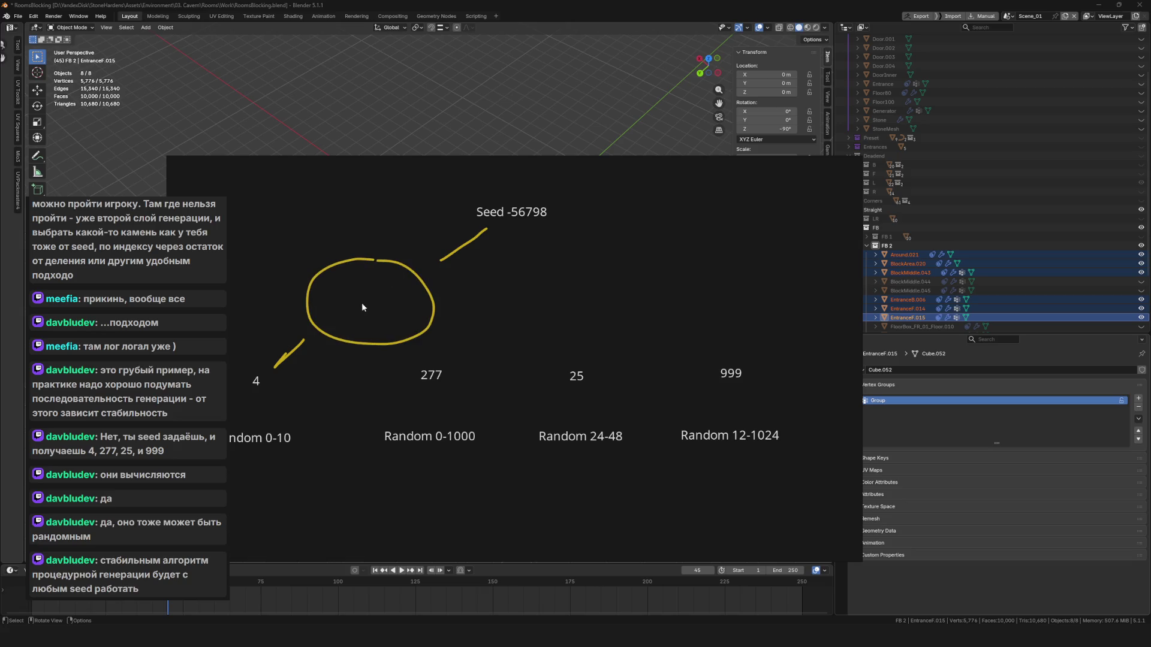
# Copy the 4 label into the circle and change its text to 'Формула'.
pyautogui.click(256, 380)
pyautogui.hotkey('ctrl', 'c')
pyautogui.hotkey('ctrl', 'v')
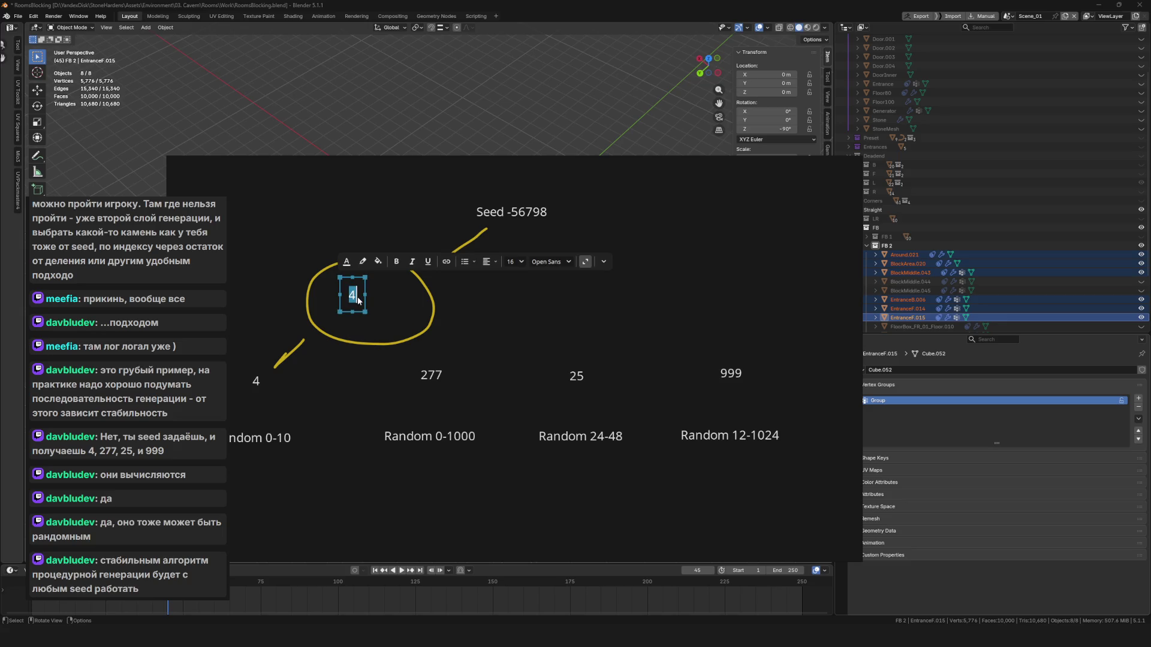
pyautogui.write('Arwb')
pyautogui.press('BackSpace')
pyautogui.press('BackSpace')
pyautogui.press('BackSpace')
pyautogui.write('Формула')
pyautogui.click(537, 323)
pyautogui.moveTo(371, 295)
pyautogui.mouseDown()
pyautogui.moveTo(346, 311)
pyautogui.moveTo(357, 298)
pyautogui.mouseUp()
pyautogui.click(524, 214)
pyautogui.click(544, 214)
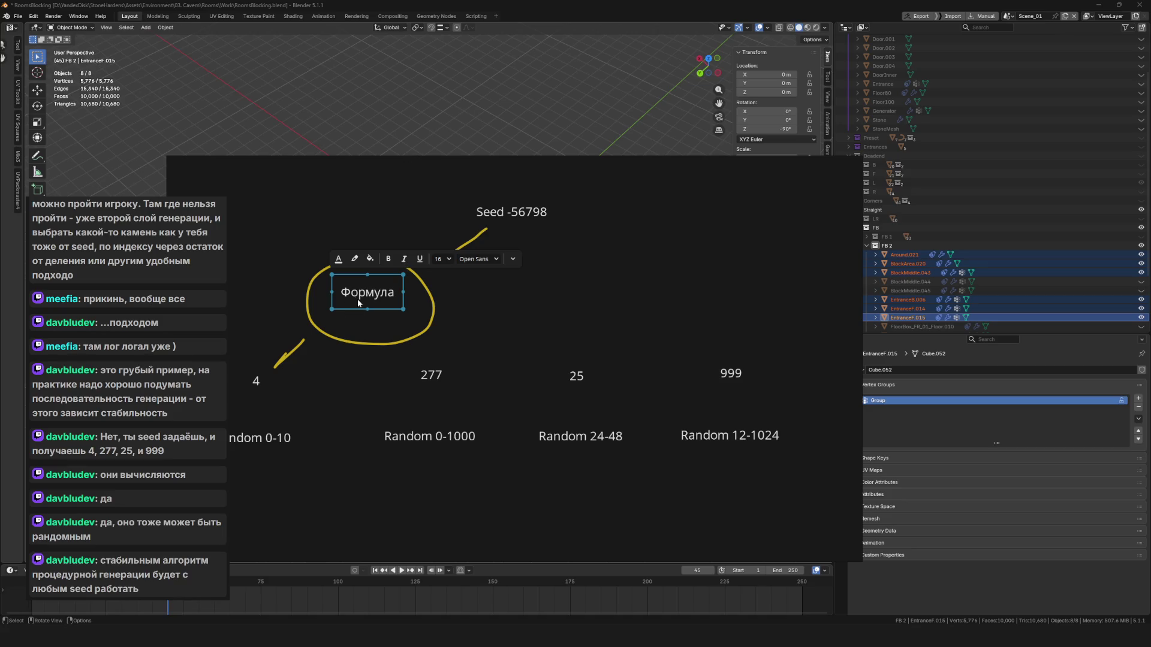
# Select the 4, Seed -56798 and Формула labels to review the diagram.
pyautogui.click(269, 398)
pyautogui.click(525, 215)
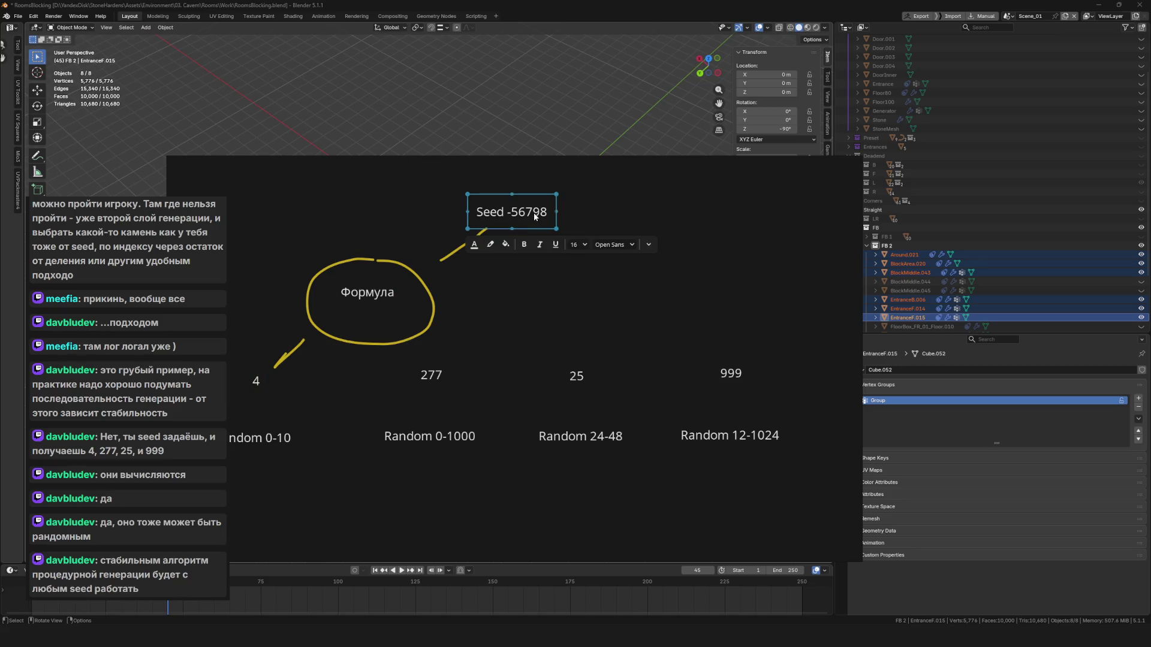
pyautogui.click(528, 220)
pyautogui.click(362, 359)
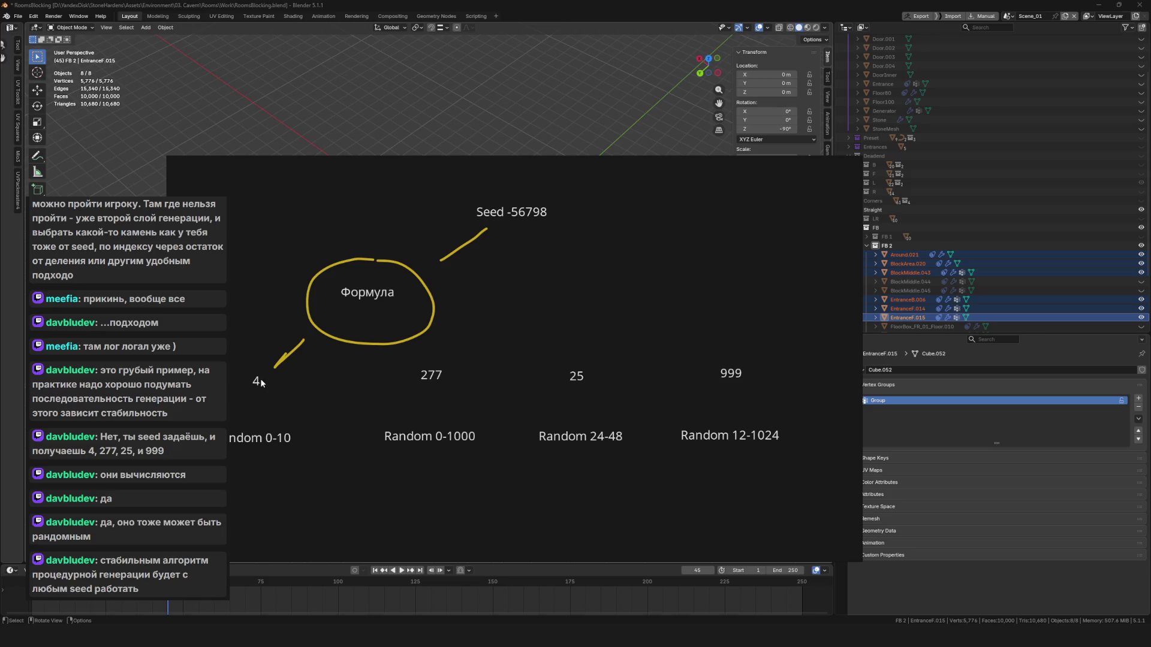
pyautogui.click(257, 381)
pyautogui.click(474, 300)
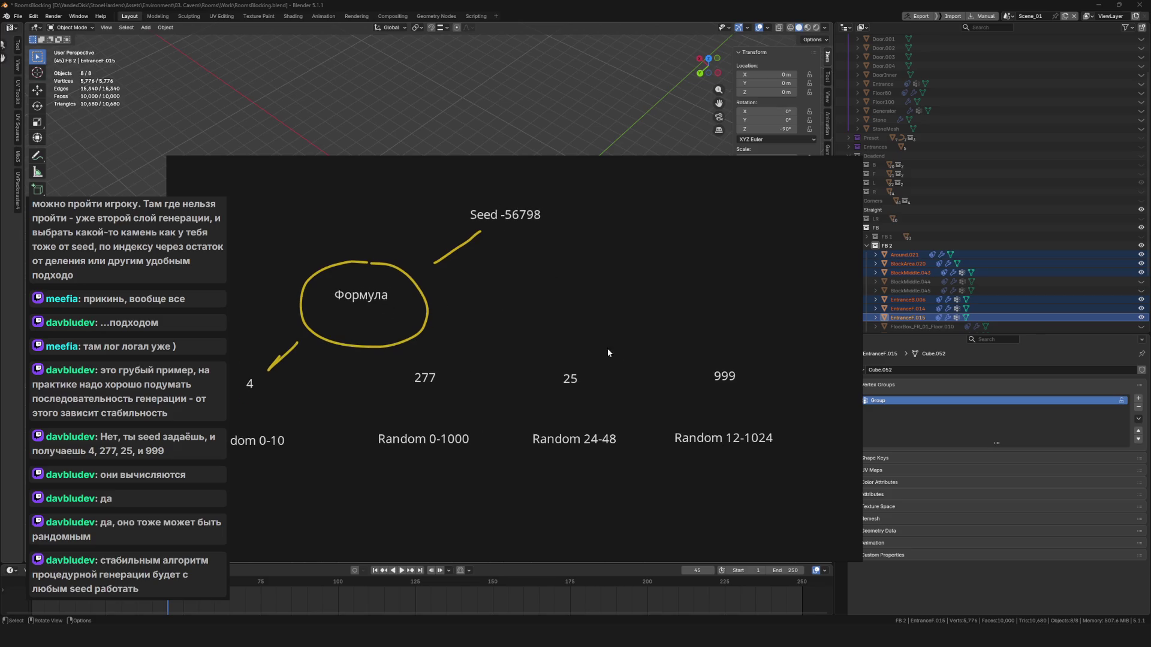
pyautogui.click(373, 304)
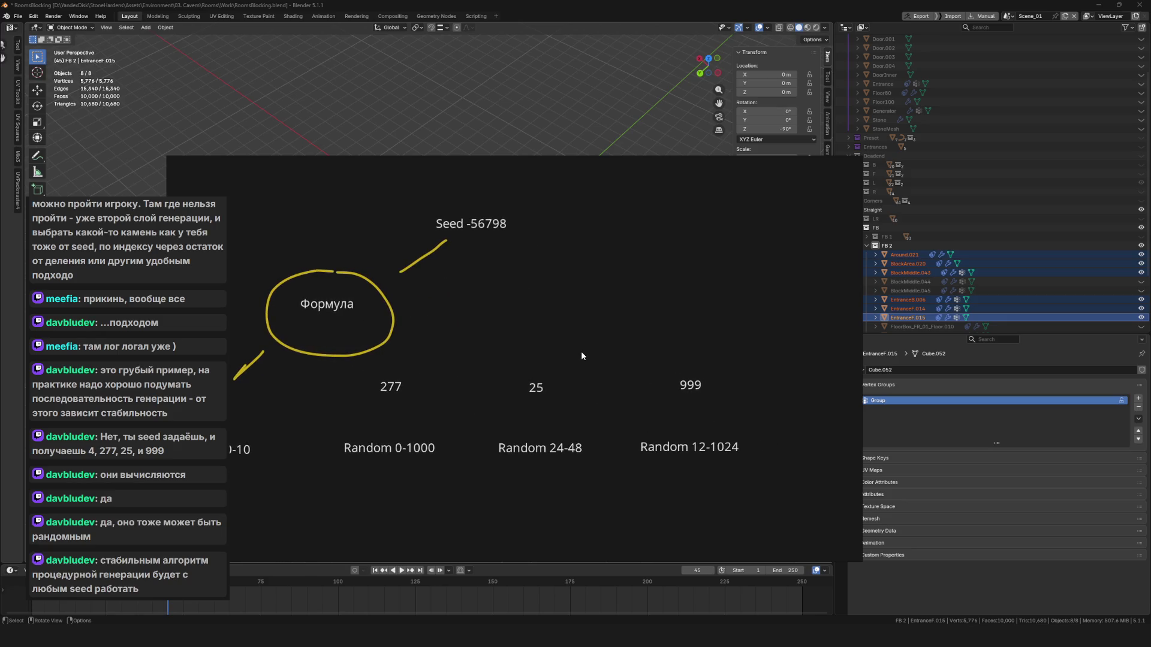
pyautogui.scroll(-5, 654, 321)
pyautogui.scroll(3, 512, 311)
pyautogui.scroll(5, 512, 307)
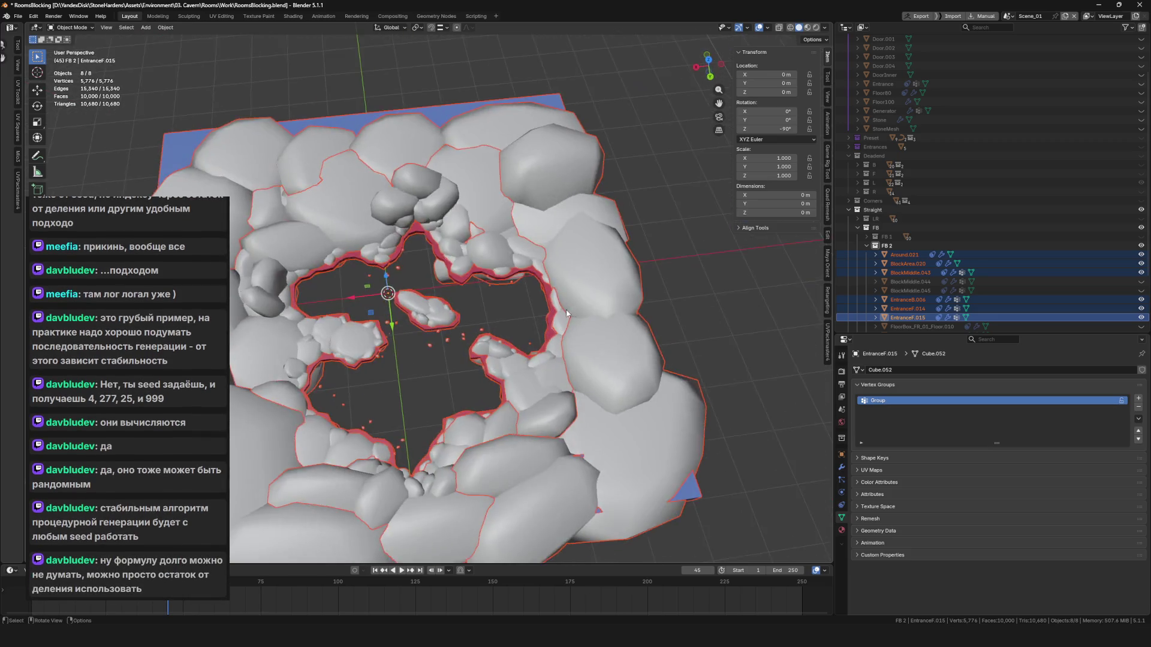
pyautogui.scroll(-6, 450, 300)
pyautogui.scroll(3, 384, 293)
pyautogui.scroll(2, 419, 297)
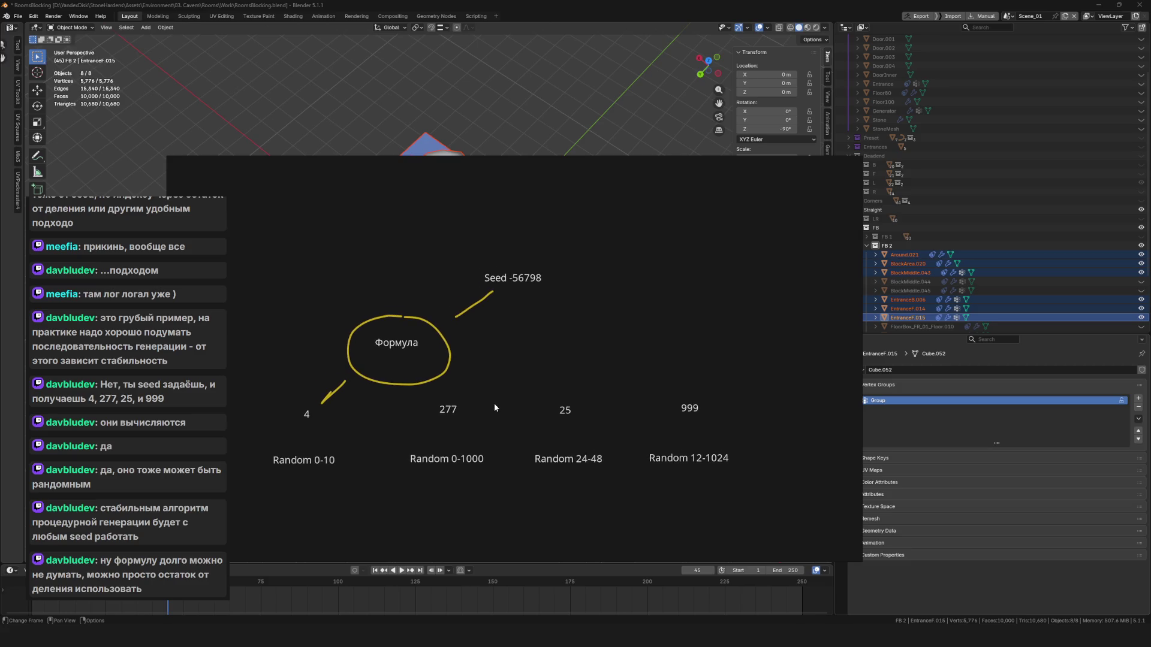
# Select the circled Формула group, the Seed -56798 label and the 4 label in turn.
pyautogui.click(426, 347)
pyautogui.click(416, 343)
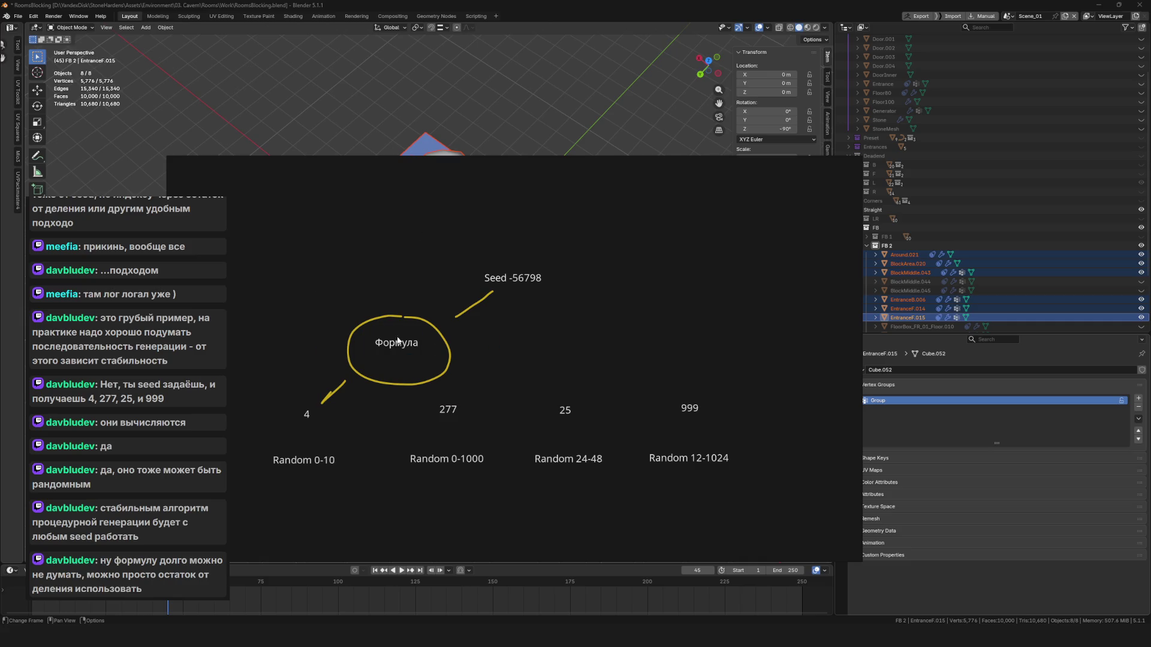
pyautogui.click(538, 278)
pyautogui.click(307, 414)
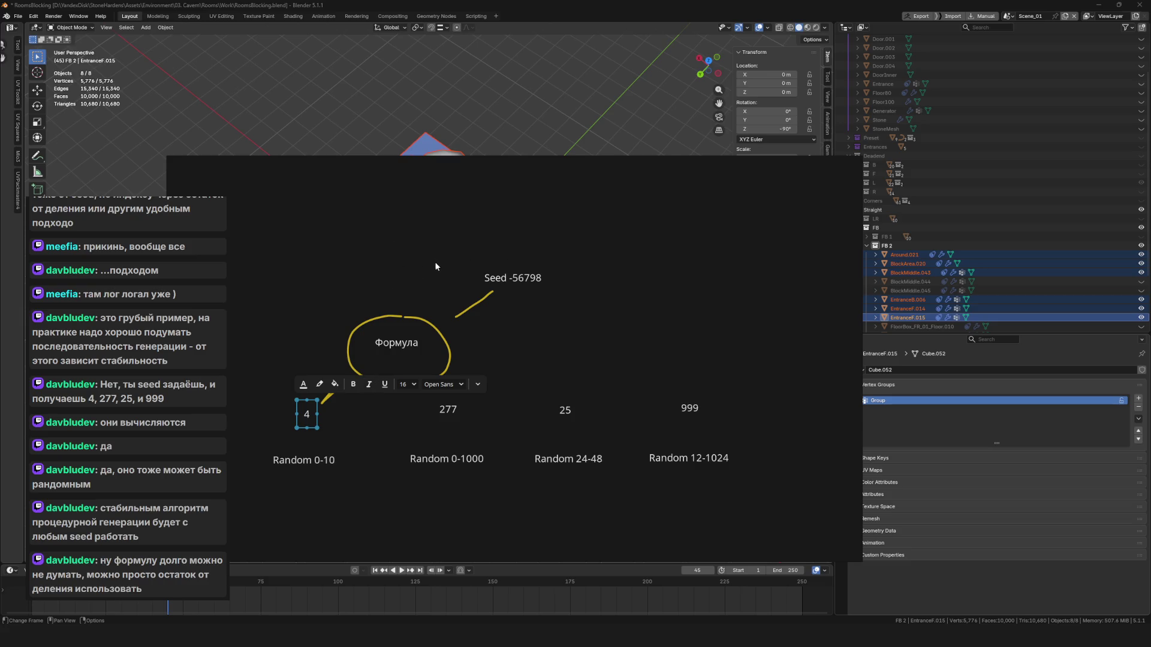
pyautogui.scroll(2, 463, 289)
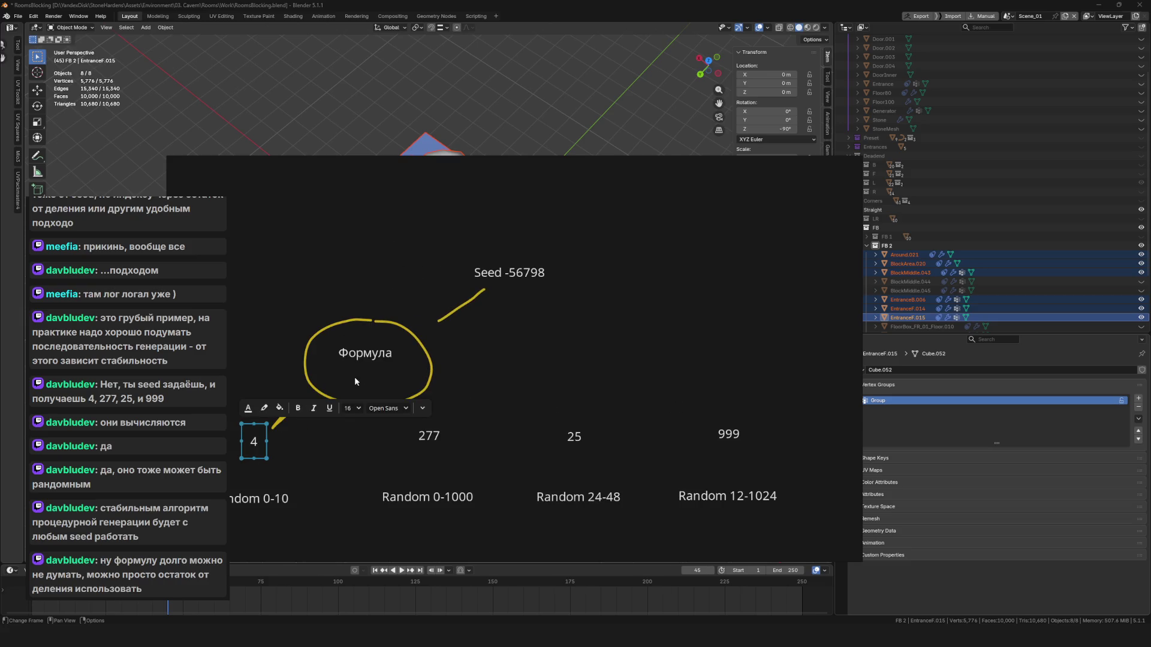
pyautogui.moveTo(343, 230); pyautogui.dragTo(380, 278)
pyautogui.moveTo(309, 198)
pyautogui.mouseDown()
pyautogui.moveTo(412, 254)
pyautogui.moveTo(405, 268)
pyautogui.moveTo(422, 247)
pyautogui.mouseUp()
pyautogui.click(527, 272)
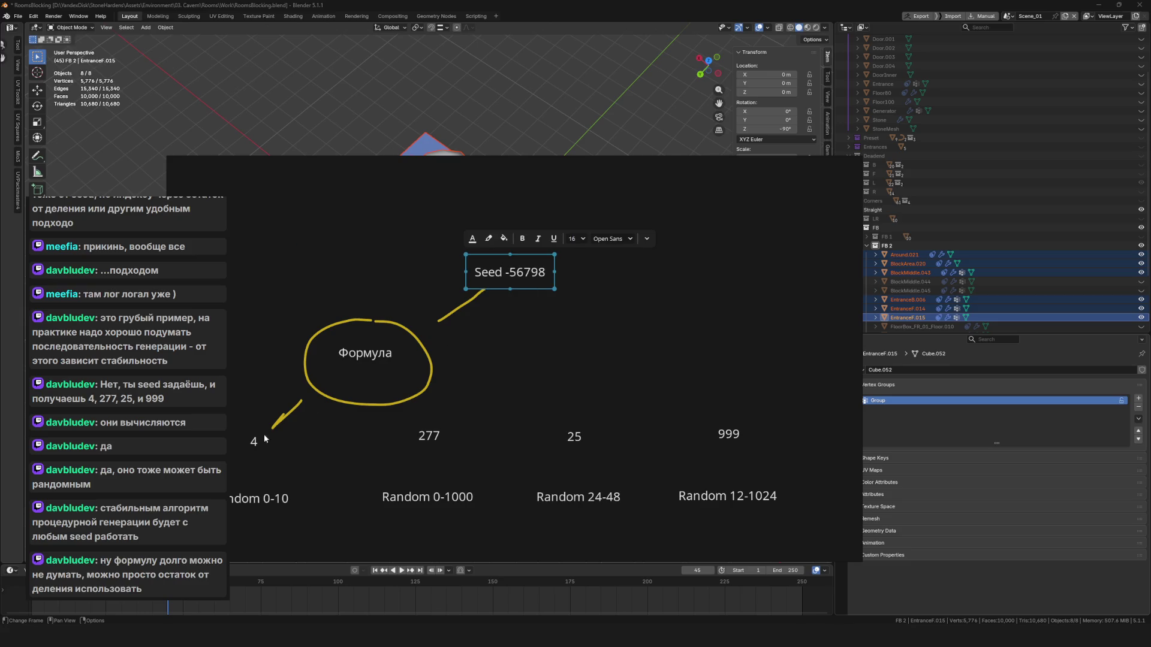
pyautogui.click(255, 443)
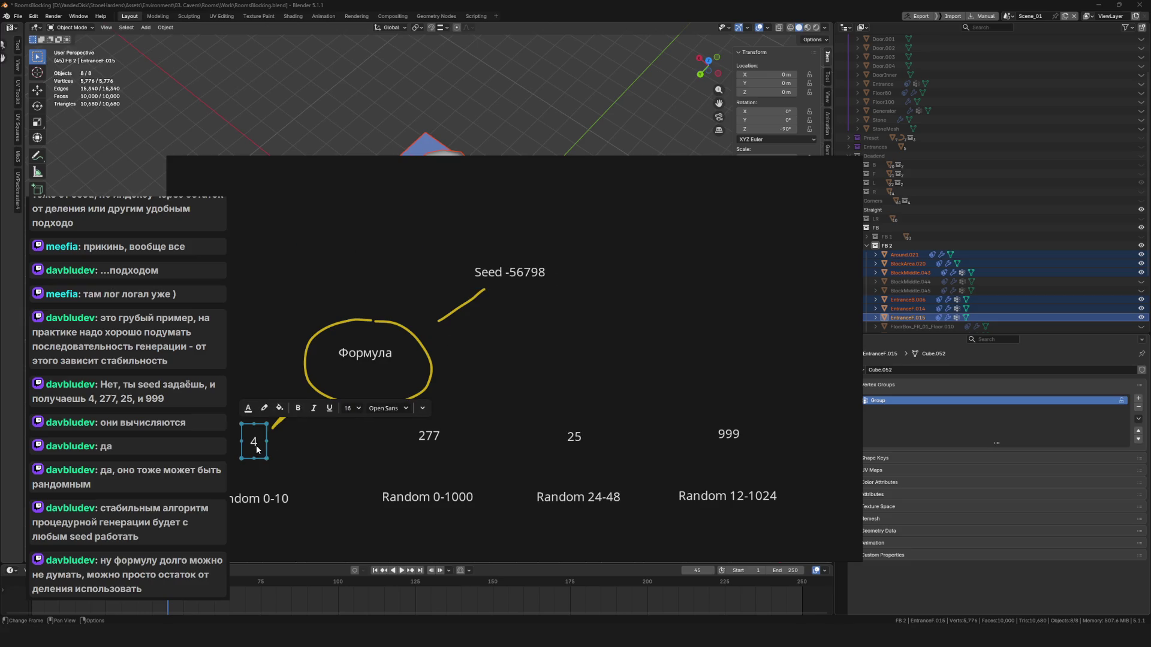
pyautogui.click(513, 375)
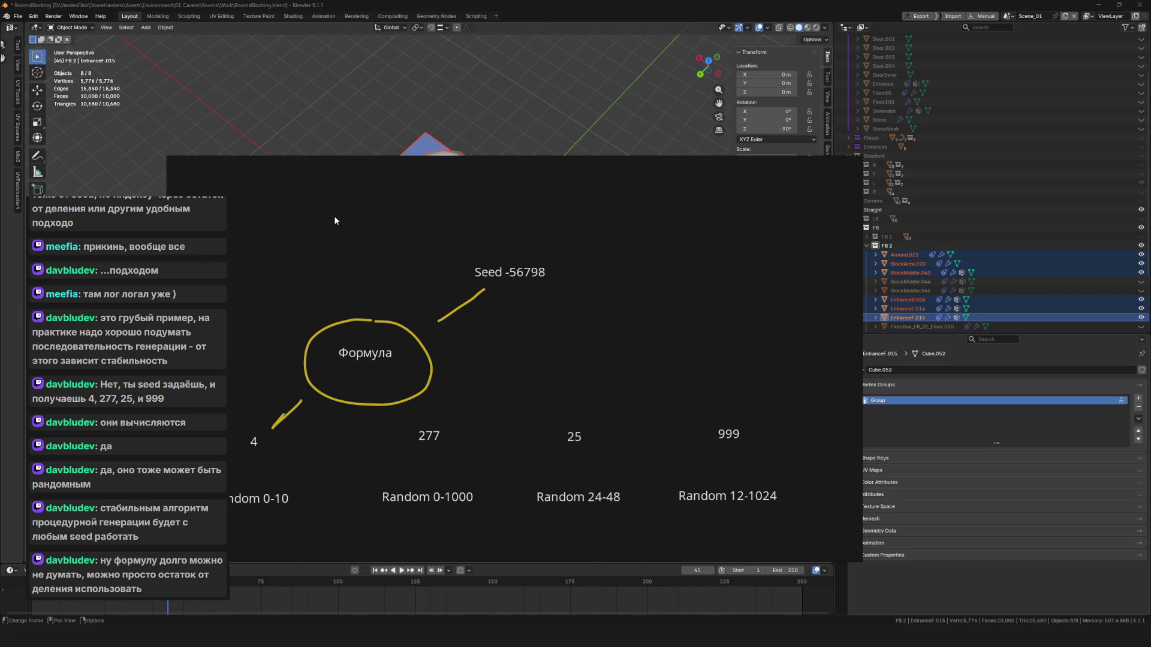
# Replace the circled text 'Формула' with 'делитель' and nudge the diagram view.
pyautogui.click(344, 348)
pyautogui.doubleClick(360, 361)
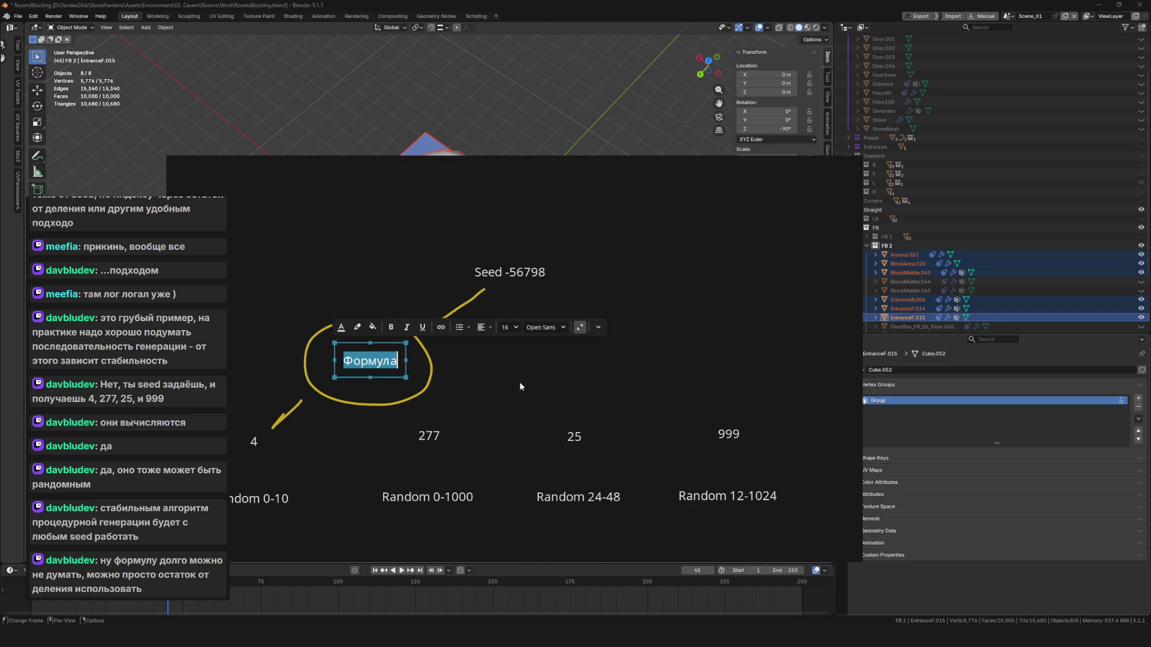
pyautogui.write('делитель')
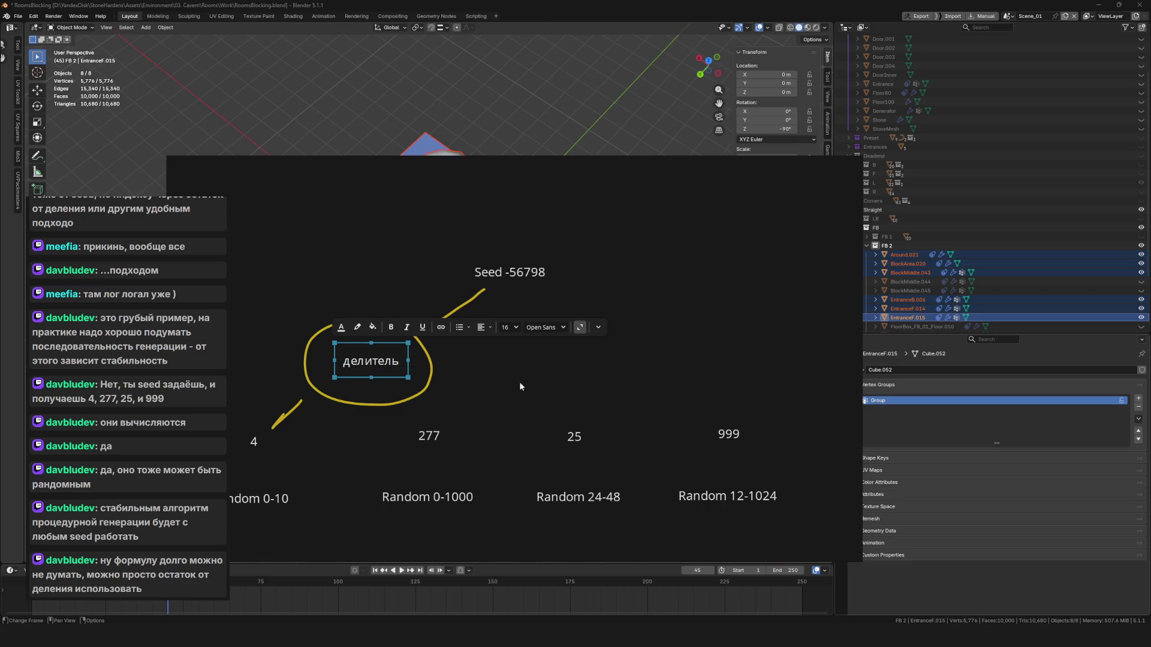
pyautogui.click(572, 435)
pyautogui.click(365, 366)
pyautogui.click(610, 353)
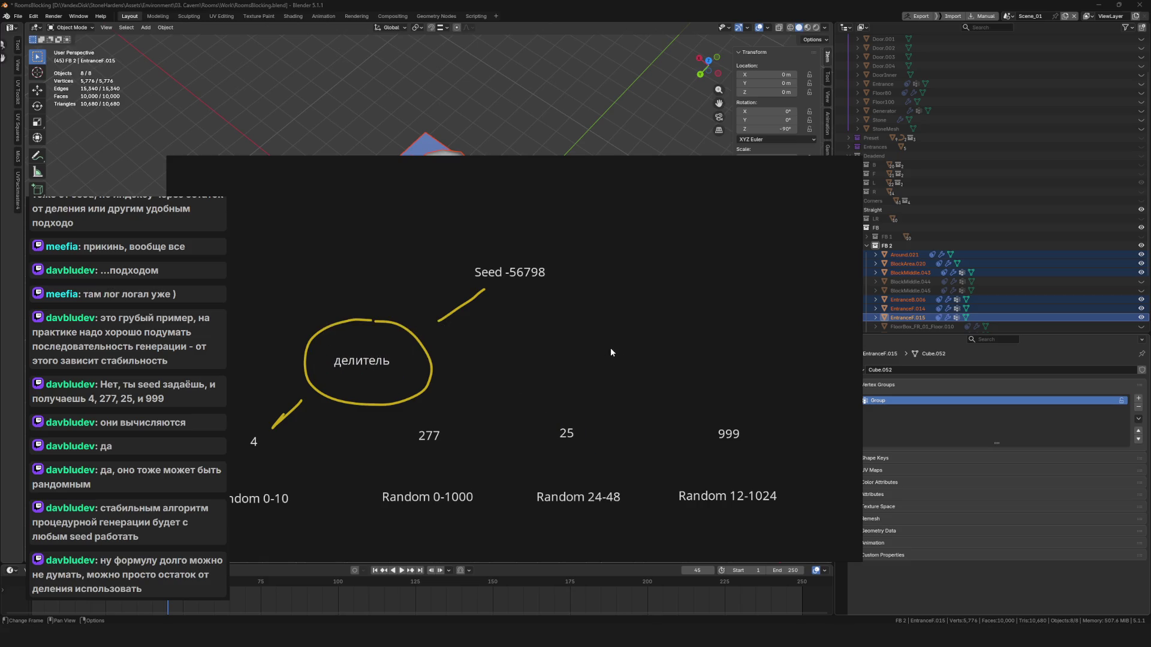
pyautogui.moveTo(545, 318)
pyautogui.mouseDown()
pyautogui.moveTo(426, 320)
pyautogui.moveTo(557, 335)
pyautogui.mouseUp()
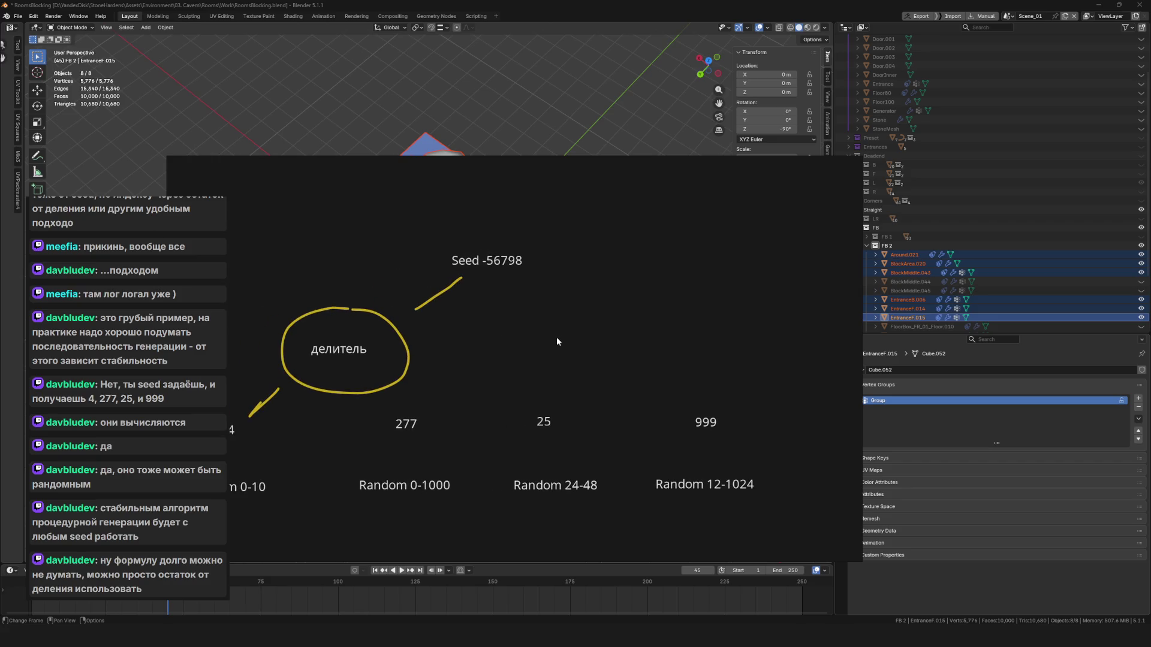
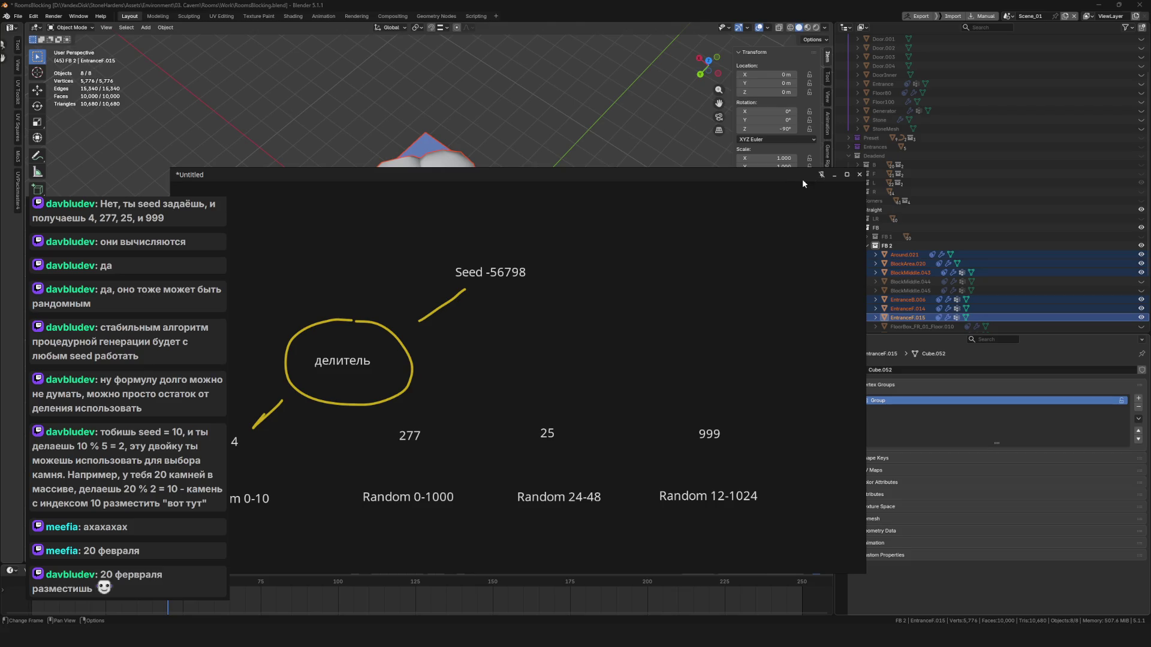
# Minimize the Untitled sketch window and orbit around the rock ring mesh.
pyautogui.click(832, 178)
pyautogui.scroll(-5, 622, 302)
pyautogui.scroll(5, 622, 303)
pyautogui.scroll(4, 480, 312)
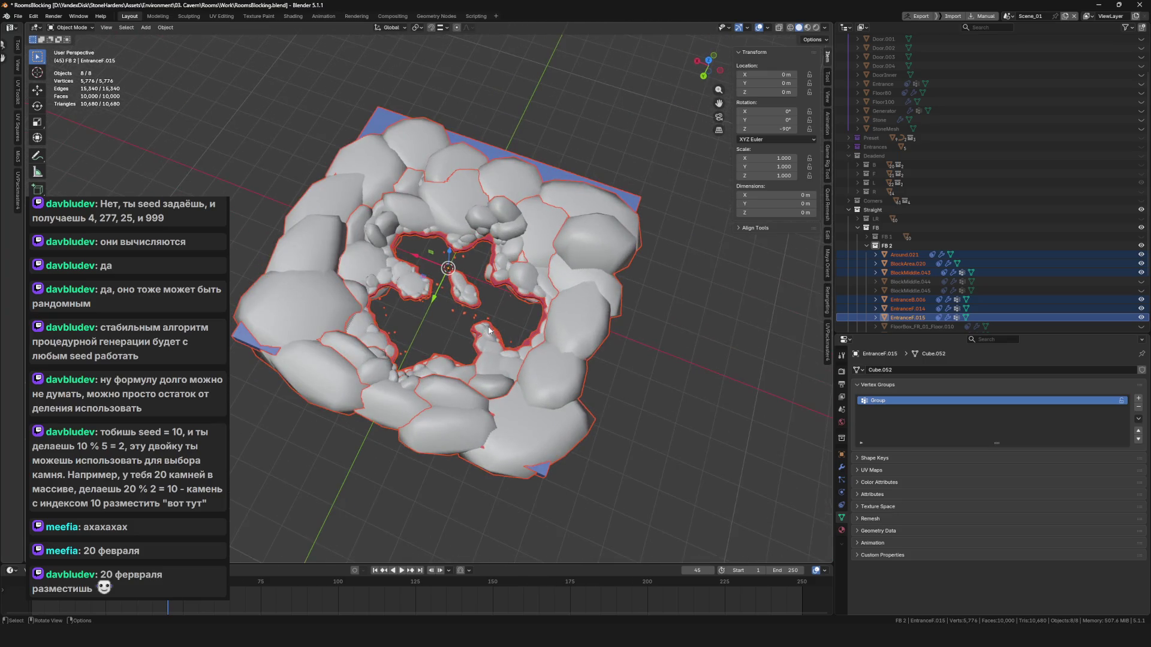
pyautogui.scroll(2, 488, 331)
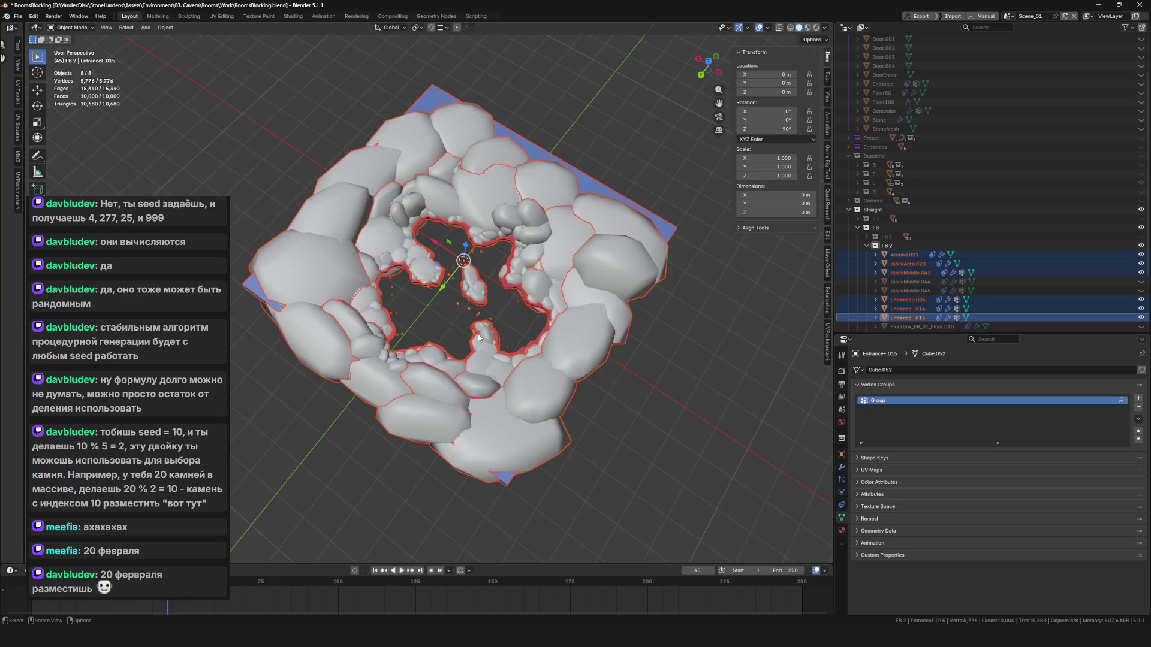
pyautogui.moveTo(508, 328)
pyautogui.mouseDown()
pyautogui.moveTo(514, 301)
pyautogui.moveTo(541, 282)
pyautogui.mouseUp()
# Save the RoomsBlocking blend file and dismiss the file actions without exporting.
pyautogui.hotkey('ctrl', 's')
pyautogui.press('F4')
pyautogui.moveTo(541, 282)
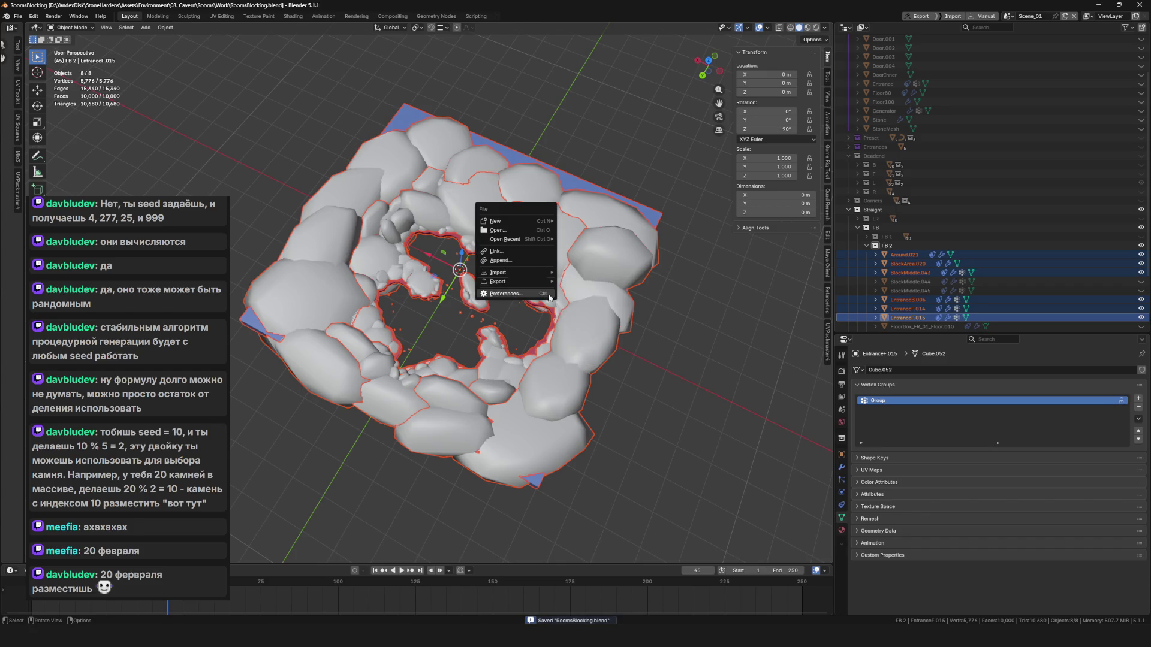
pyautogui.click(597, 354)
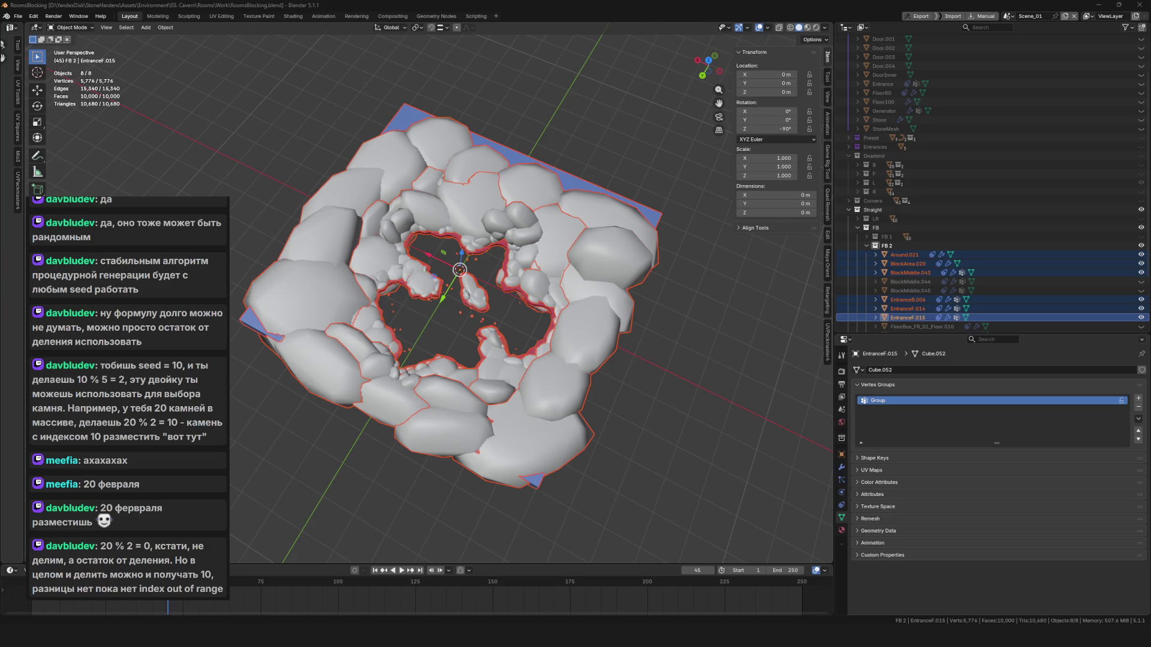
# Reimport Tutorial_S_FB_01 in FB/01/Content from its FBX and open it in the mesh editor.
pyautogui.hotkey('alt', 'Tab')
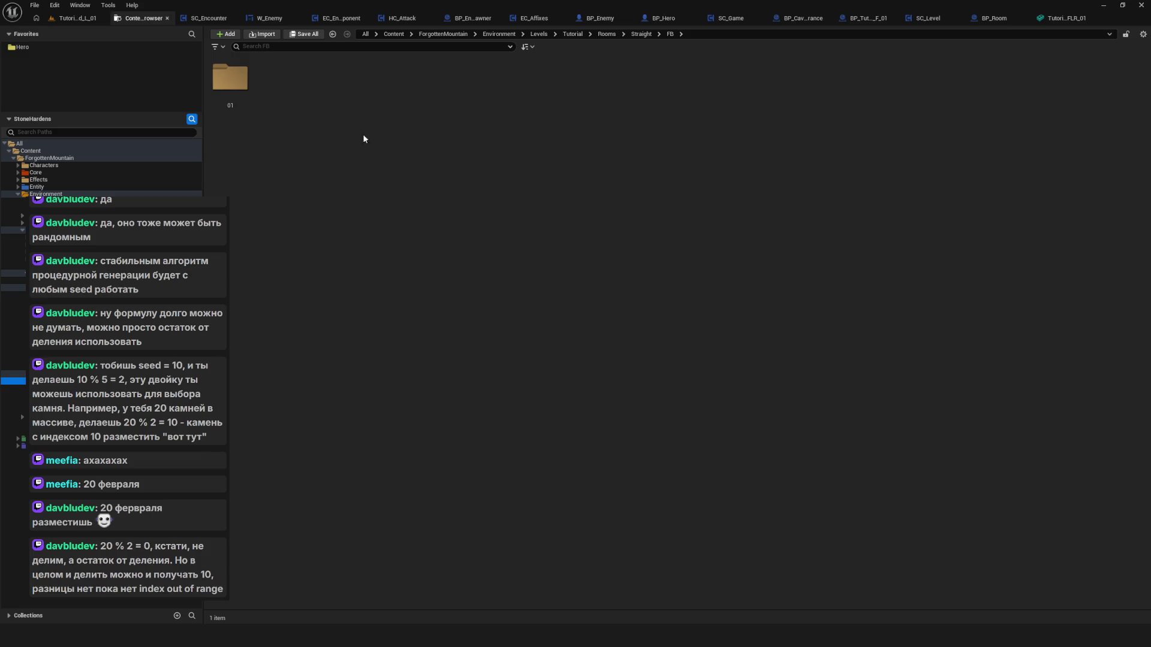
pyautogui.click(230, 84)
pyautogui.doubleClick(231, 81)
pyautogui.click(320, 76)
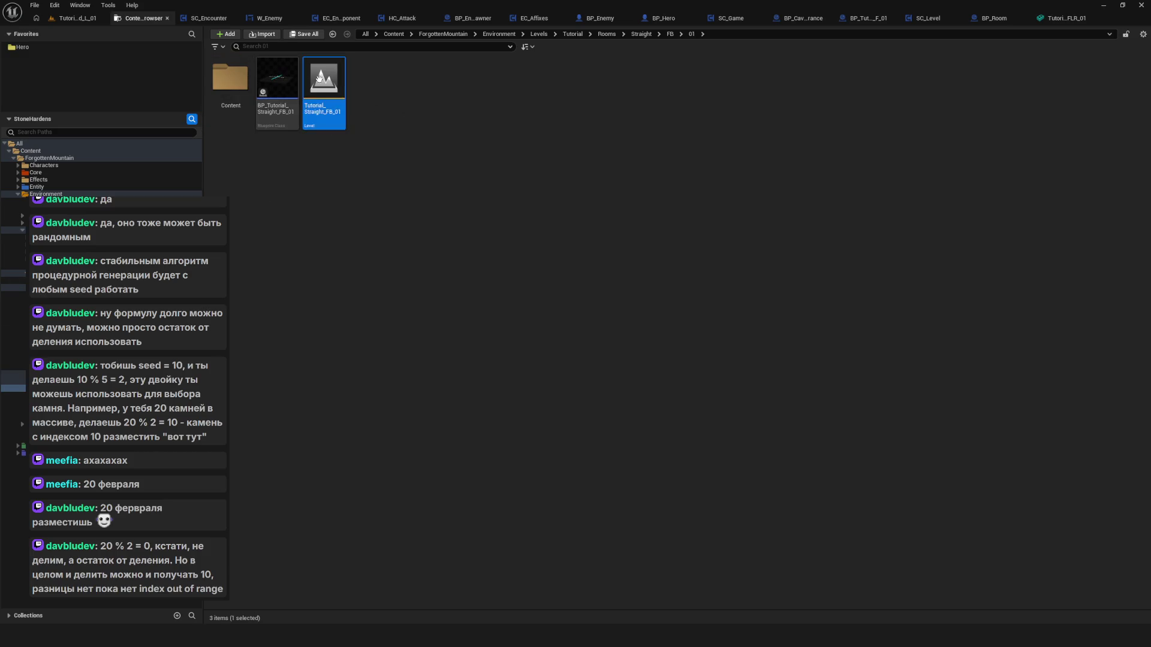
pyautogui.doubleClick(231, 78)
pyautogui.rightClick(228, 89)
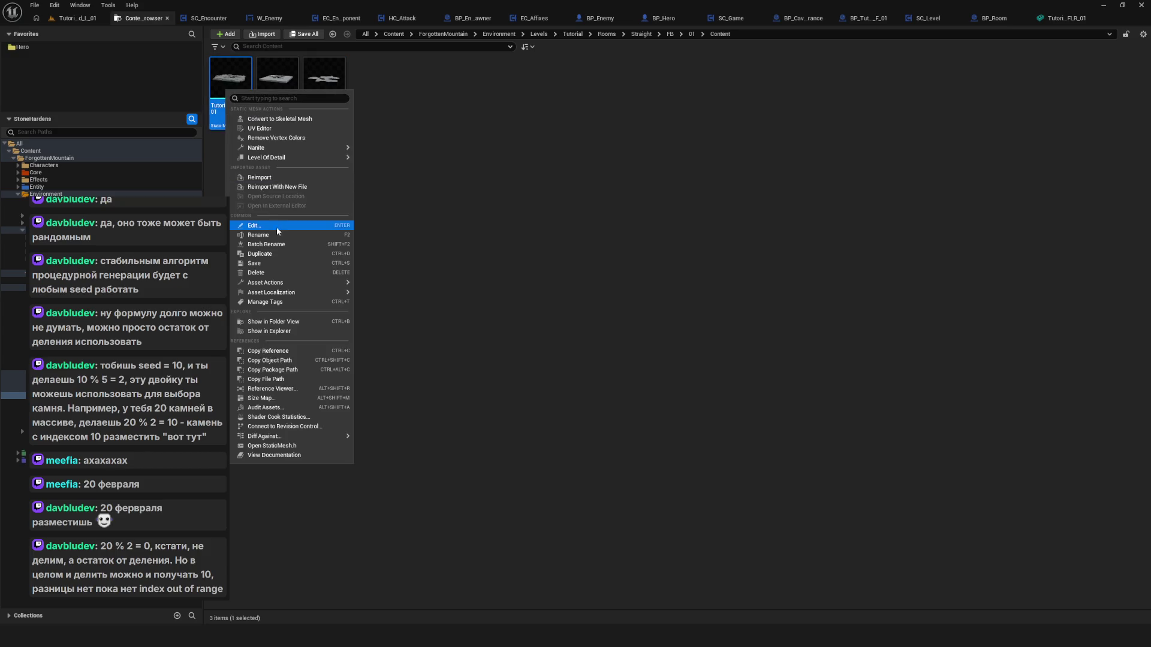
pyautogui.click(510, 212)
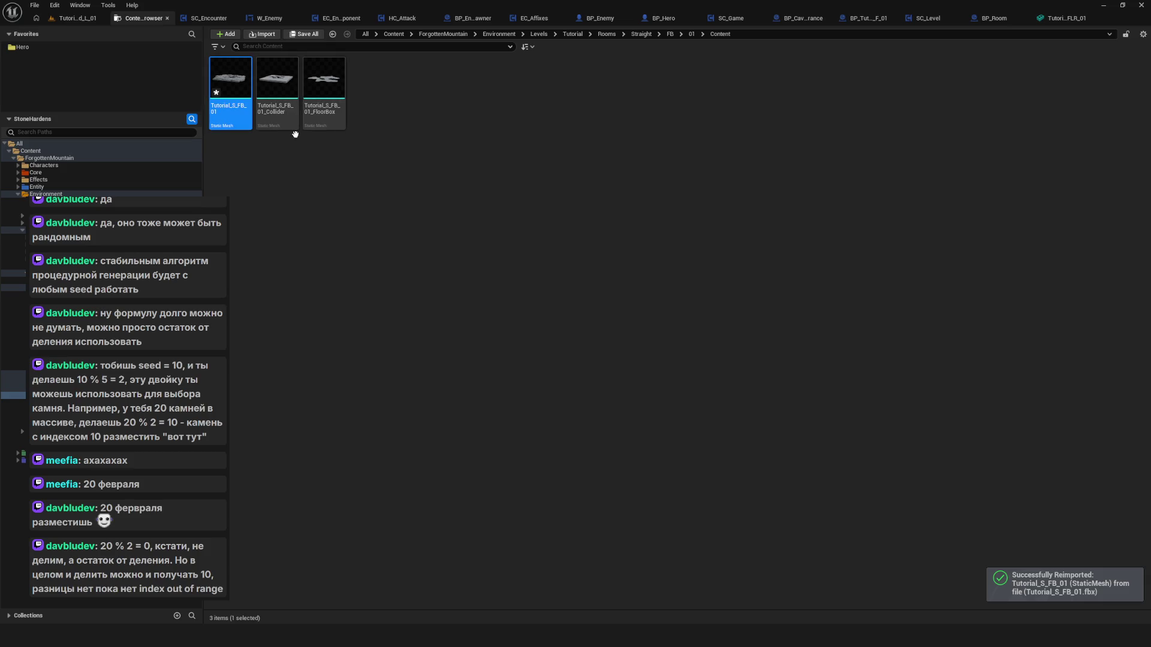
pyautogui.doubleClick(233, 86)
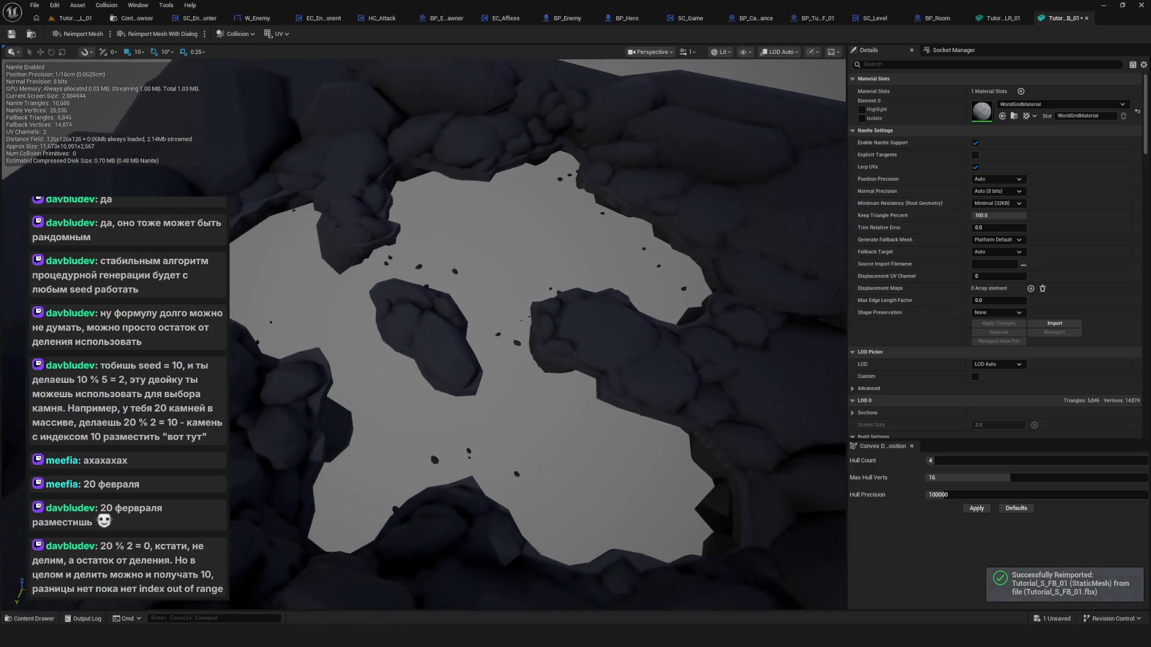
# Leave the mesh editor, glance at the open Deadend level, and return to the asset list.
pyautogui.scroll(2, 502, 284)
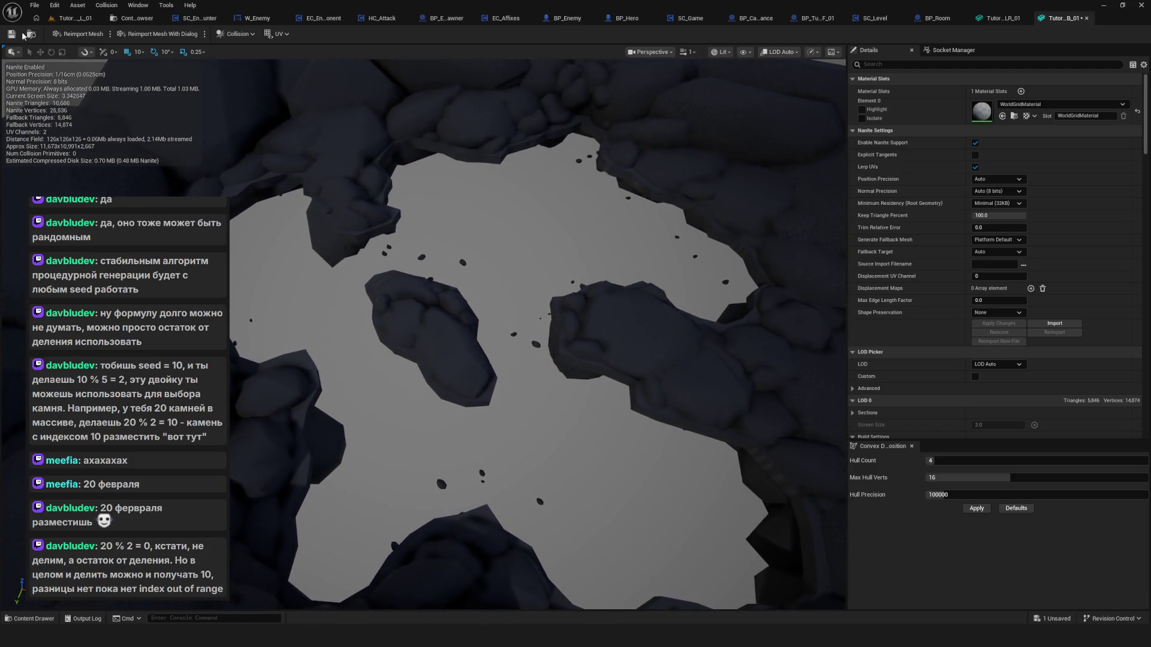
pyautogui.click(135, 18)
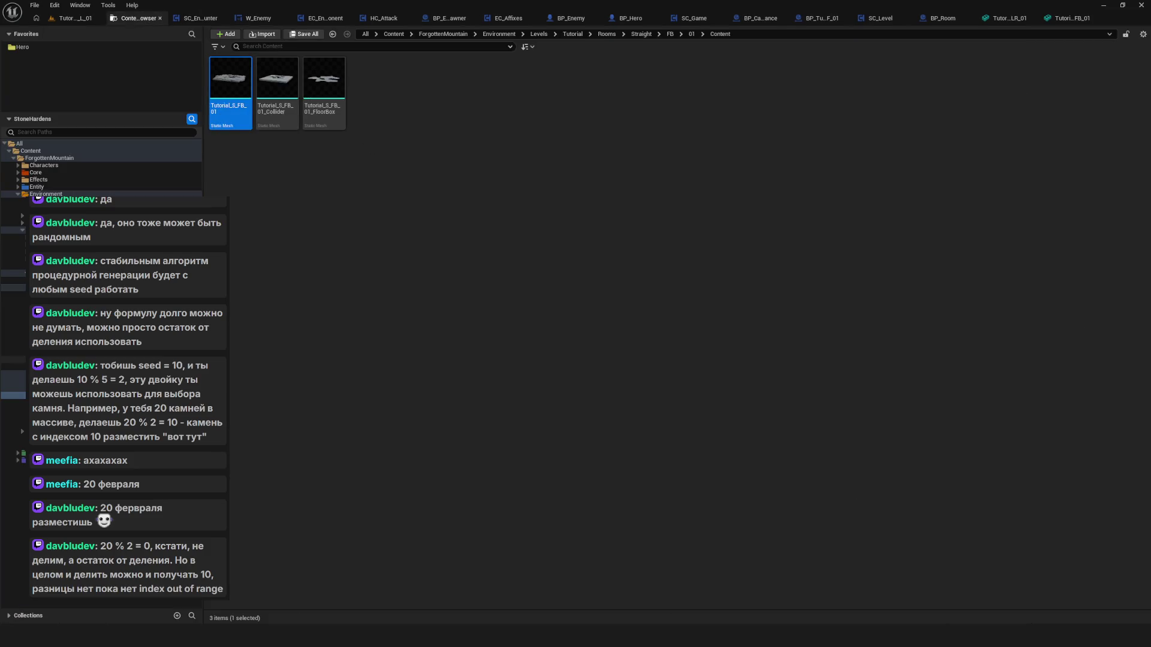
pyautogui.click(75, 18)
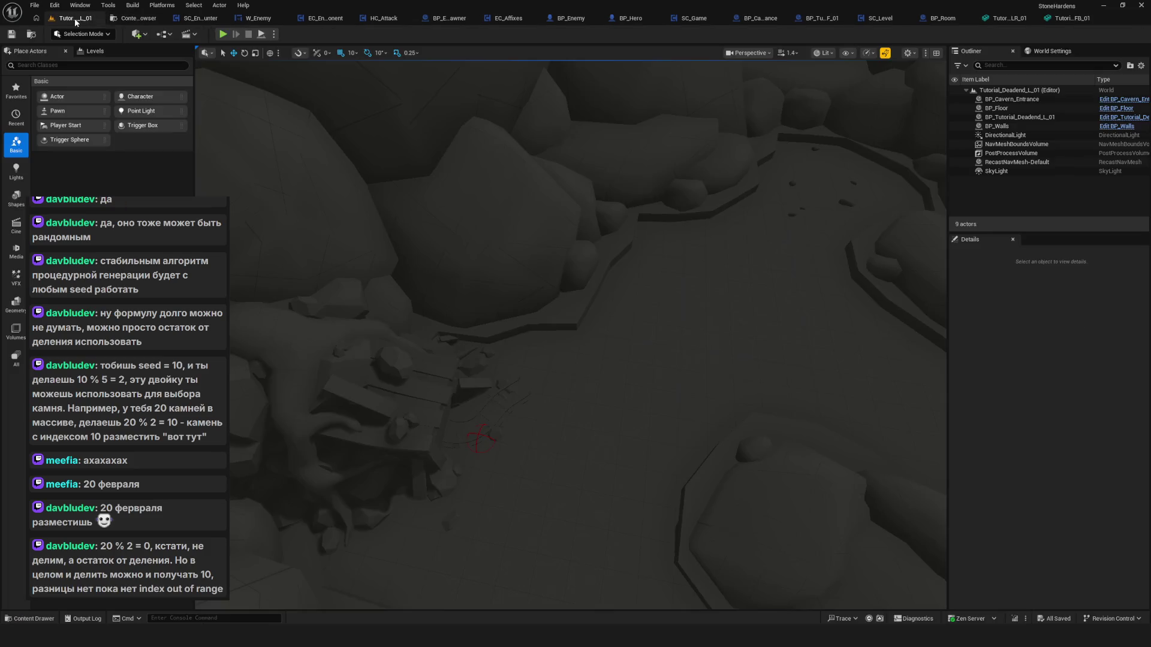
pyautogui.click(135, 18)
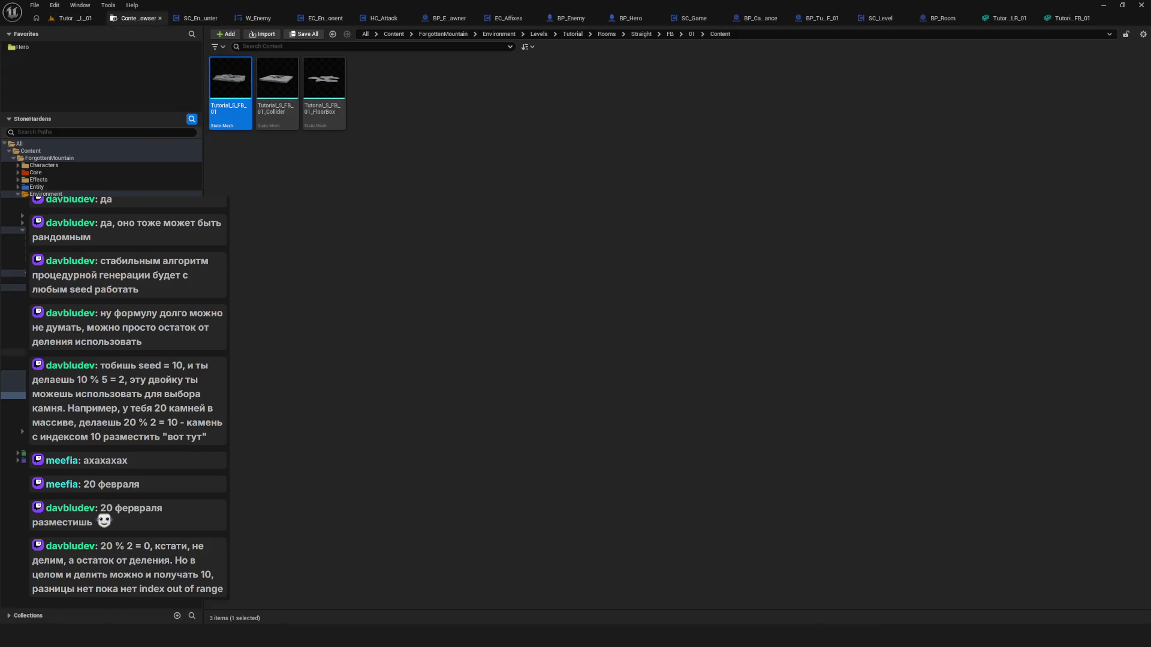
# Open the Tutorial_Straight_FB_01 level from the FB/01 folder.
pyautogui.click(12, 388)
pyautogui.doubleClick(323, 81)
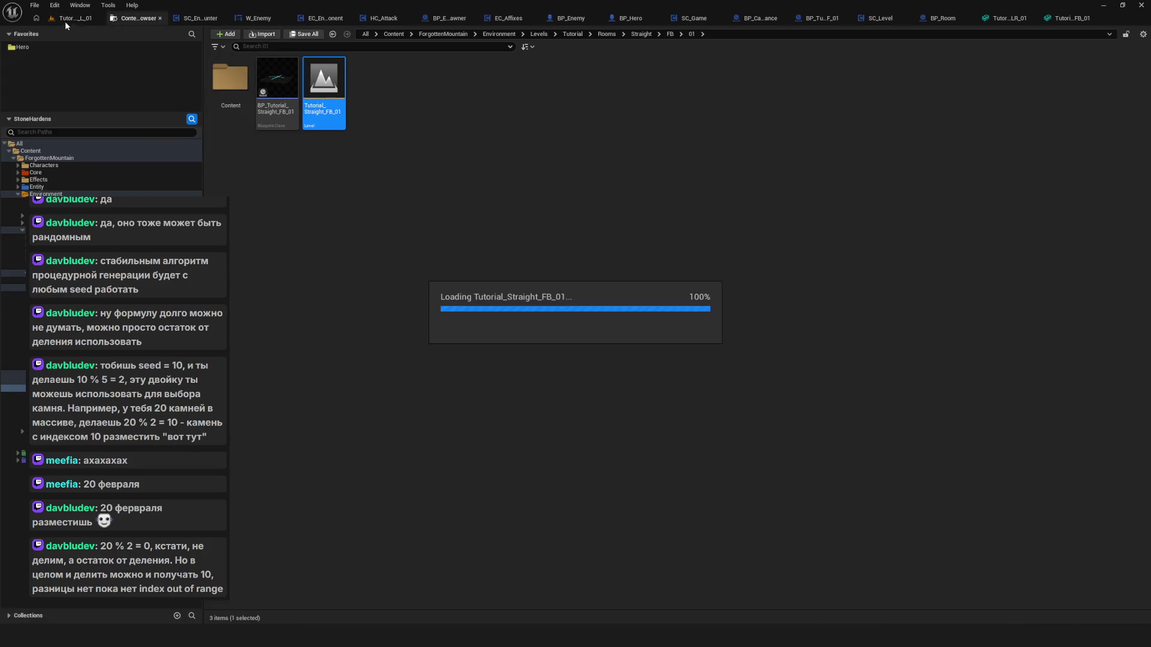
pyautogui.scroll(-10, 467, 347)
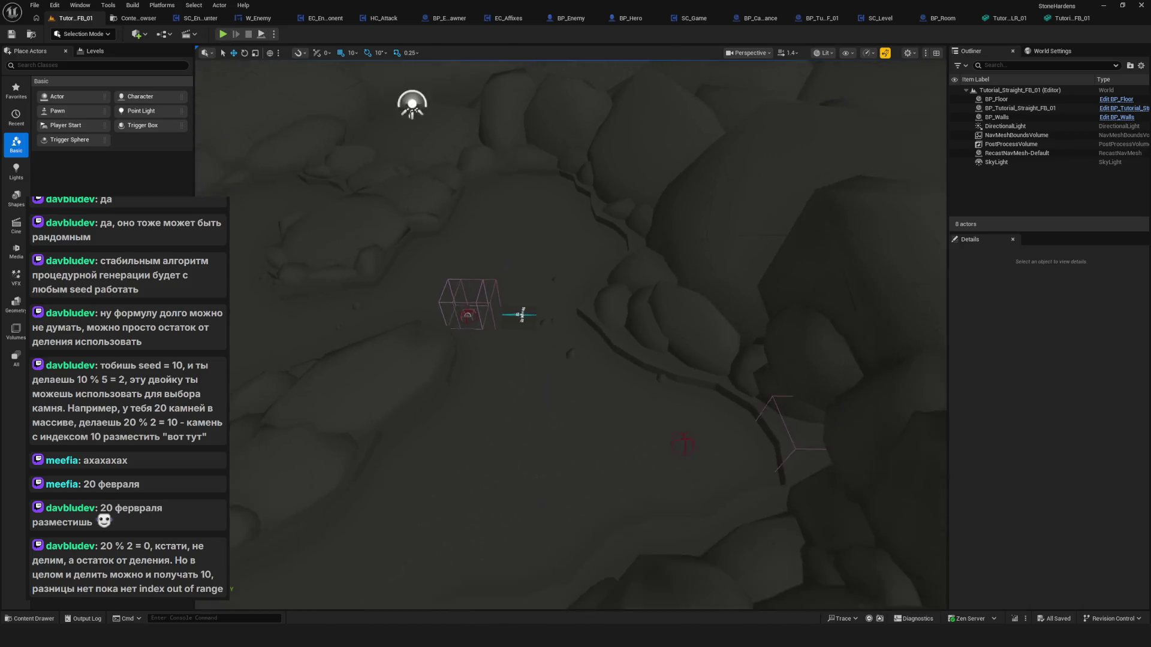
pyautogui.scroll(10, 572, 335)
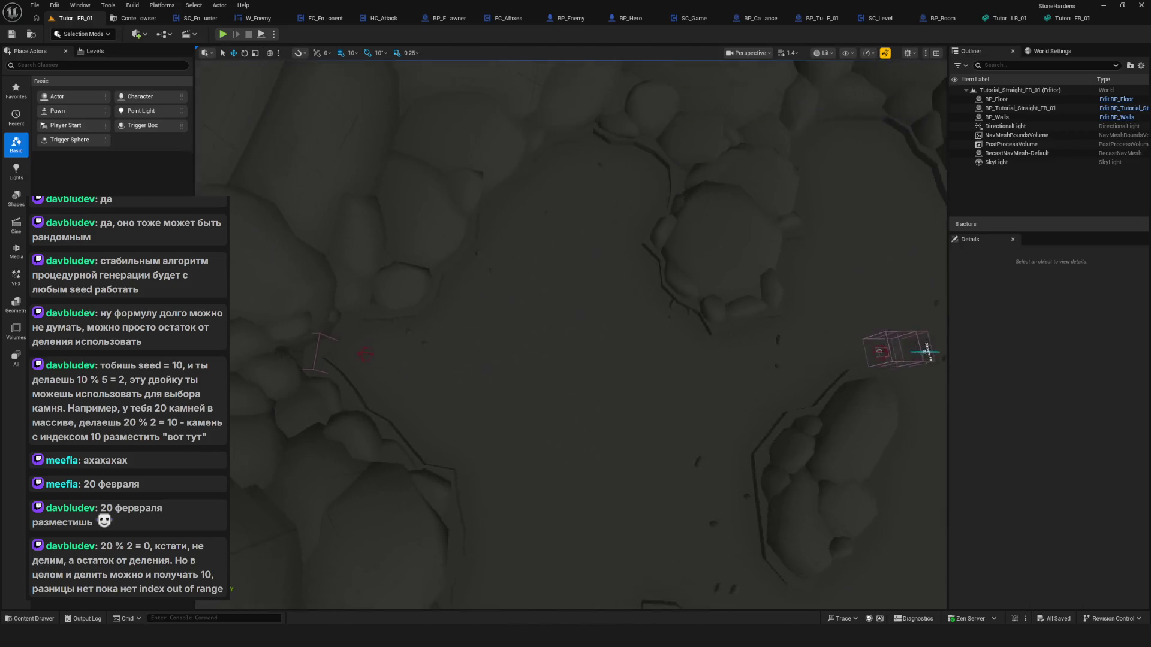
pyautogui.scroll(-3, 483, 372)
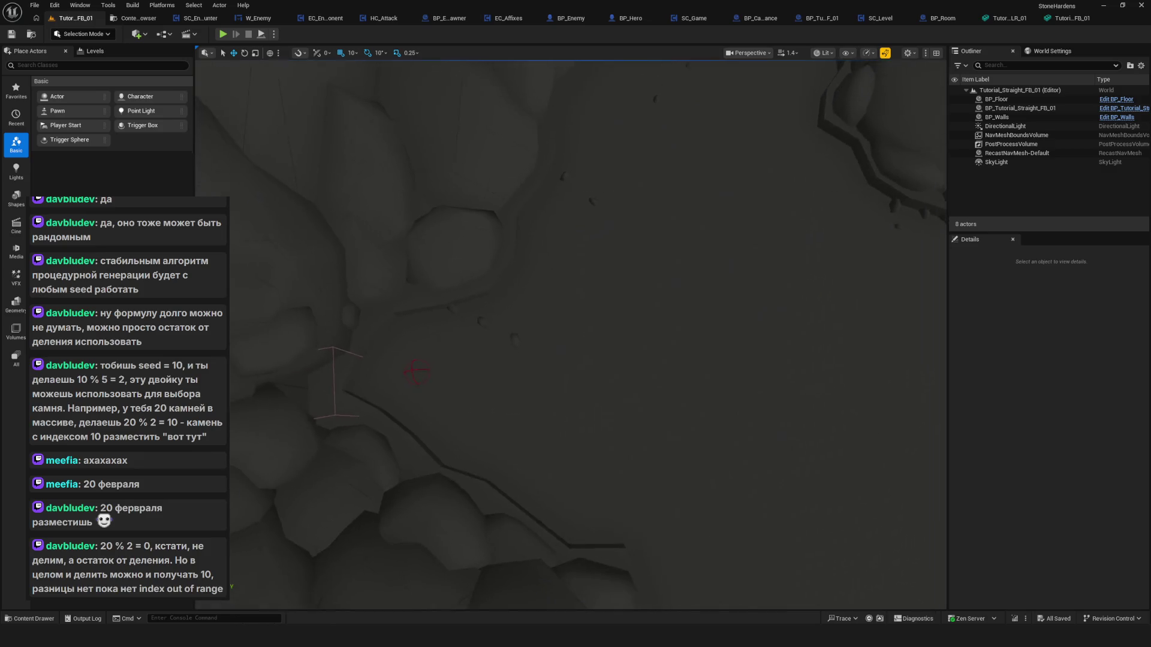
pyautogui.hotkey('ctrl', 'space')
# Drag a BP_Cavern_Entrance from the Content Drawer into the level.
pyautogui.moveTo(258, 455); pyautogui.dragTo(573, 337)
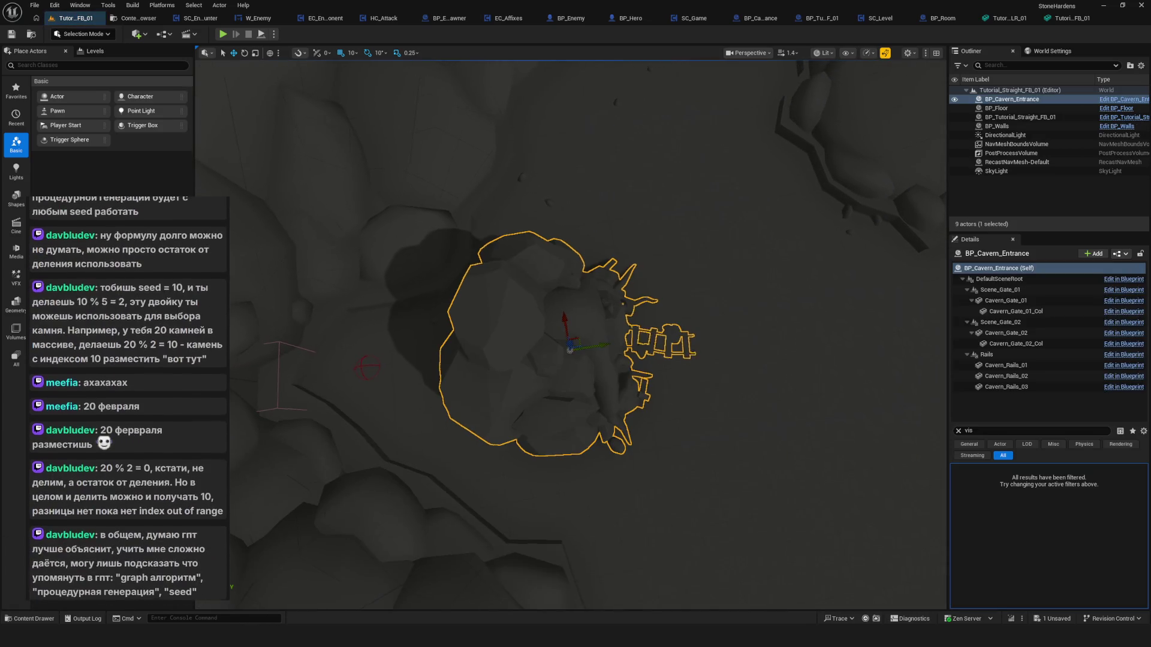
pyautogui.scroll(5, 573, 336)
pyautogui.moveTo(663, 362); pyautogui.dragTo(662, 362)
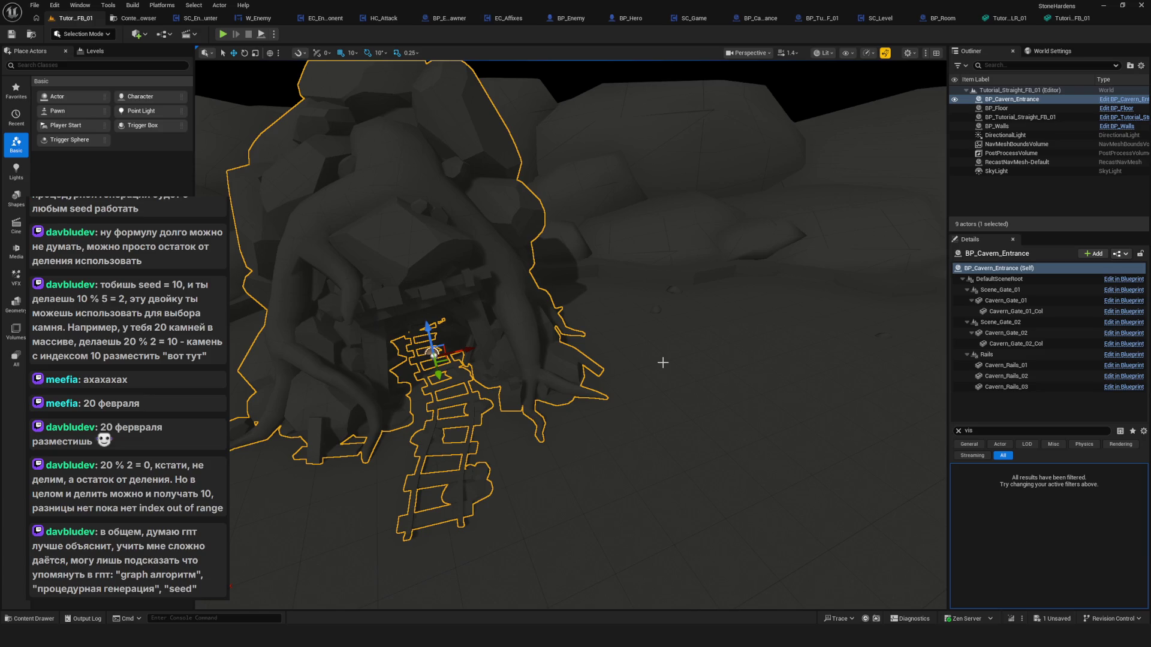
pyautogui.moveTo(664, 363)
pyautogui.mouseDown()
pyautogui.moveTo(630, 425)
pyautogui.moveTo(572, 339)
pyautogui.mouseUp()
# Clear the Details filter and align the cavern entrance at -60, -3530, 0 from a top-down view.
pyautogui.click(957, 430)
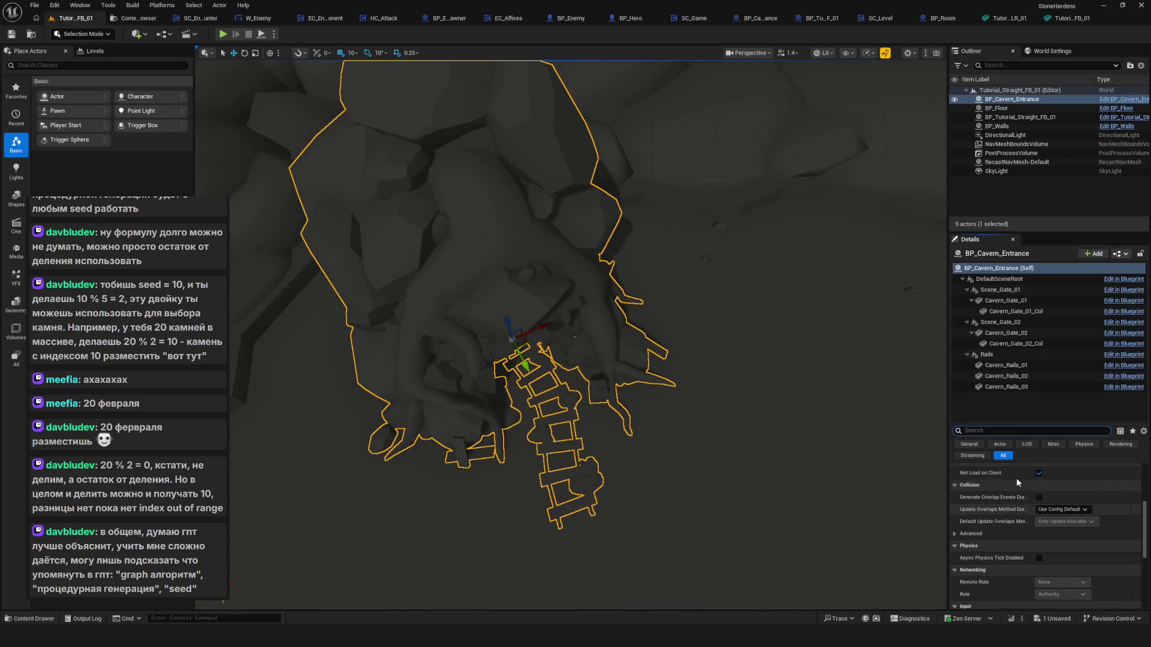
pyautogui.moveTo(599, 360)
pyautogui.mouseDown()
pyautogui.moveTo(581, 342)
pyautogui.moveTo(557, 386)
pyautogui.moveTo(507, 405)
pyautogui.mouseUp()
pyautogui.moveTo(599, 413); pyautogui.dragTo(608, 428)
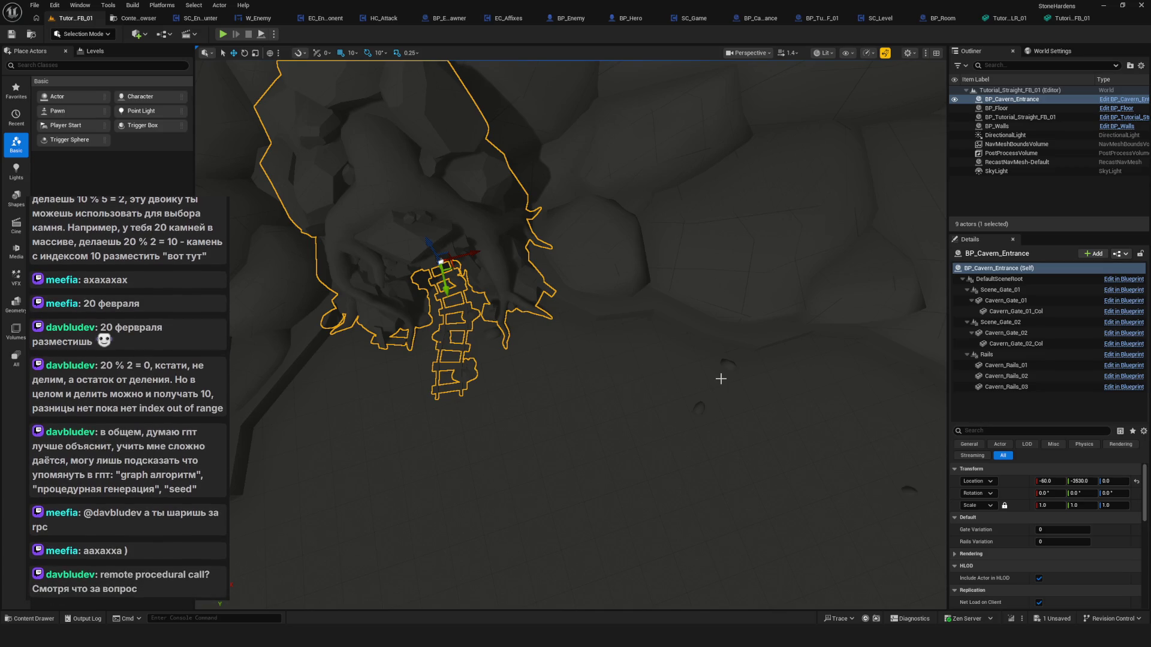
pyautogui.moveTo(482, 333)
pyautogui.mouseDown()
pyautogui.moveTo(456, 360)
pyautogui.moveTo(473, 335)
pyautogui.moveTo(408, 346)
pyautogui.mouseUp()
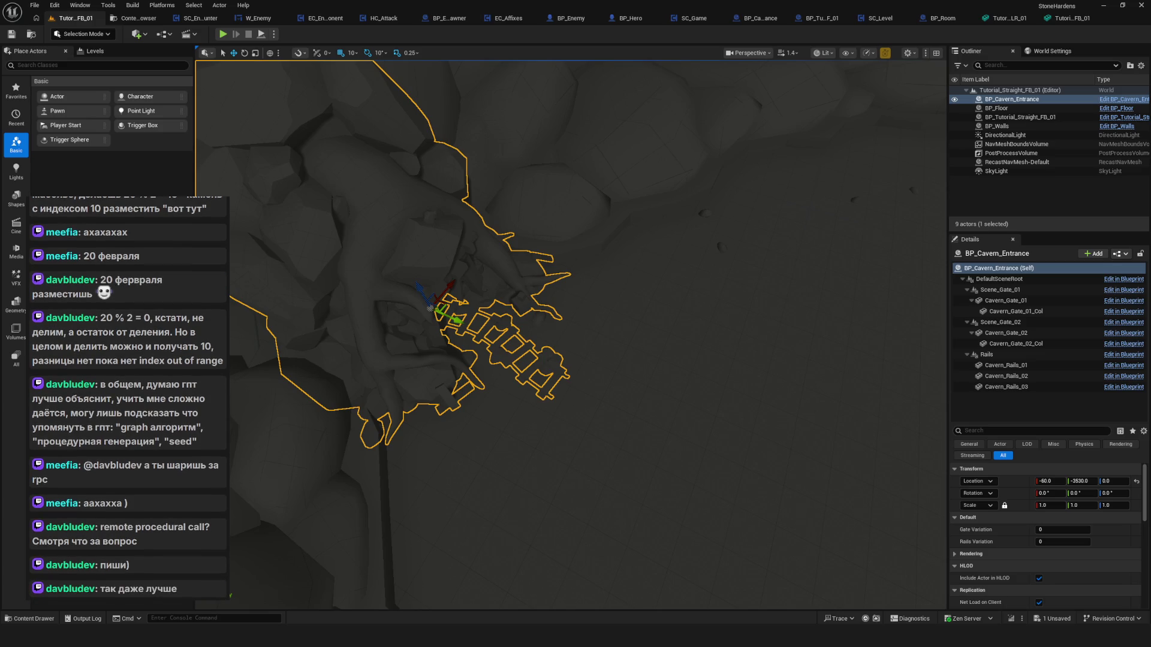
# Switch to the Fungals client/server preview clip and play, pause and rewind it.
pyautogui.hotkey('alt', 'Tab')
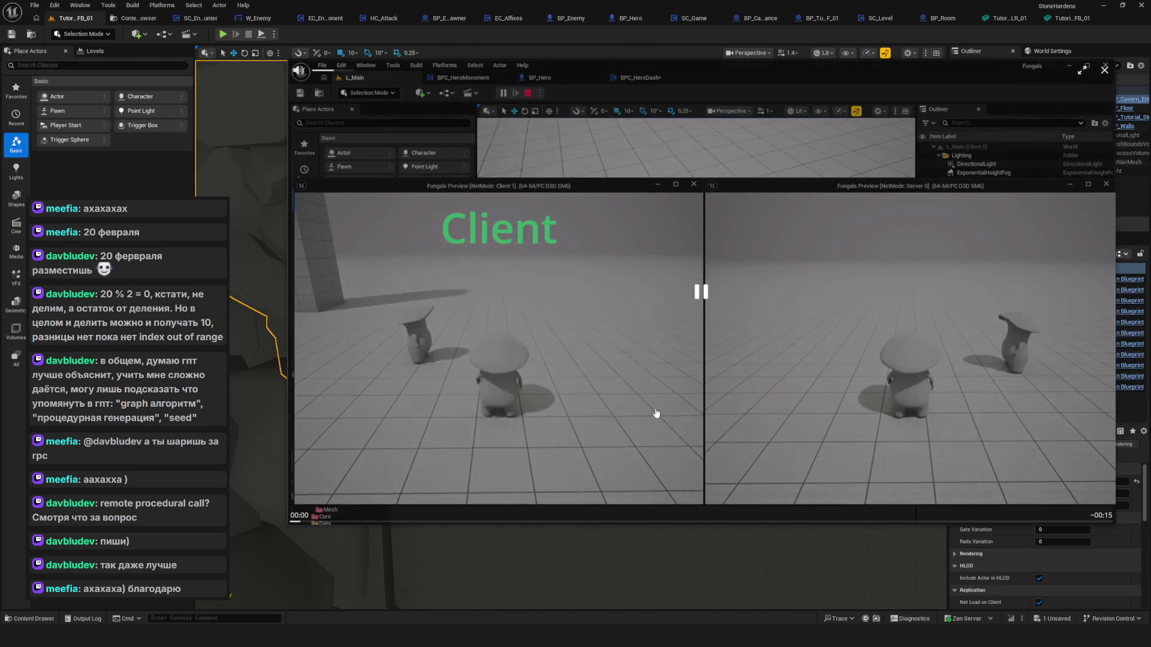
pyautogui.click(656, 414)
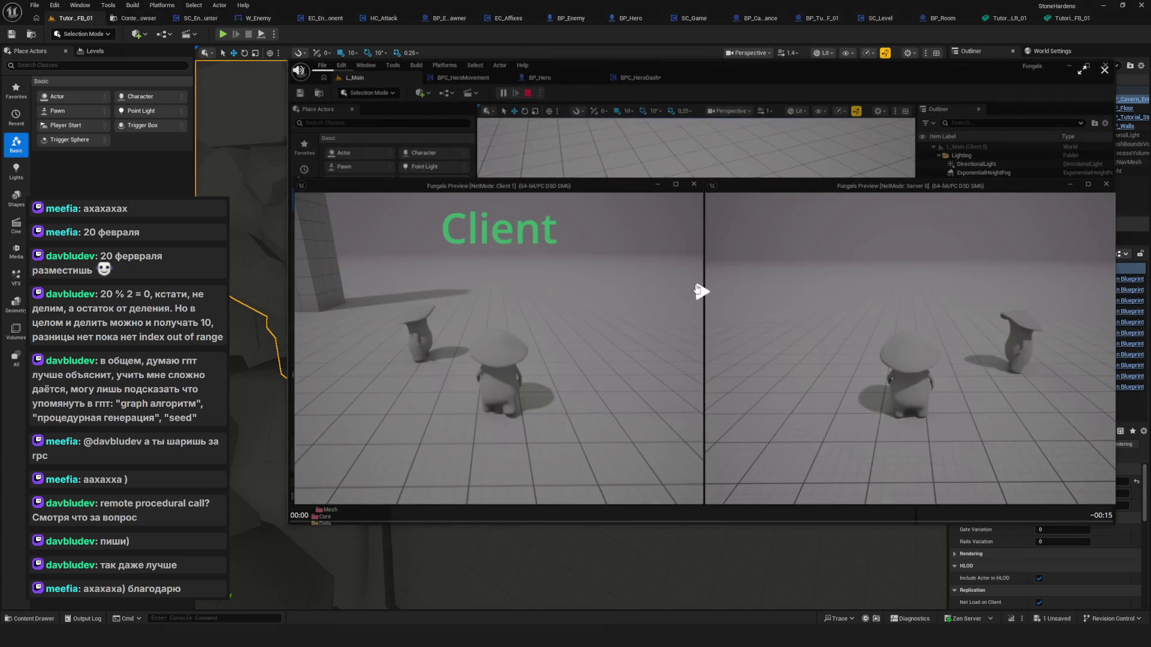
pyautogui.click(698, 292)
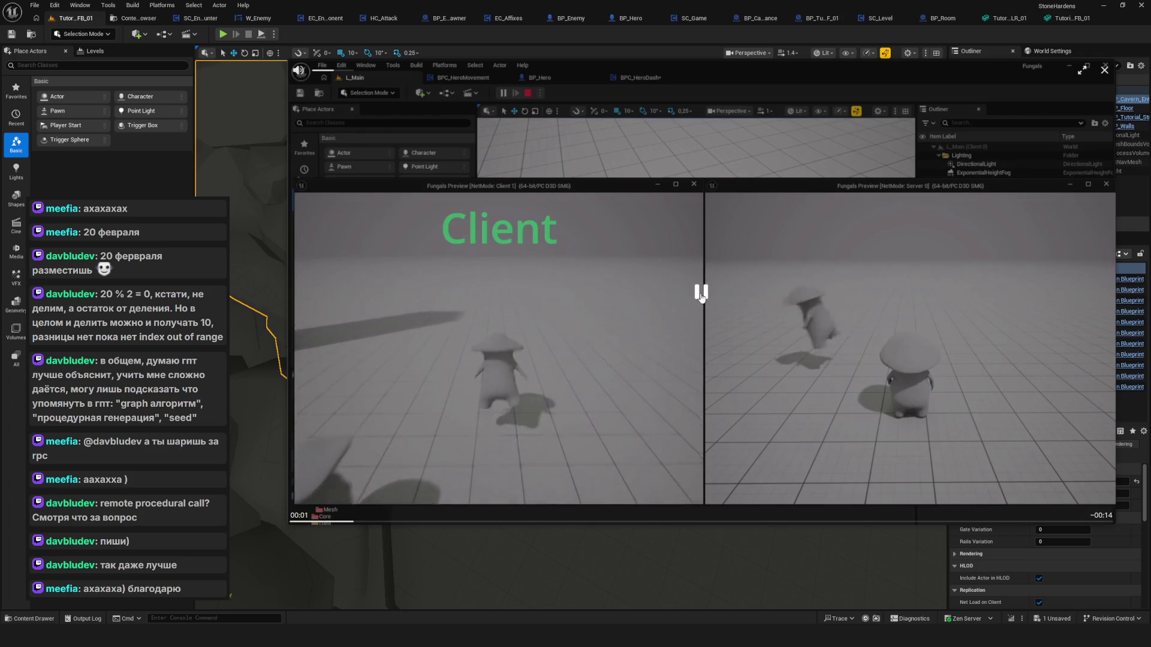
pyautogui.click(701, 293)
pyautogui.moveTo(368, 523); pyautogui.dragTo(314, 523)
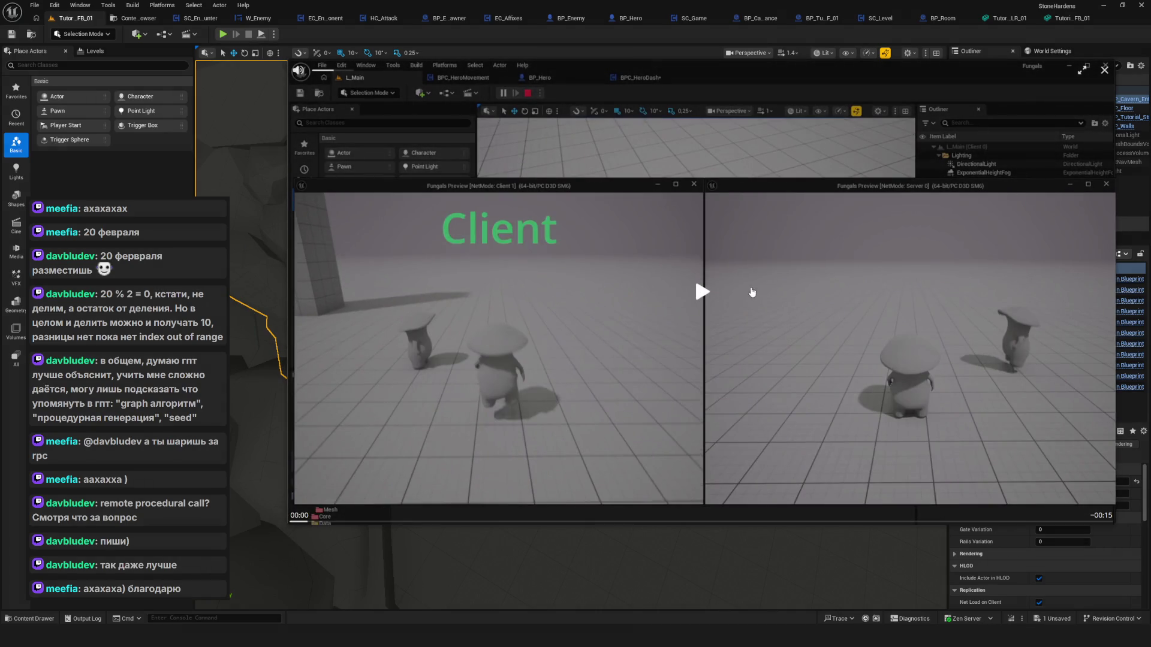
pyautogui.click(699, 289)
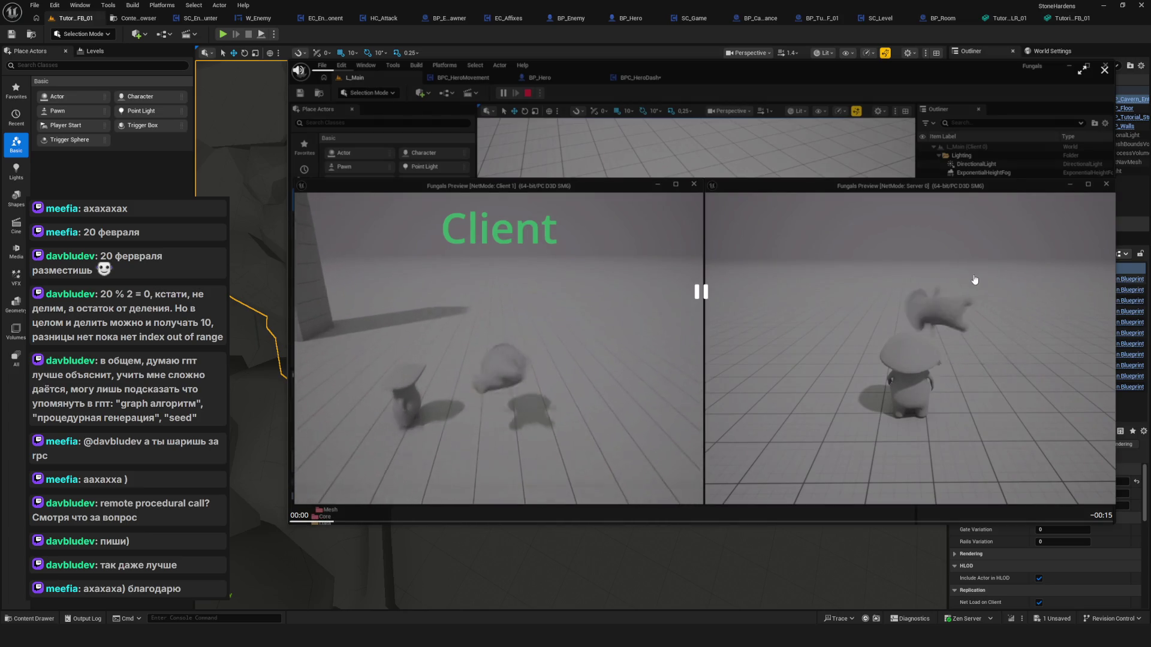
pyautogui.click(686, 331)
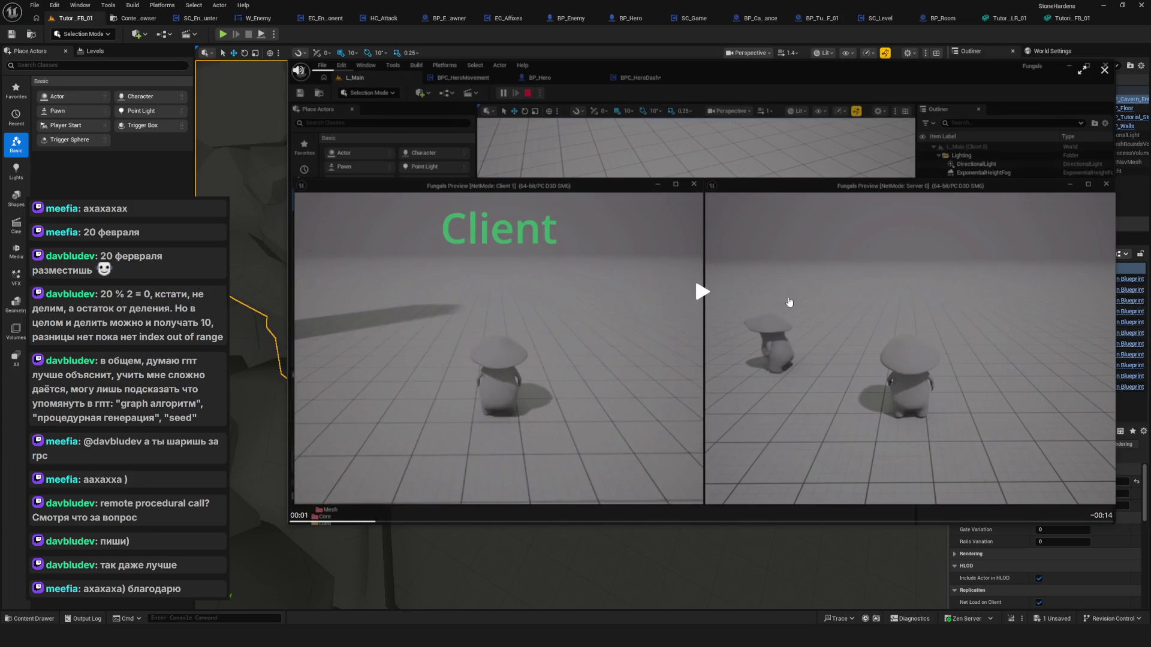
pyautogui.click(811, 308)
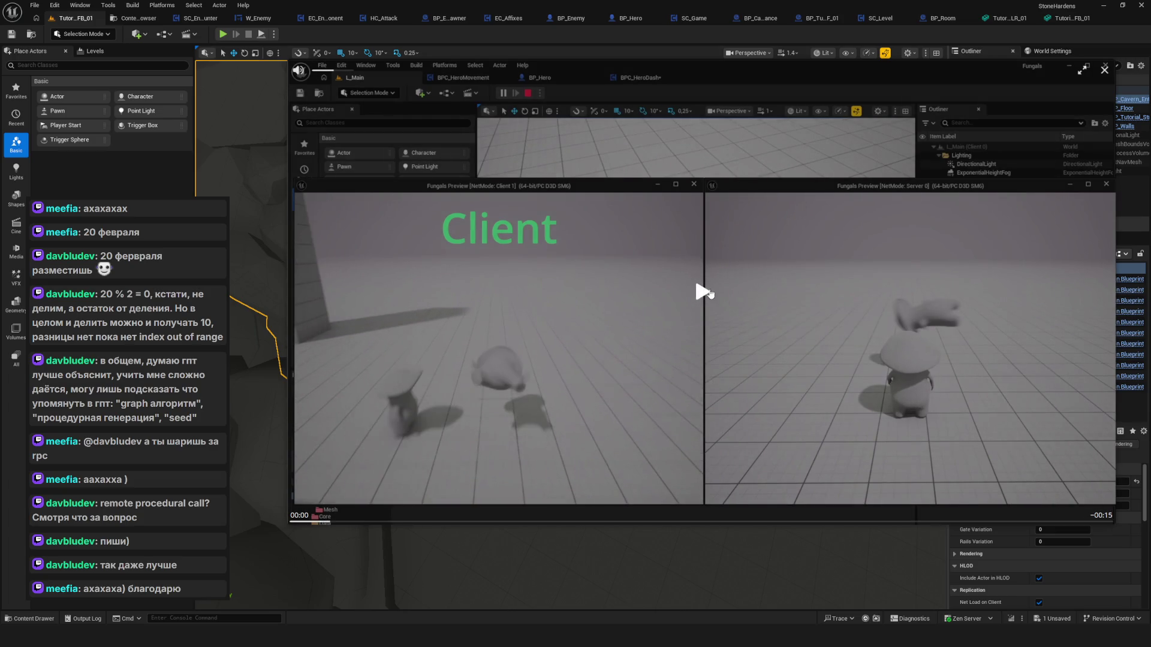
pyautogui.click(707, 292)
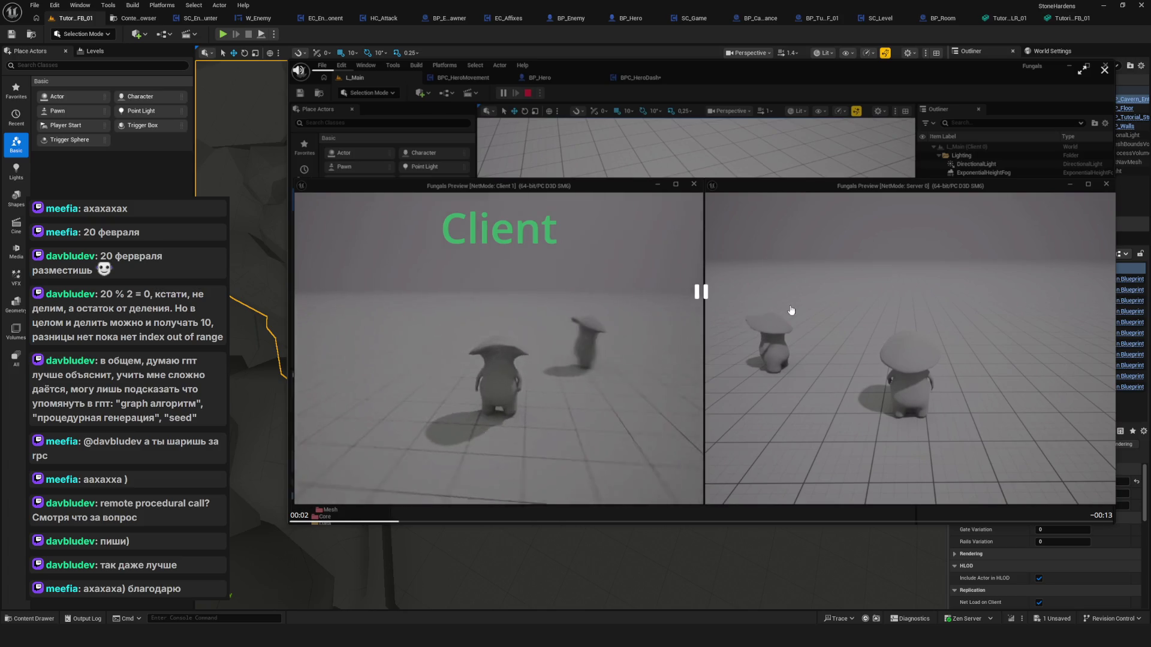
# Replay the preview clip from the start several times, then close the player.
pyautogui.click(337, 523)
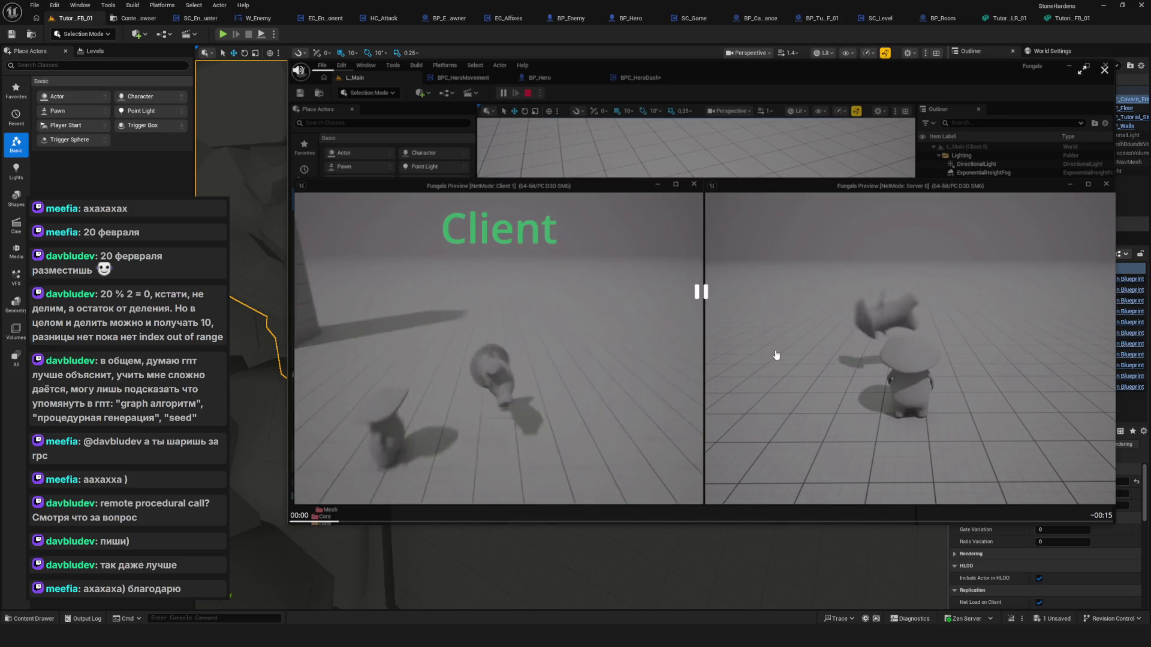
pyautogui.click(326, 523)
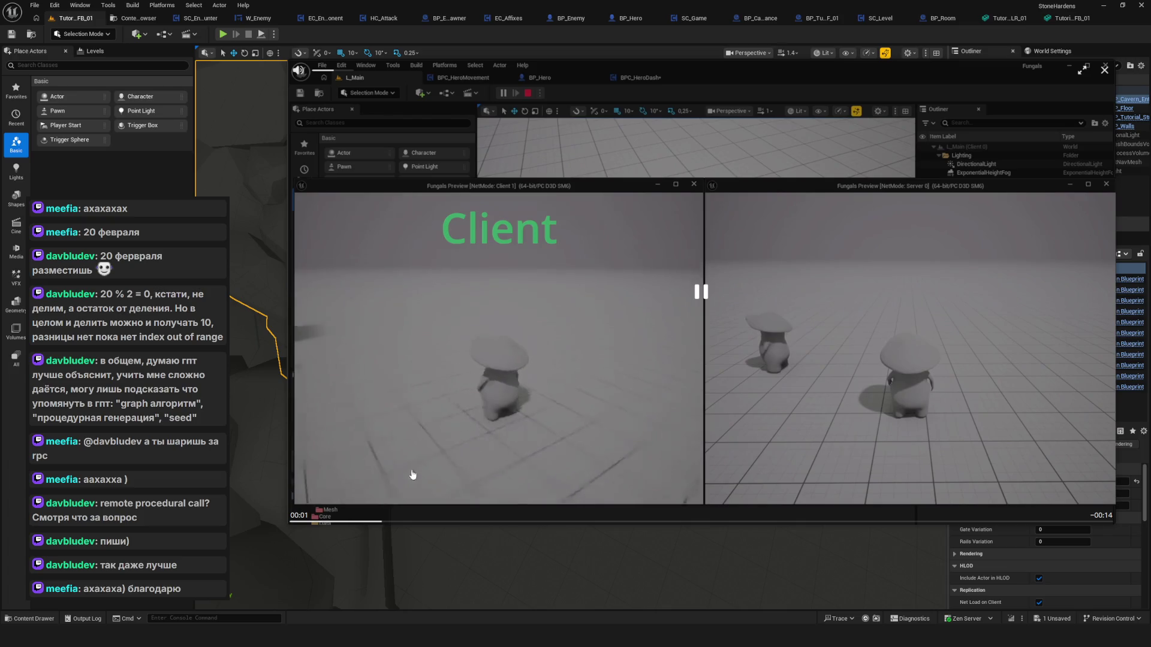
pyautogui.click(305, 521)
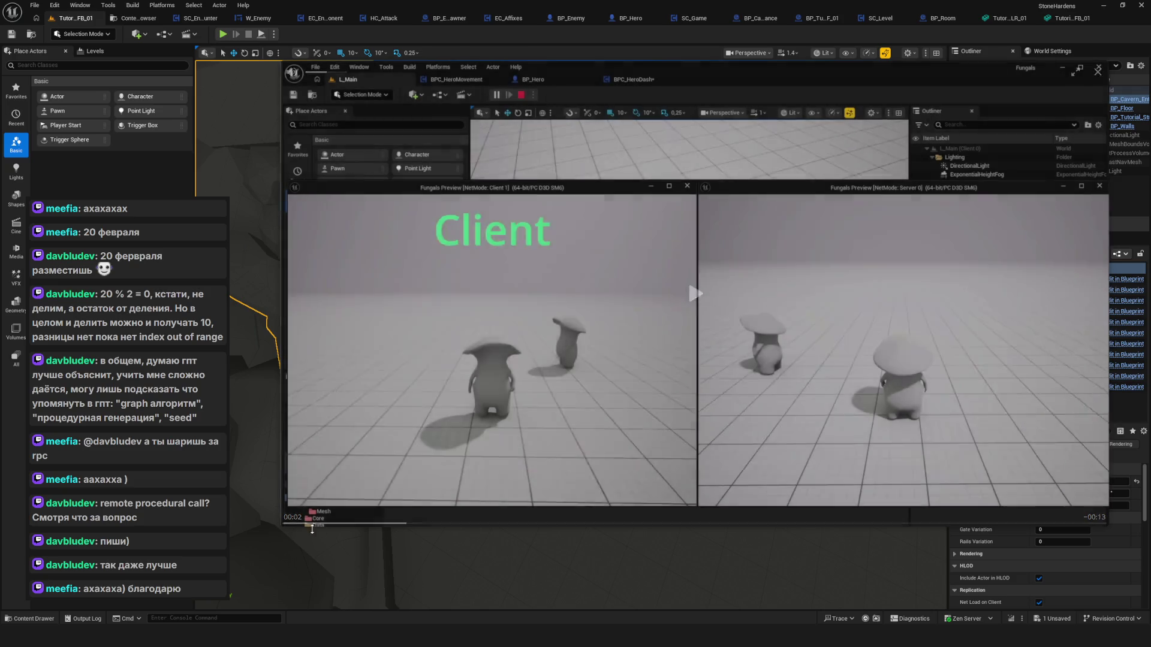
pyautogui.click(288, 523)
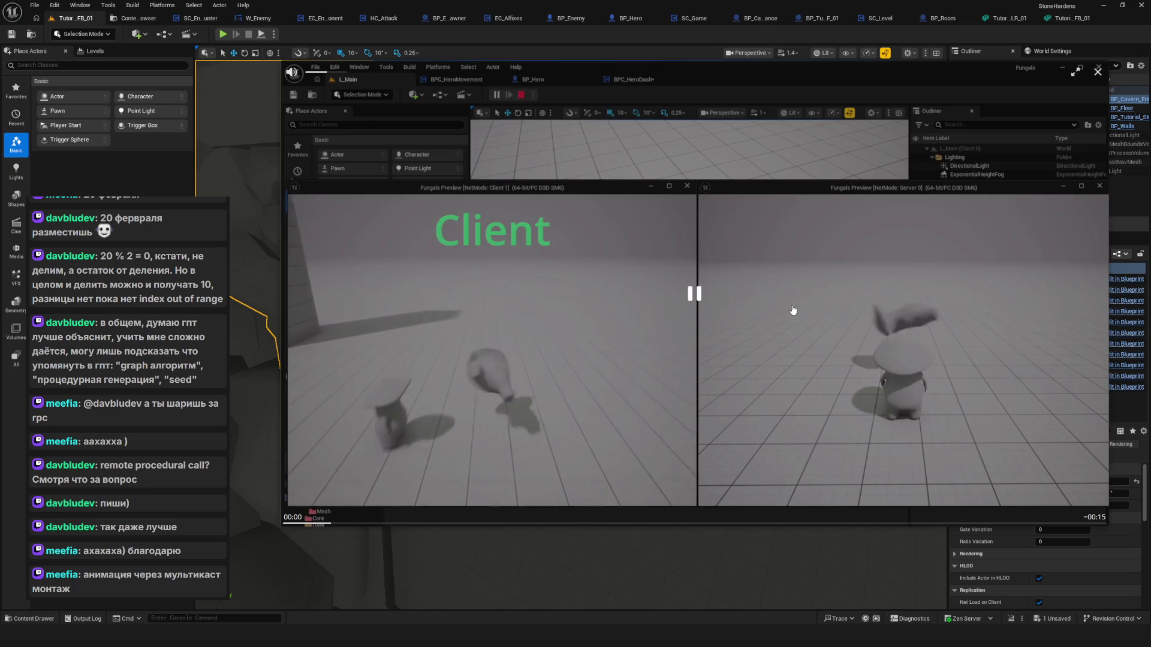
pyautogui.click(583, 395)
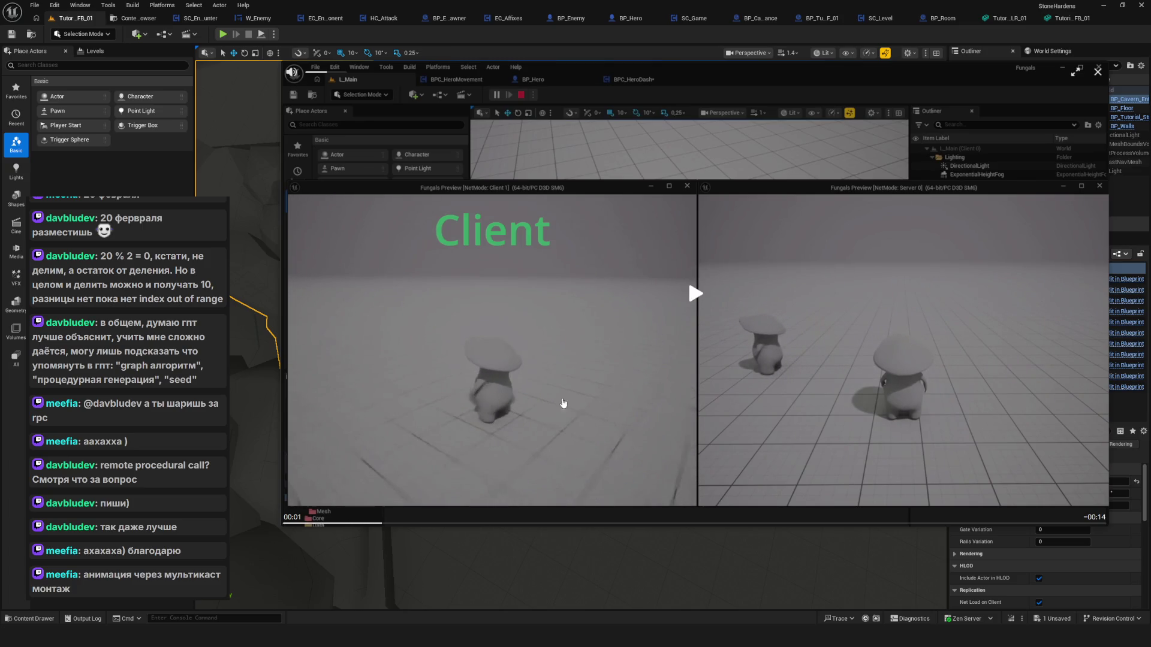
pyautogui.click(303, 522)
pyautogui.click(691, 367)
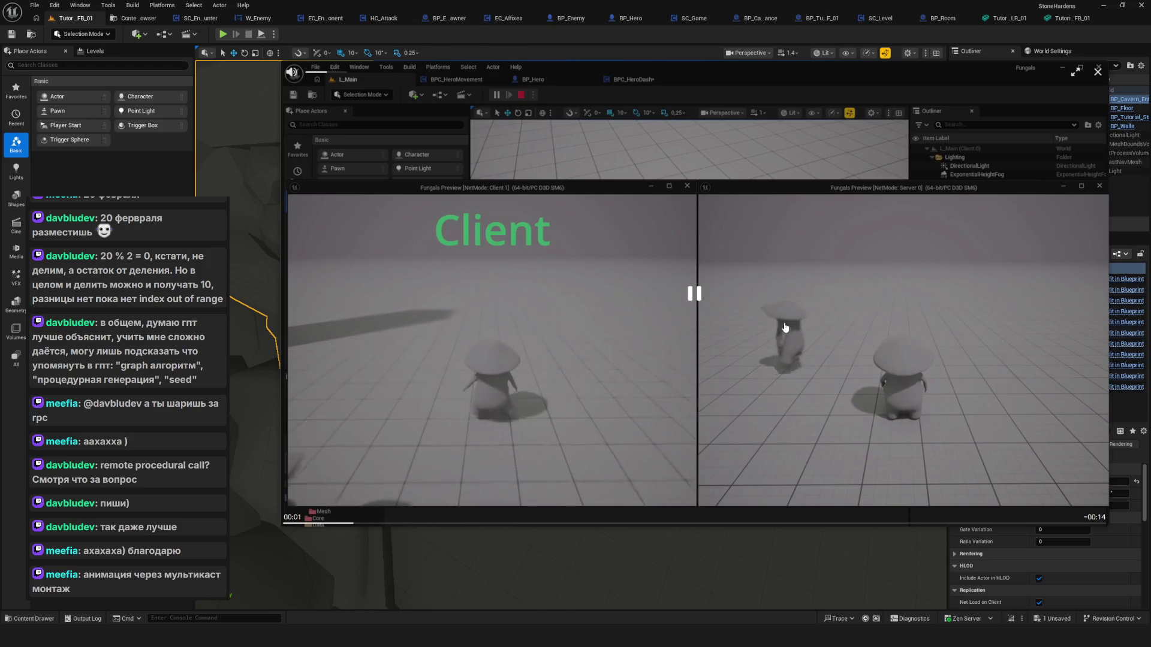
pyautogui.click(866, 341)
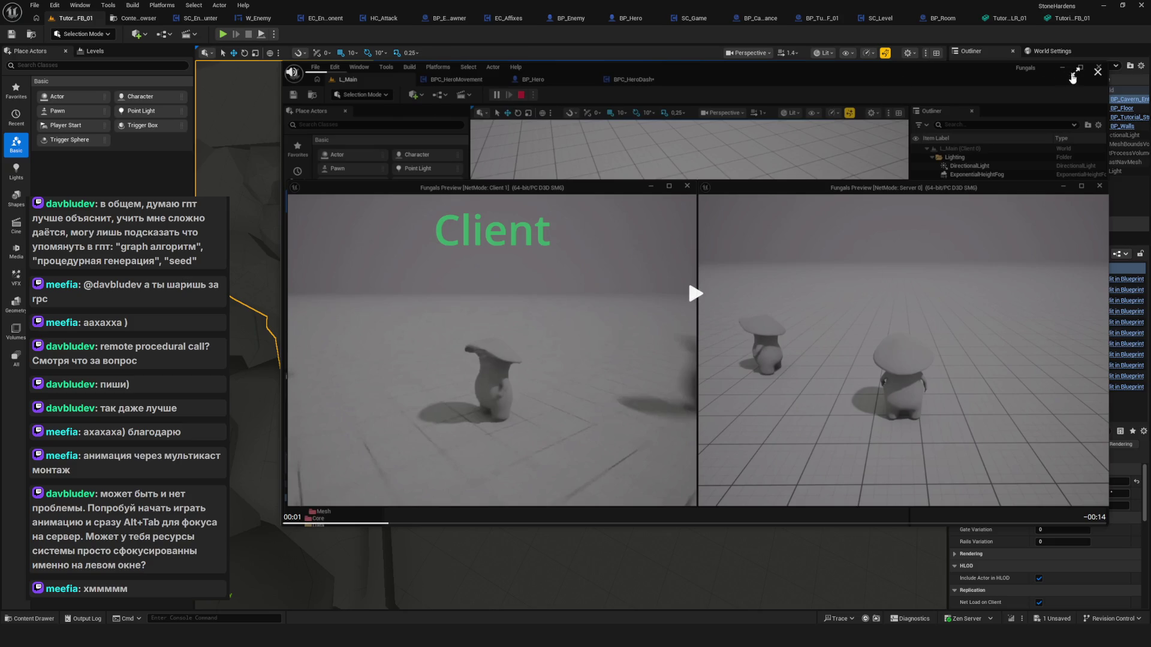
pyautogui.click(1096, 73)
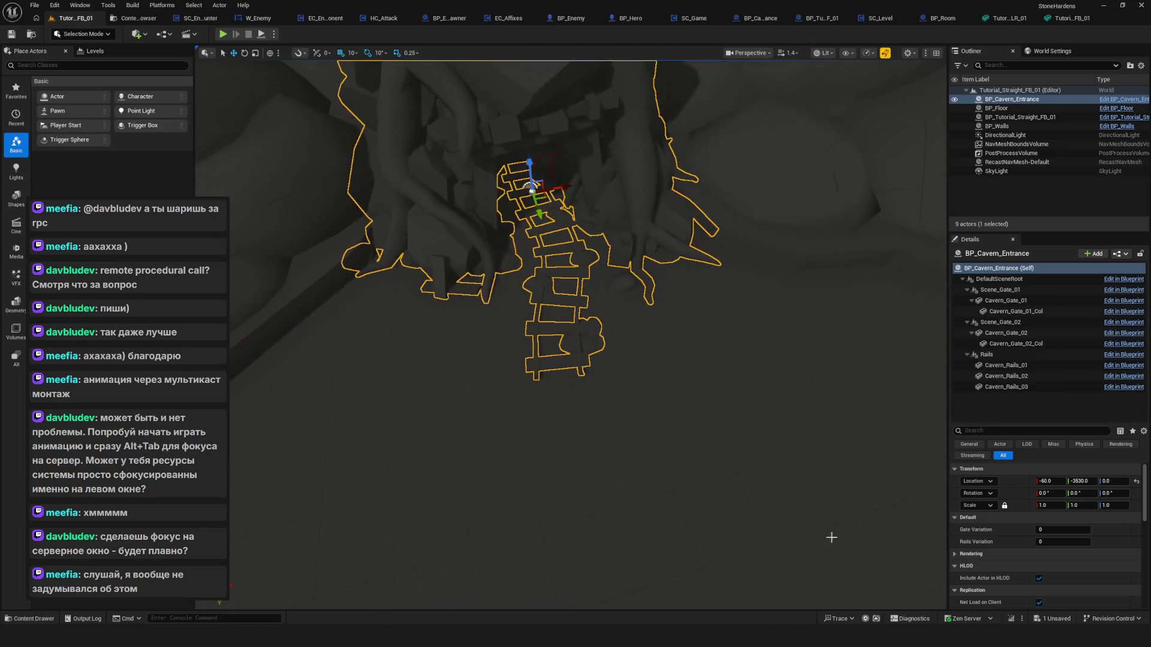
pyautogui.write('1')
# Enter Gate Variation 1 and Rails Variation 2 in BP_Cavern_Entrance's Details panel.
pyautogui.press('Return')
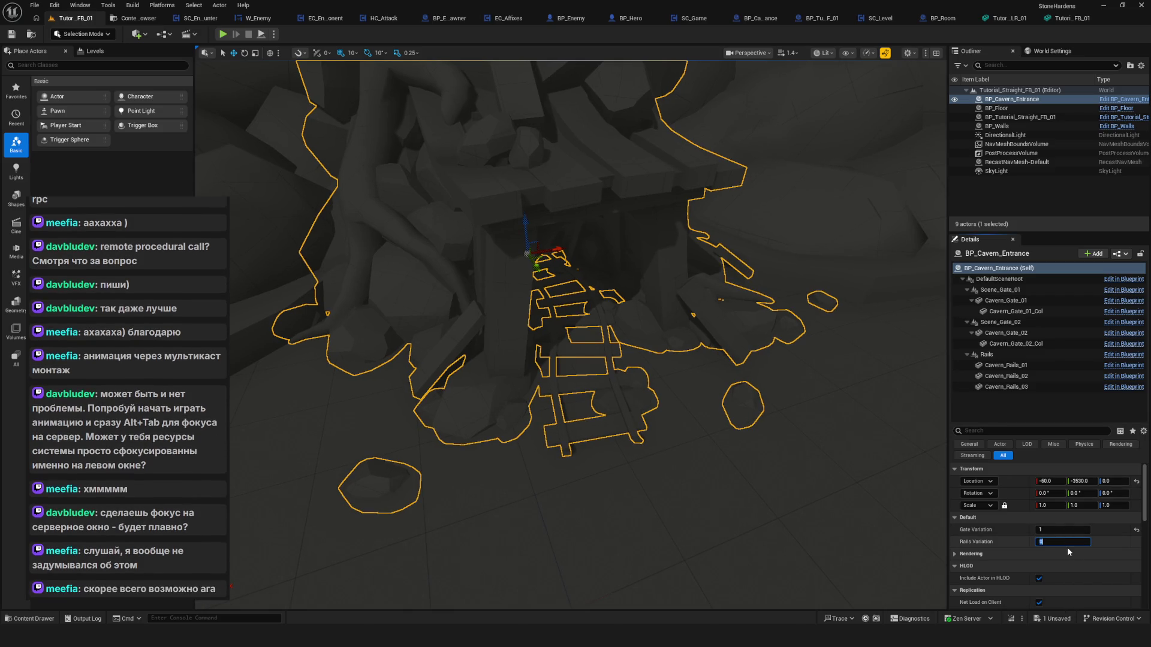
pyautogui.write('2')
pyautogui.moveTo(649, 415)
pyautogui.mouseDown()
pyautogui.moveTo(433, 342)
pyautogui.moveTo(337, 362)
pyautogui.moveTo(431, 361)
pyautogui.moveTo(628, 399)
pyautogui.moveTo(424, 363)
pyautogui.mouseUp()
# Duplicate the cavern entrance, move the copy along the level and turn it 180°.
pyautogui.hotkey('ctrl', 'd')
pyautogui.moveTo(398, 345); pyautogui.dragTo(844, 306)
pyautogui.press('e')
pyautogui.moveTo(699, 325); pyautogui.dragTo(734, 343)
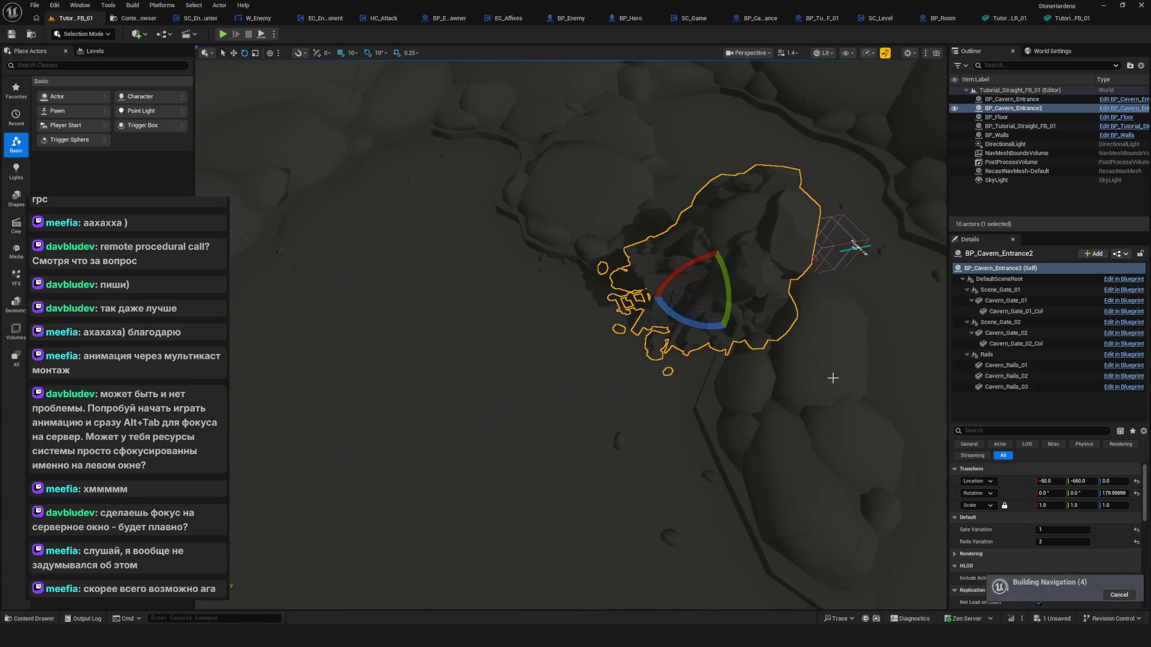
pyautogui.moveTo(697, 298)
pyautogui.mouseDown()
pyautogui.moveTo(756, 257)
pyautogui.moveTo(673, 246)
pyautogui.moveTo(570, 296)
pyautogui.moveTo(744, 294)
pyautogui.moveTo(758, 323)
pyautogui.moveTo(737, 329)
pyautogui.moveTo(735, 358)
pyautogui.moveTo(736, 336)
pyautogui.mouseUp()
# Fine-tune BP_Cavern_Entrance2's position to -800, 1610, 0 and frame it in view.
pyautogui.scroll(-5, 622, 217)
pyautogui.moveTo(587, 340)
pyautogui.mouseDown()
pyautogui.moveTo(574, 335)
pyautogui.moveTo(689, 414)
pyautogui.mouseUp()
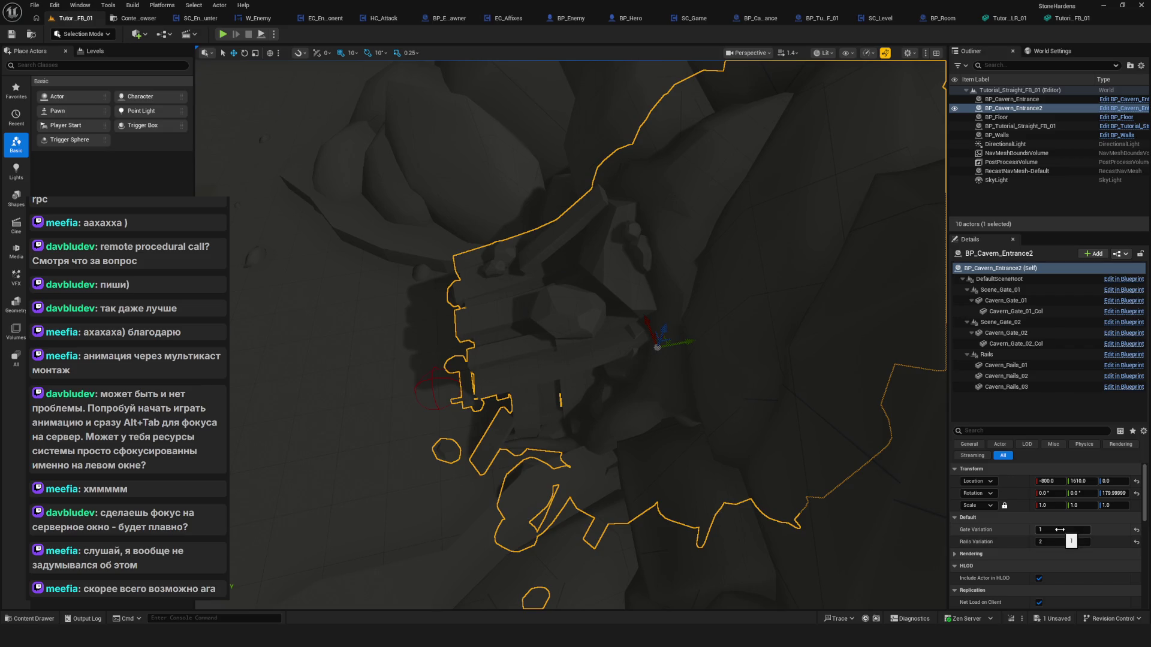
pyautogui.moveTo(769, 462); pyautogui.dragTo(737, 389)
pyautogui.press('f')
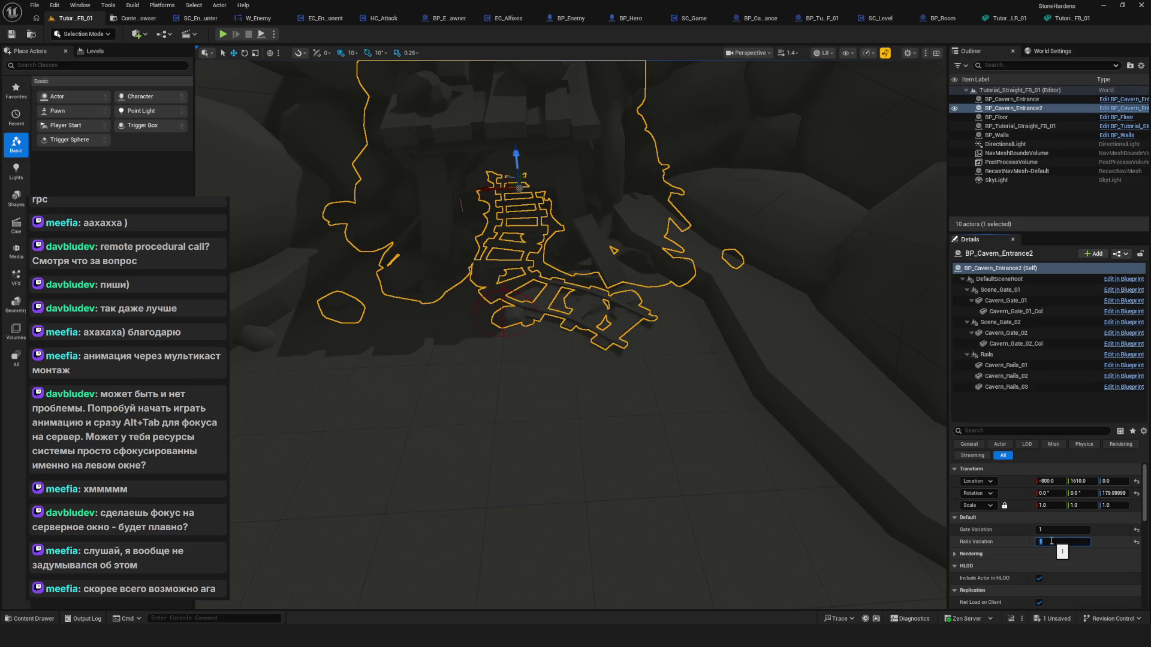
pyautogui.scroll(5, 565, 282)
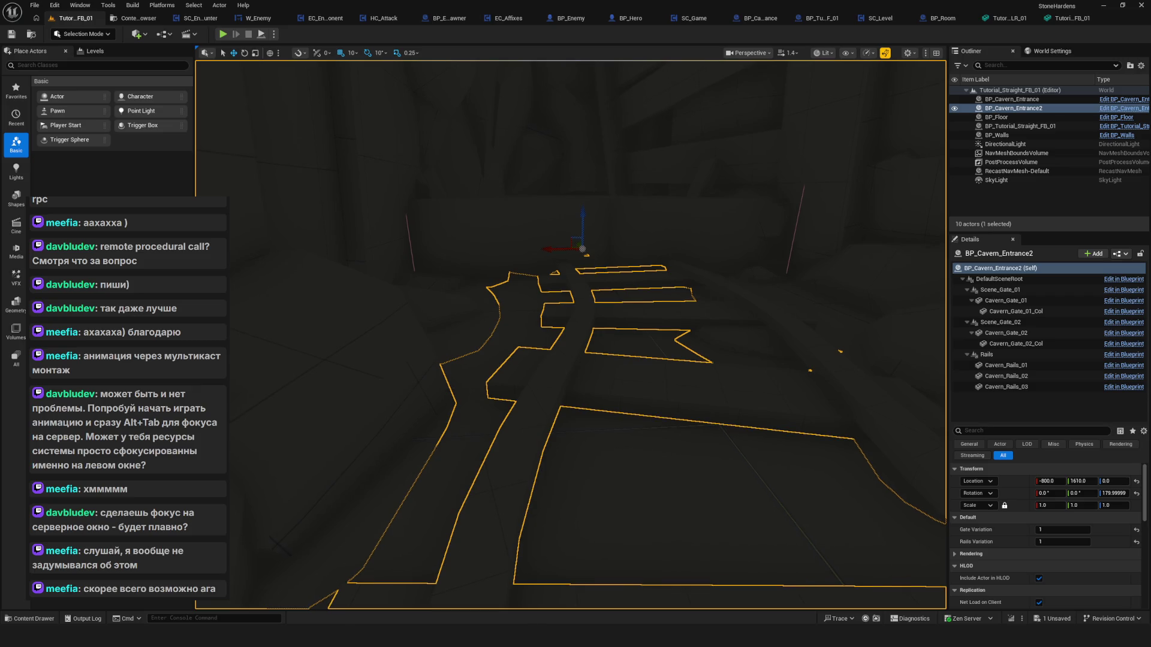
pyautogui.press('f')
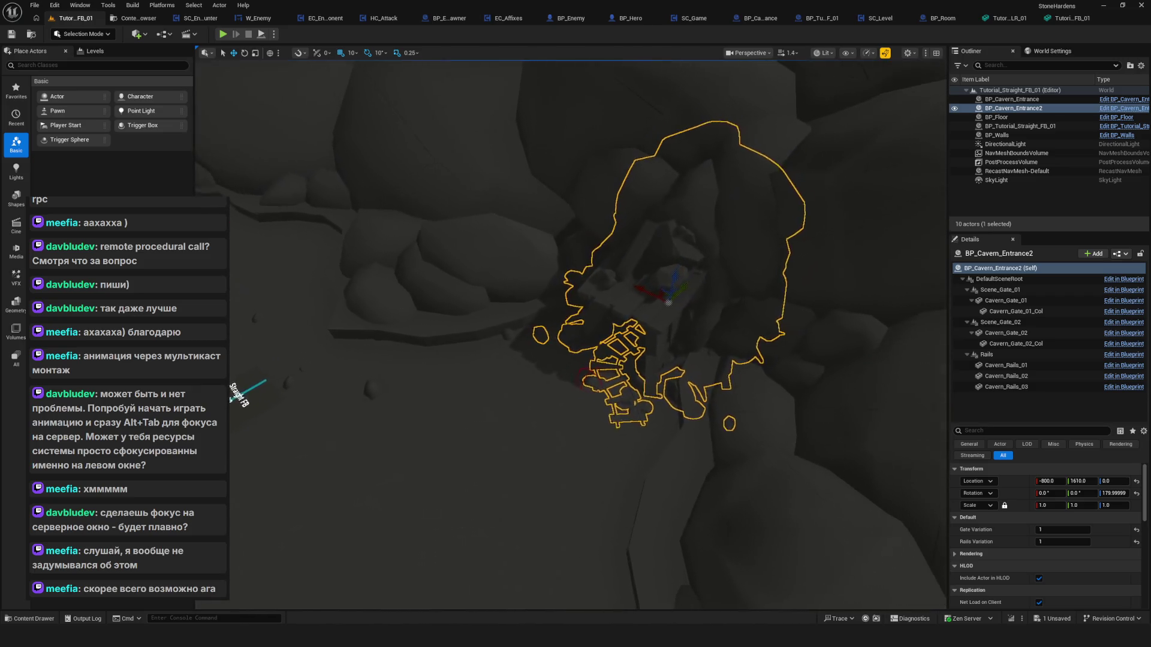
pyautogui.scroll(3, 570, 334)
pyautogui.click(815, 249)
pyautogui.scroll(3, 645, 301)
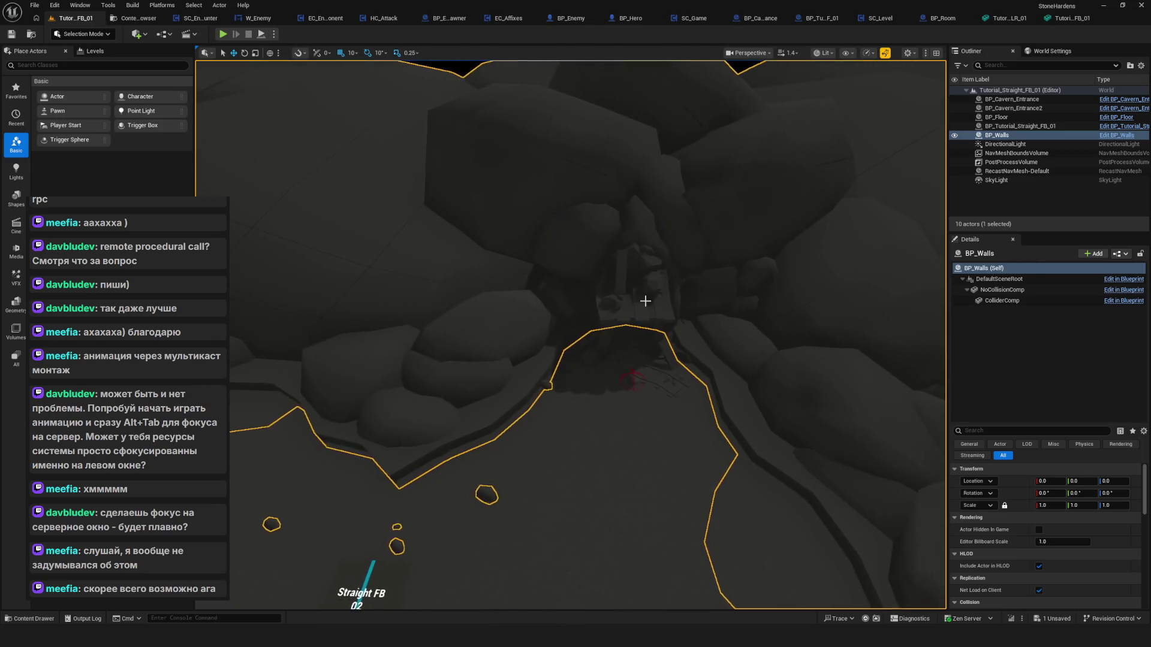
pyautogui.scroll(-5, 645, 300)
pyautogui.scroll(4, 727, 404)
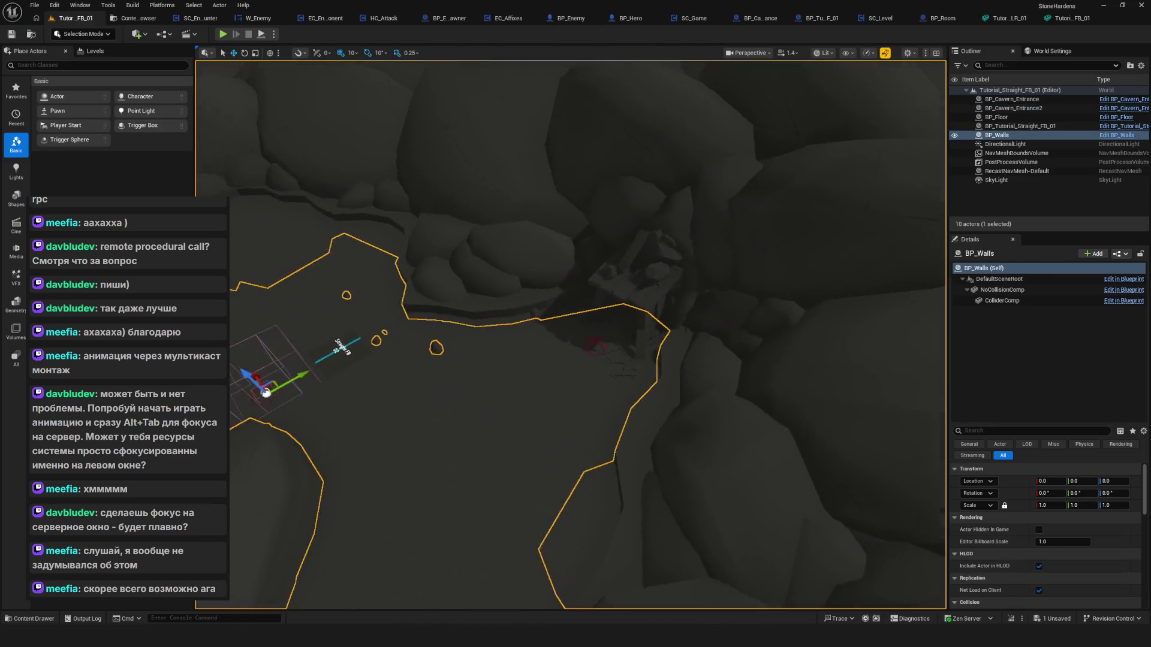
pyautogui.scroll(6, 570, 334)
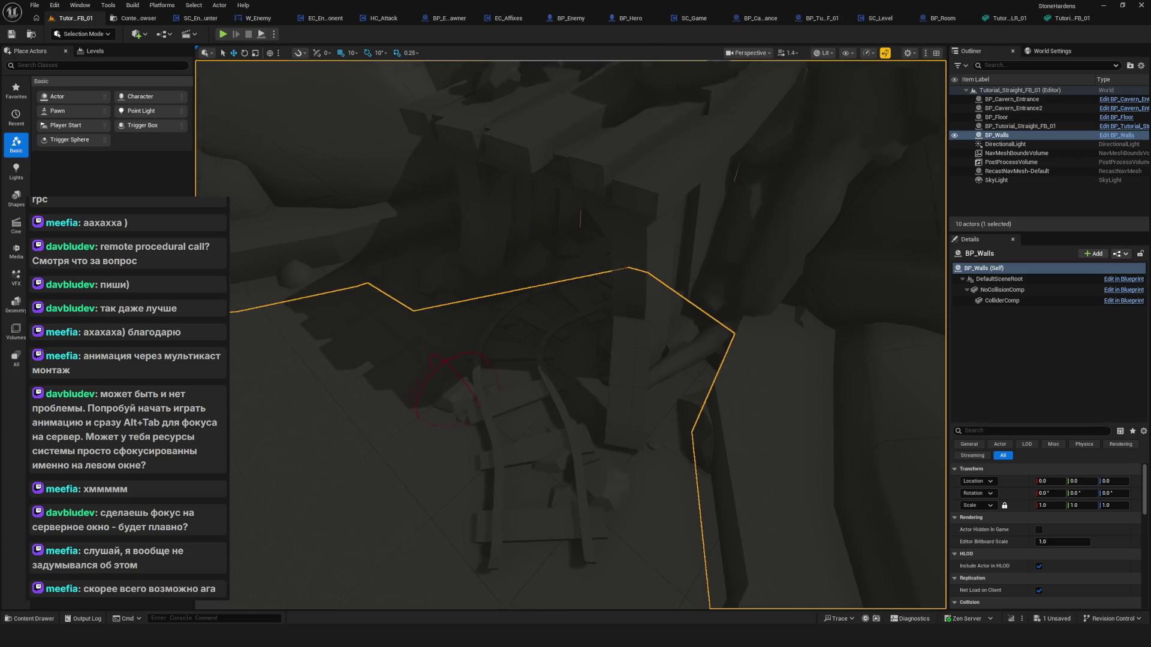
pyautogui.scroll(-4, 570, 334)
pyautogui.scroll(4, 570, 334)
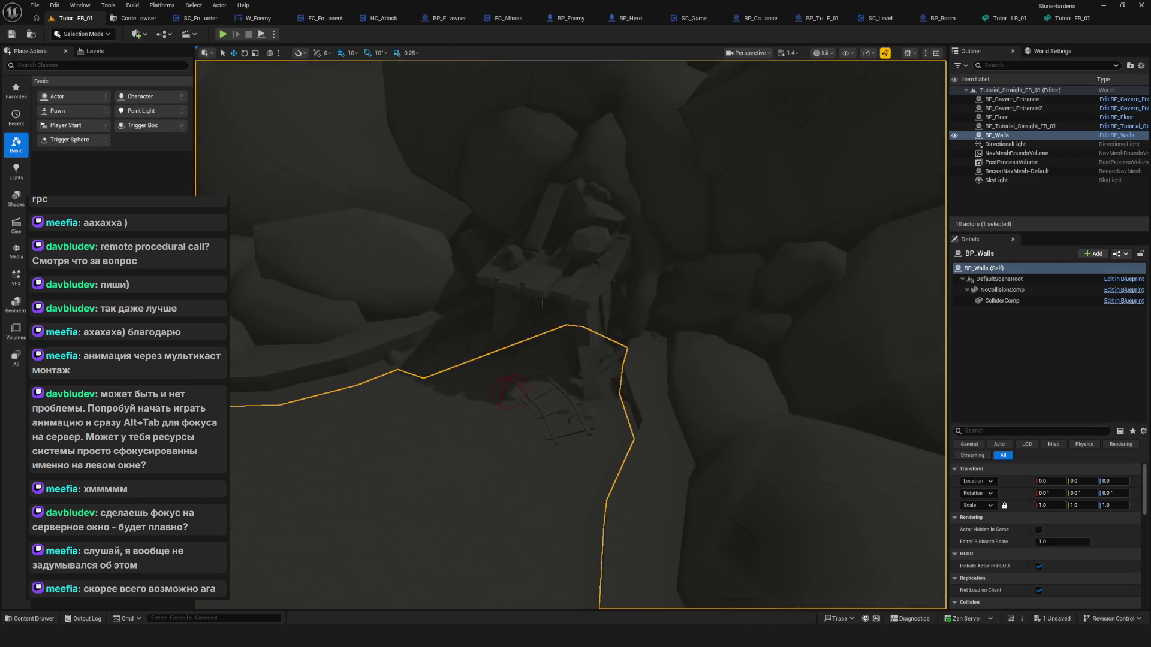
pyautogui.scroll(-5, 571, 334)
pyautogui.scroll(5, 570, 335)
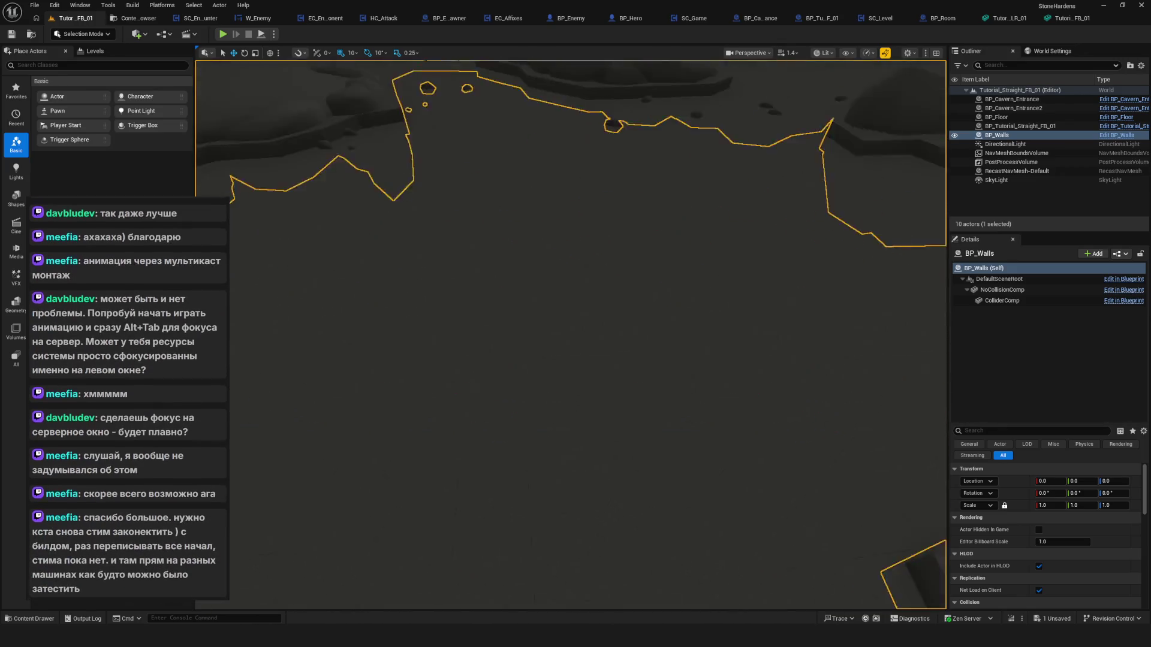
pyautogui.scroll(-5, 571, 334)
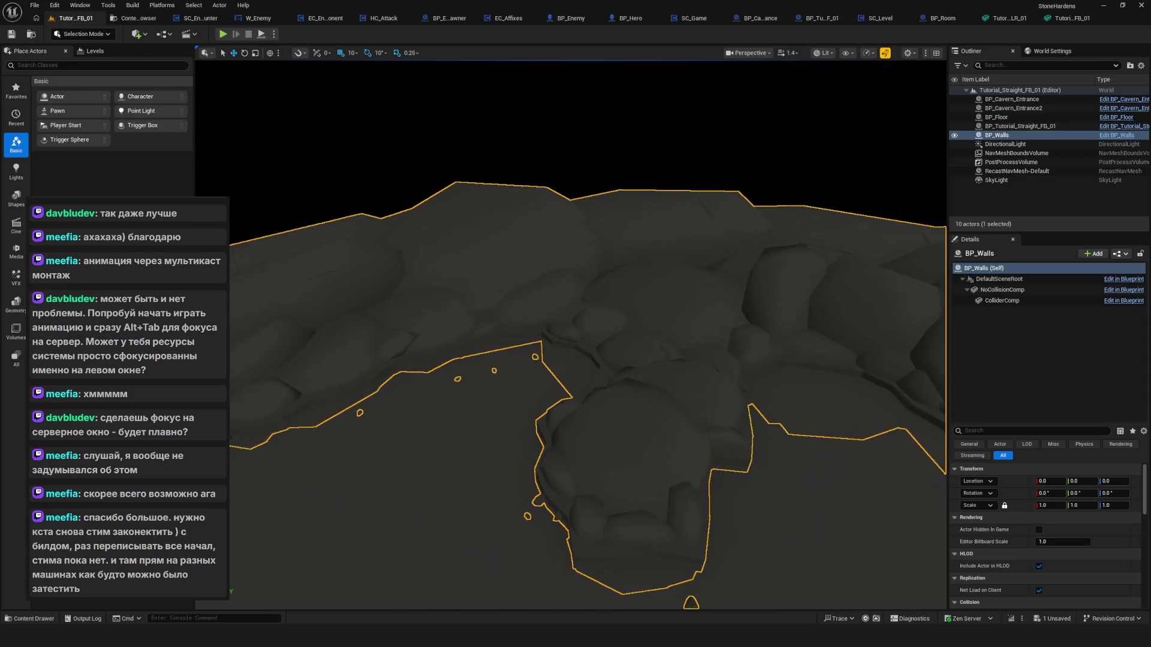
pyautogui.scroll(2, 571, 334)
pyautogui.scroll(3, 527, 462)
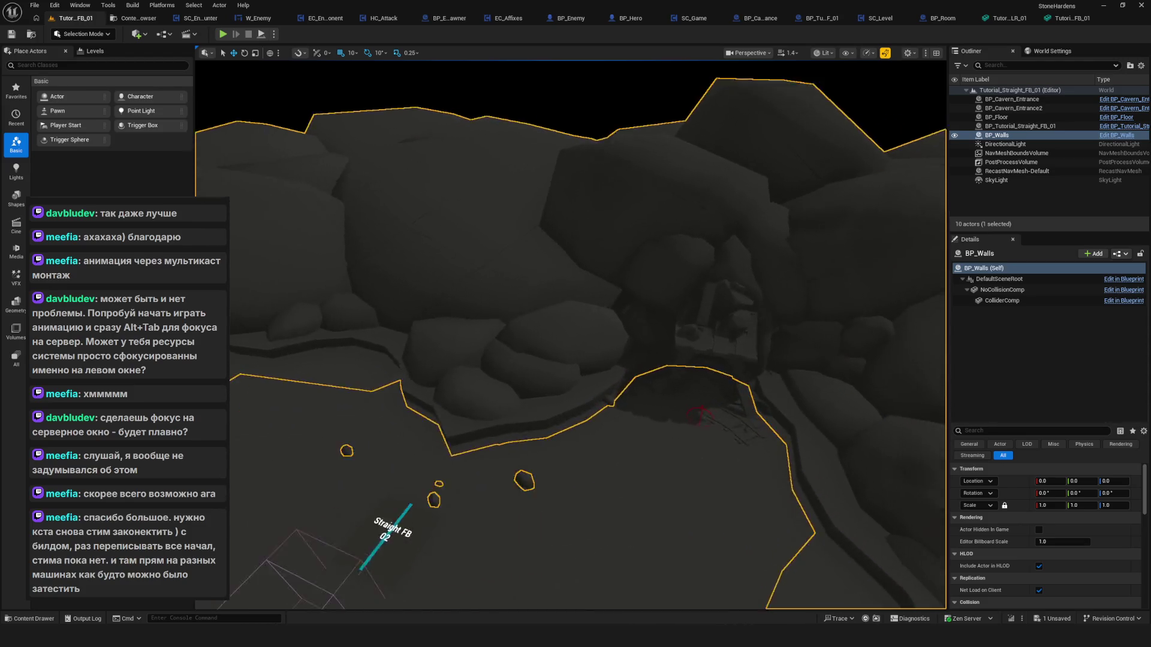
pyautogui.hotkey('ctrl', 's')
pyautogui.moveTo(561, 402); pyautogui.dragTo(562, 392)
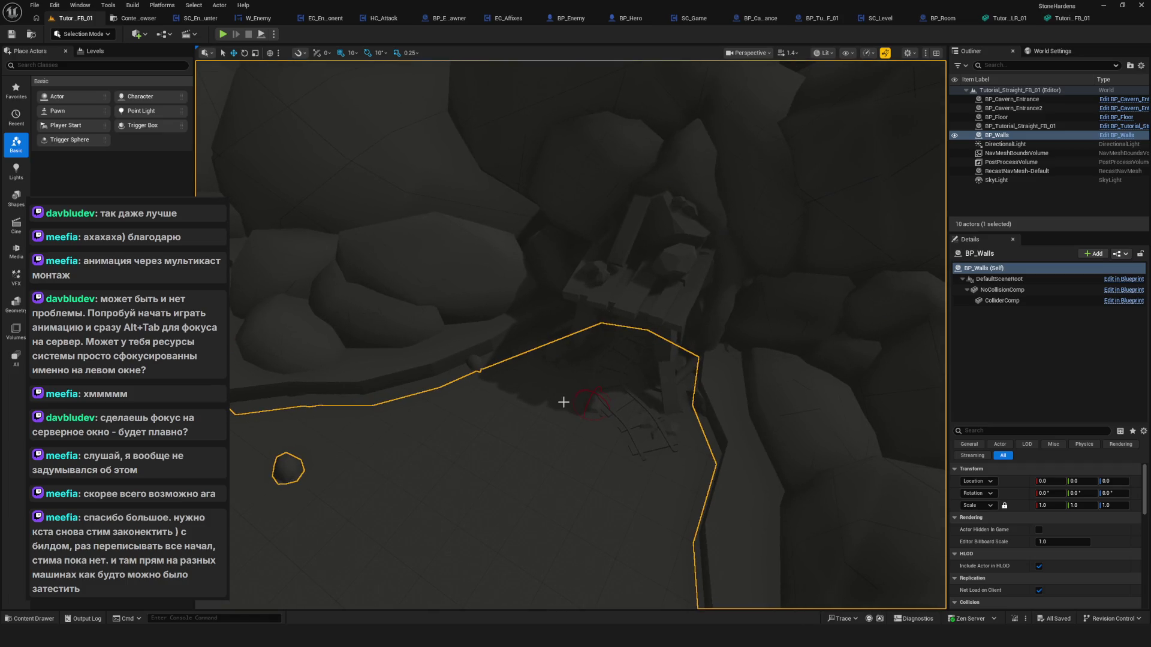
pyautogui.moveTo(591, 398)
pyautogui.mouseDown()
pyautogui.moveTo(453, 302)
pyautogui.moveTo(454, 239)
pyautogui.moveTo(432, 227)
pyautogui.moveTo(432, 185)
pyautogui.mouseUp()
pyautogui.moveTo(555, 394)
pyautogui.mouseDown()
pyautogui.moveTo(555, 417)
pyautogui.moveTo(522, 377)
pyautogui.mouseUp()
pyautogui.click(521, 377)
# Slide BP_Cavern_Entrance to X 0 and save the level.
pyautogui.press('f')
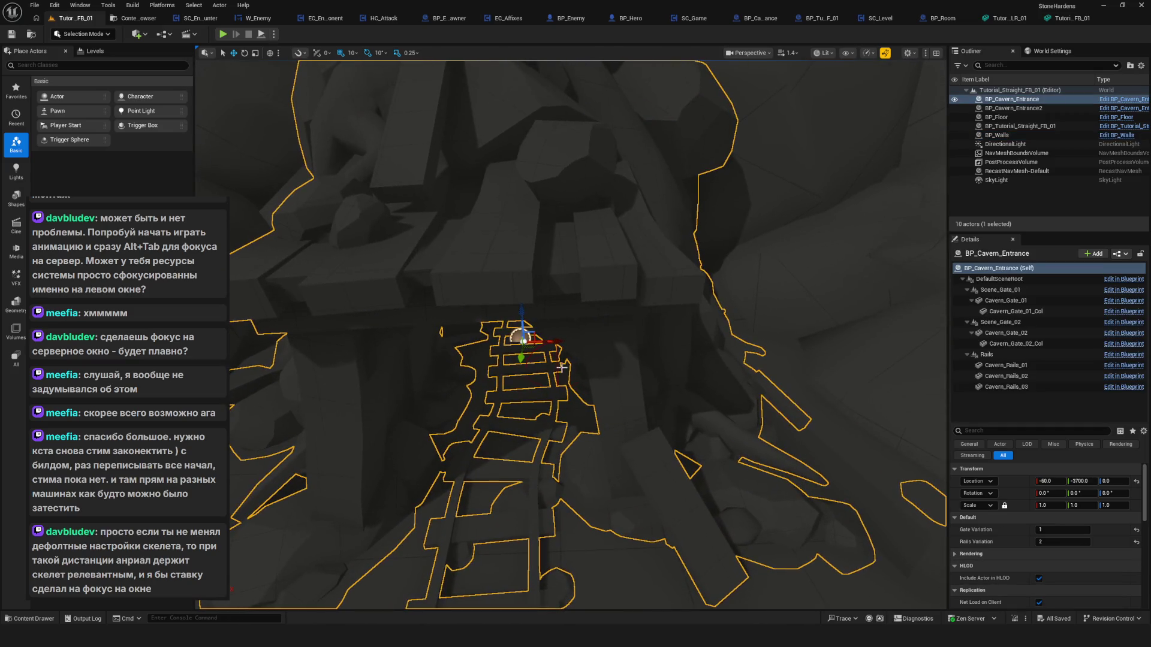
pyautogui.moveTo(561, 342)
pyautogui.mouseDown()
pyautogui.moveTo(592, 342)
pyautogui.moveTo(592, 306)
pyautogui.moveTo(593, 366)
pyautogui.moveTo(593, 329)
pyautogui.mouseUp()
pyautogui.hotkey('ctrl', 's')
pyautogui.press('Escape')
# Inspect the tutorial room's HeroPointF and HeroPointB components in the viewport.
pyautogui.moveTo(655, 279)
pyautogui.mouseDown()
pyautogui.moveTo(636, 246)
pyautogui.moveTo(572, 282)
pyautogui.mouseUp()
pyautogui.click(568, 273)
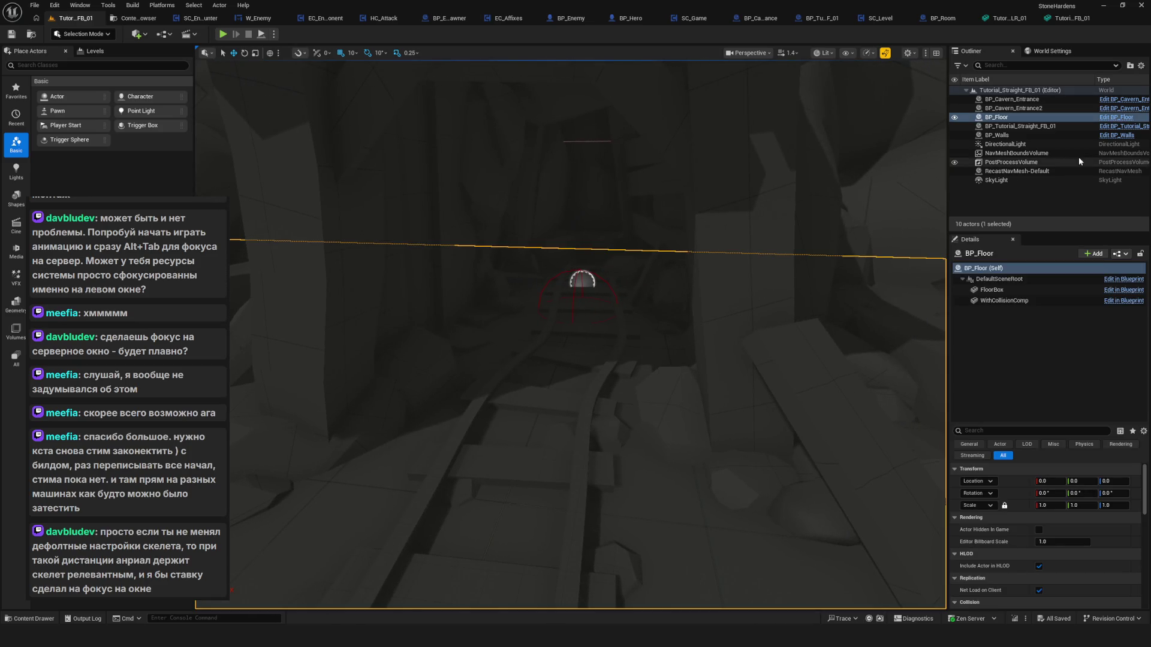
pyautogui.click(1033, 126)
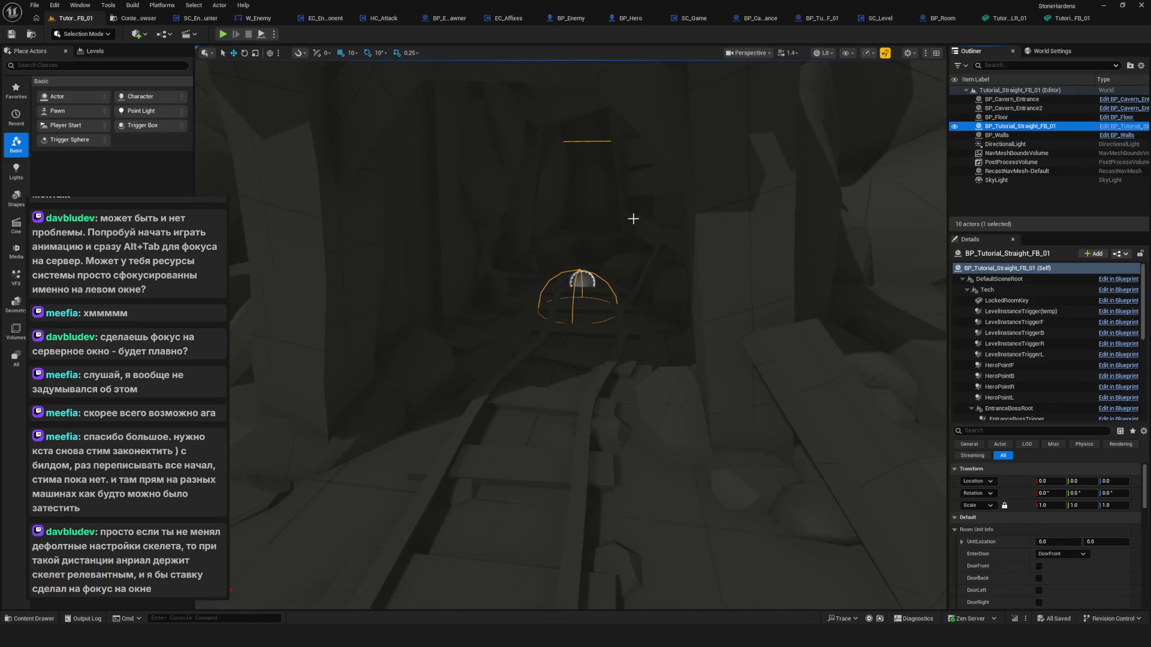
pyautogui.click(1018, 365)
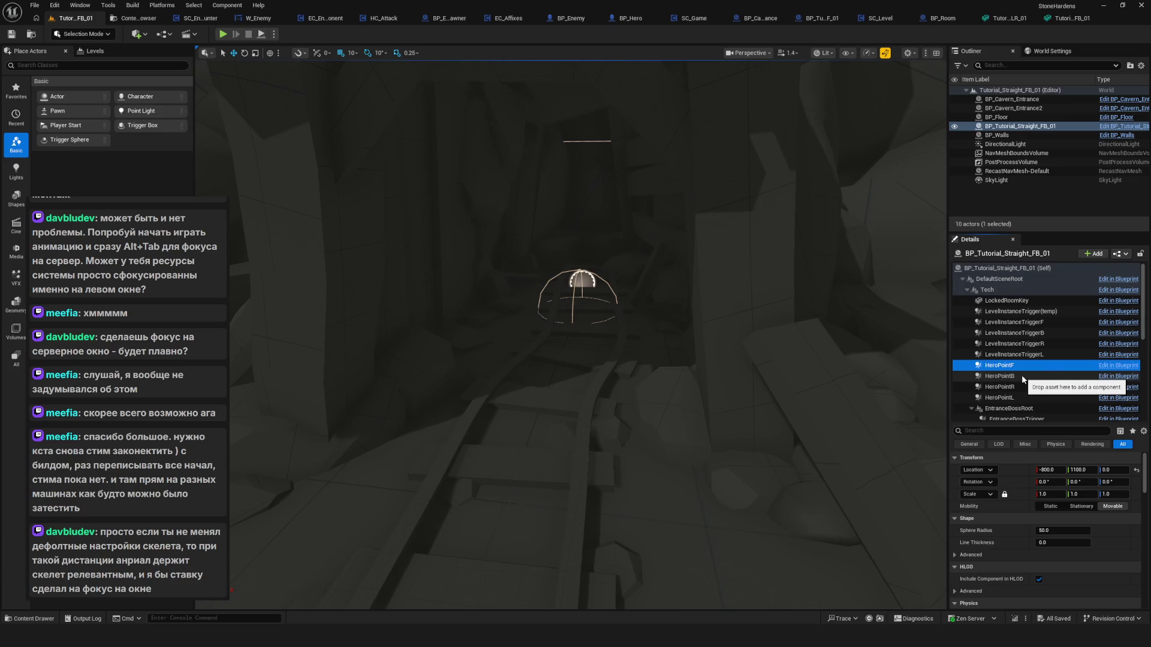
pyautogui.doubleClick(1021, 375)
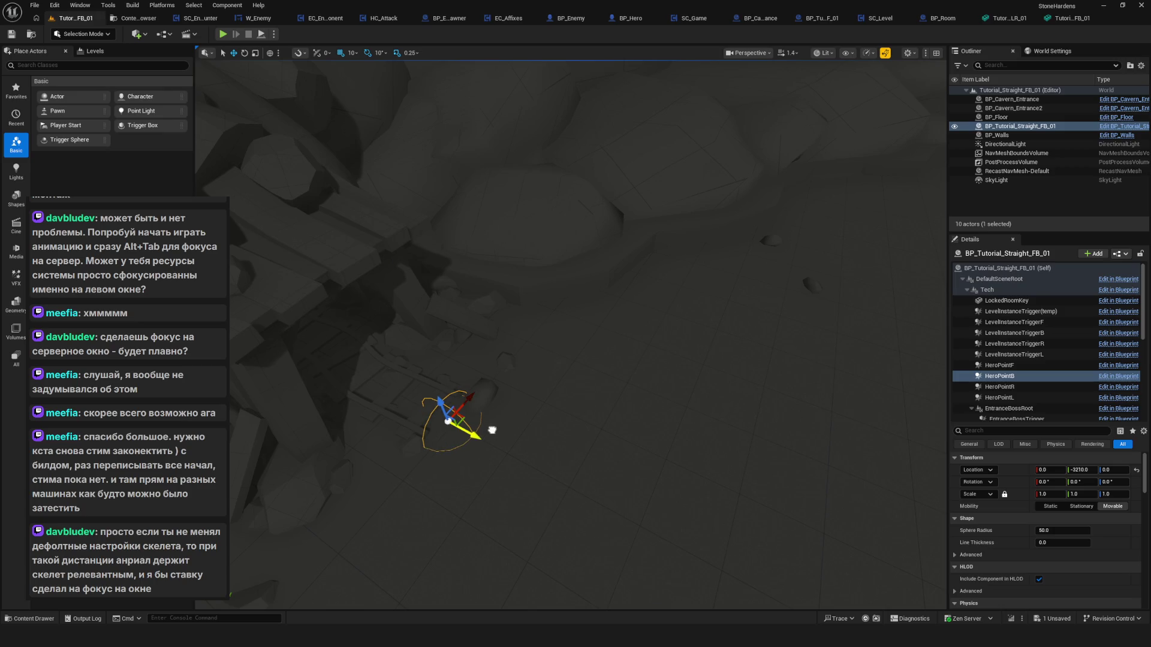
pyautogui.moveTo(495, 434); pyautogui.dragTo(495, 360)
# Nudge LevelInstanceTriggerB to Y -3760 and move the cavern entrance to Y -3770.
pyautogui.click(578, 245)
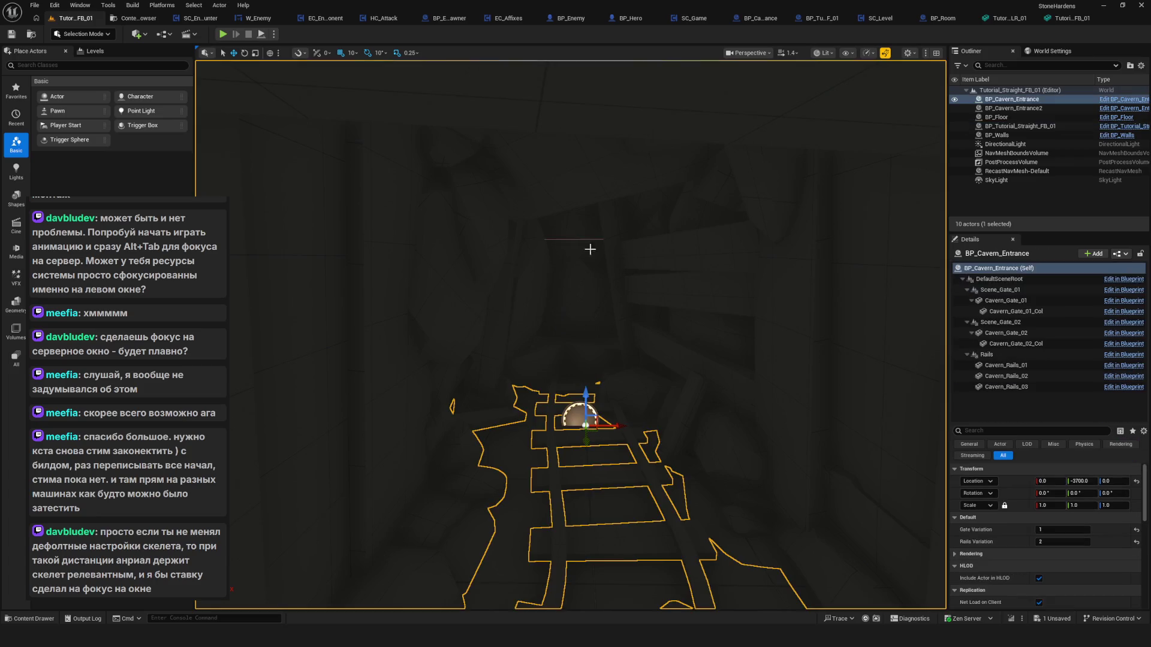
pyautogui.click(1029, 126)
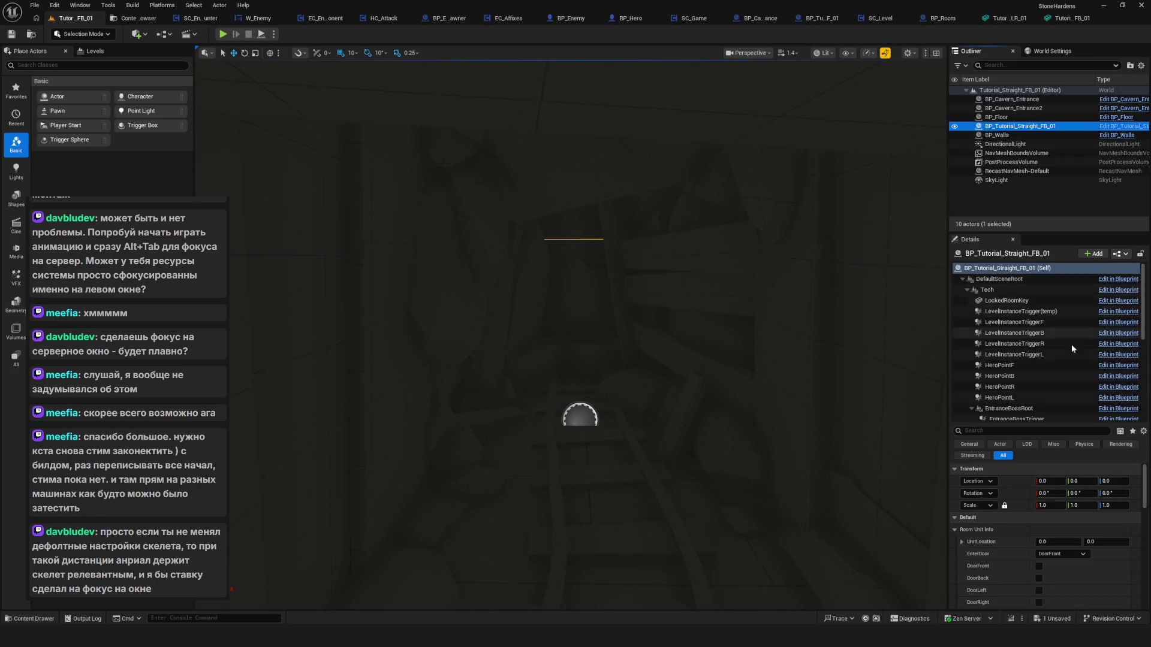
pyautogui.click(1036, 332)
pyautogui.press('f')
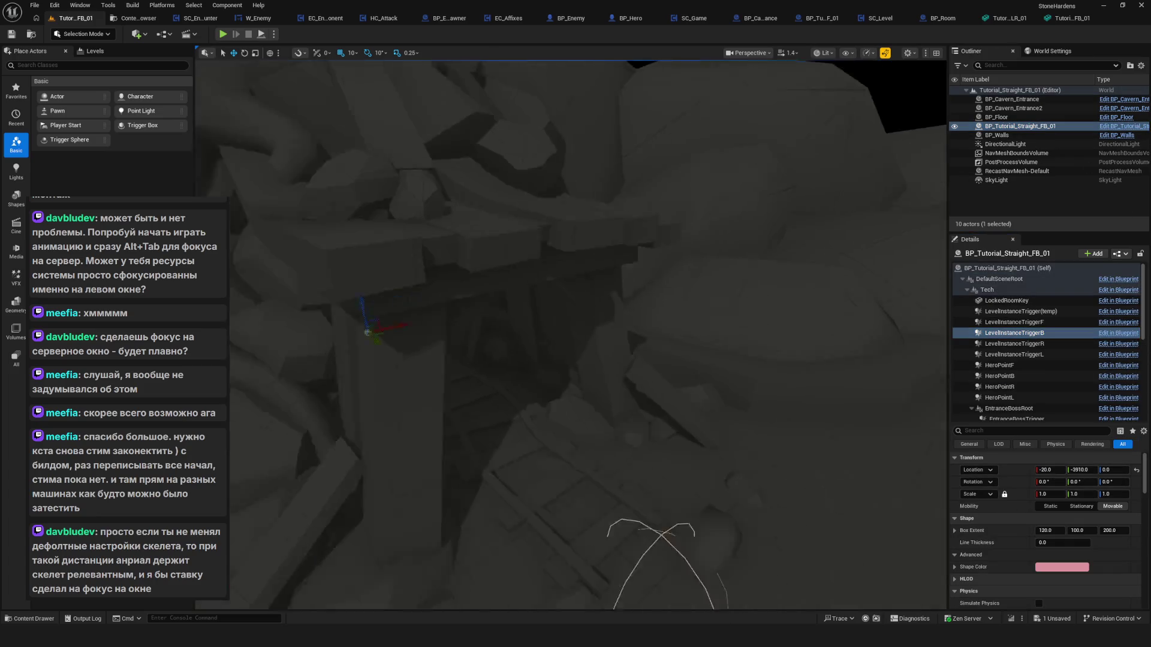
pyautogui.moveTo(407, 352); pyautogui.dragTo(412, 350)
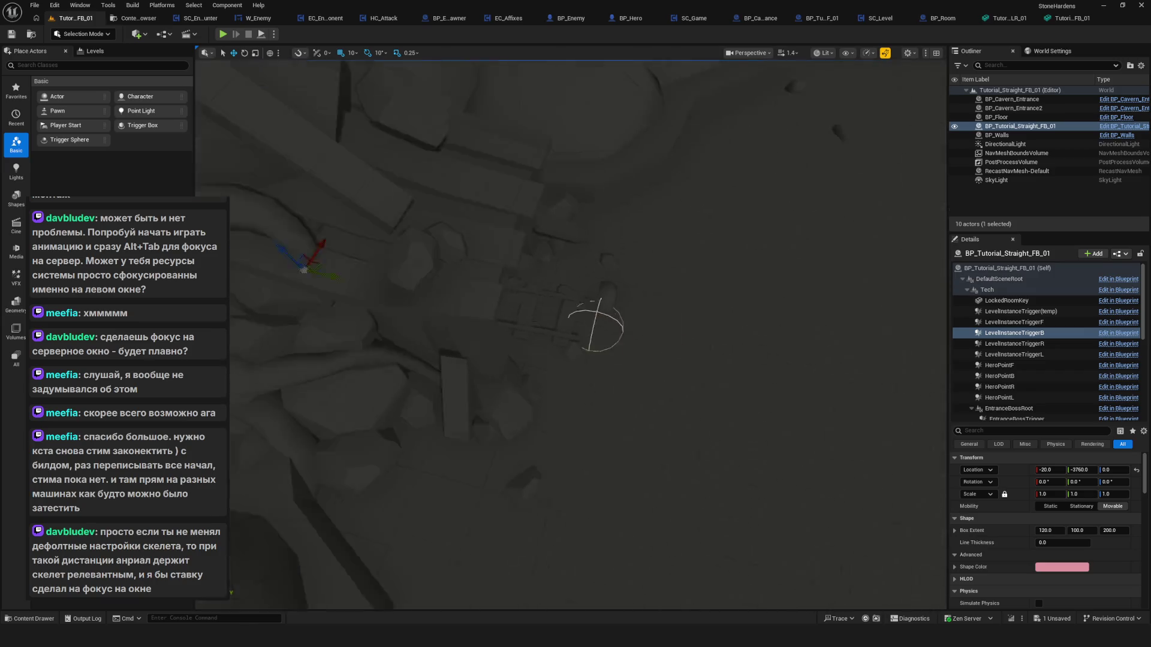
pyautogui.click(588, 334)
pyautogui.moveTo(483, 331); pyautogui.dragTo(462, 333)
pyautogui.moveTo(540, 348)
pyautogui.mouseDown()
pyautogui.moveTo(540, 314)
pyautogui.moveTo(540, 359)
pyautogui.moveTo(540, 318)
pyautogui.mouseUp()
pyautogui.click(1058, 127)
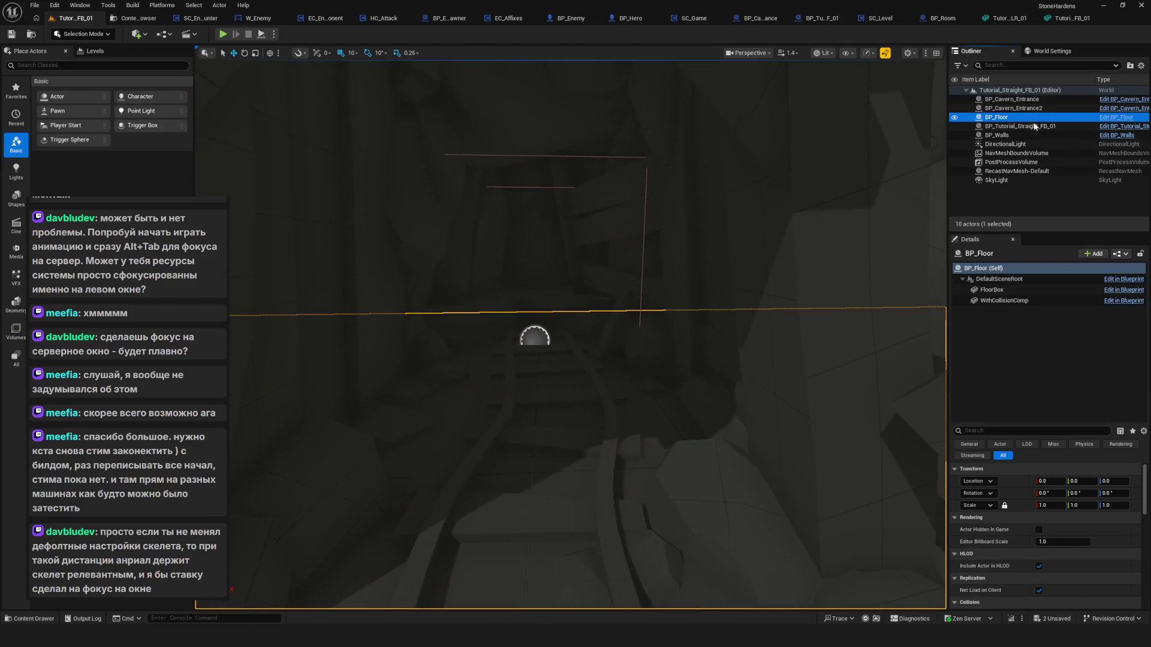
# Shift BP_Cavern_Entrance to X -20 and save the level.
pyautogui.click(1052, 323)
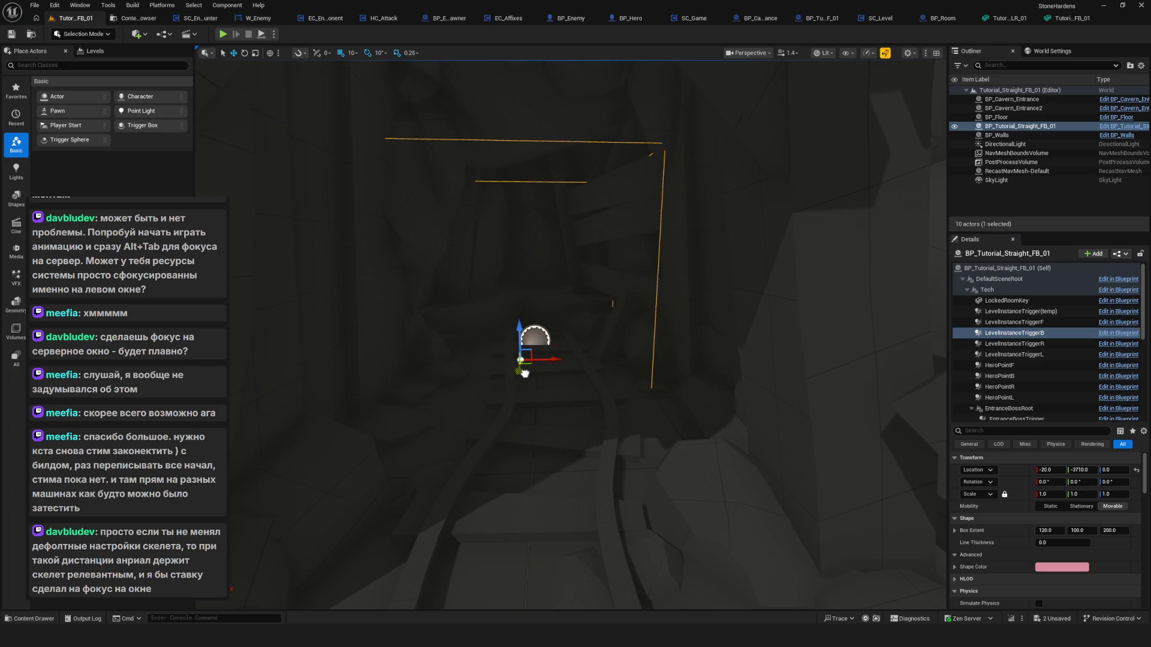
pyautogui.scroll(-5, 573, 350)
pyautogui.click(673, 306)
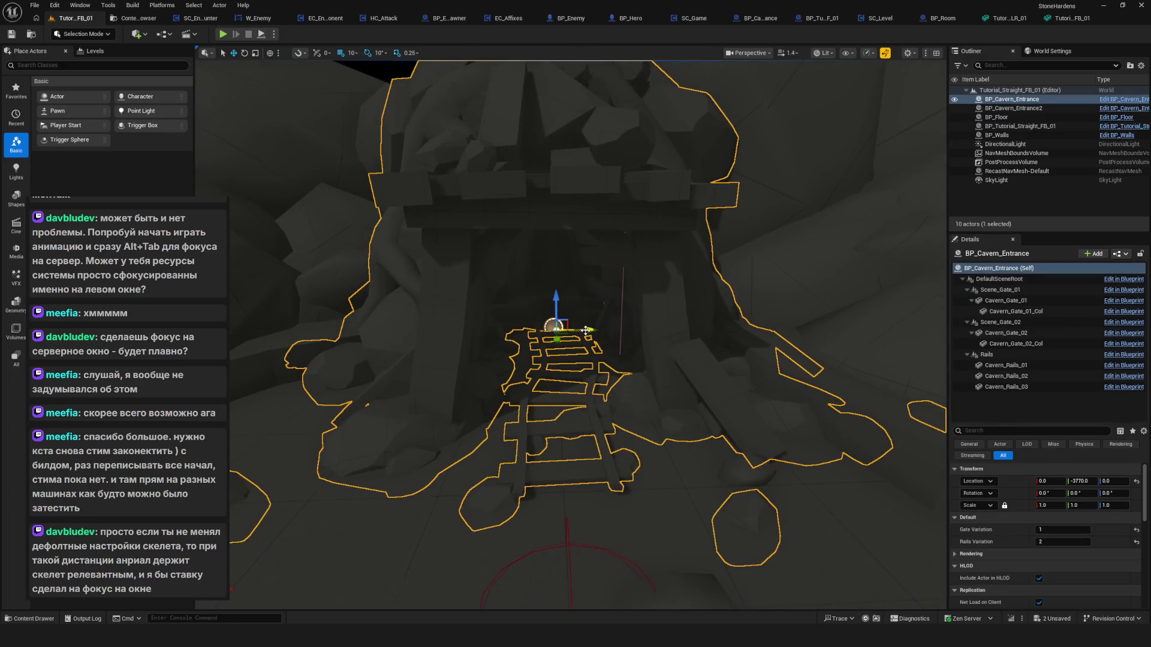
pyautogui.moveTo(585, 330); pyautogui.dragTo(577, 331)
pyautogui.scroll(5, 591, 345)
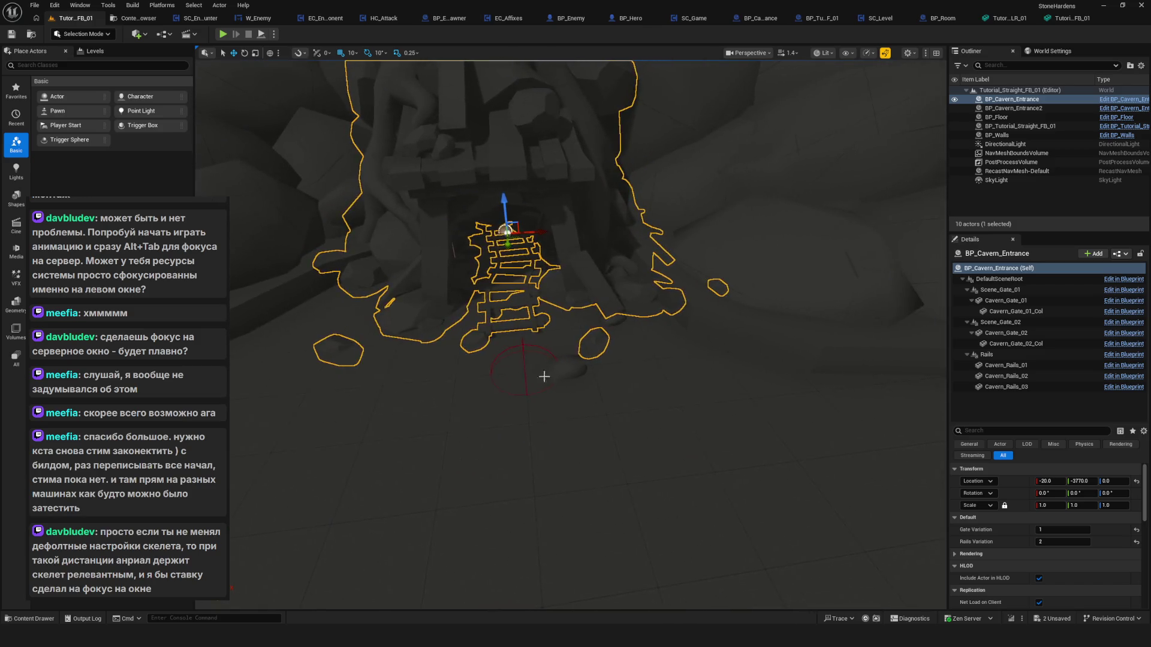
pyautogui.click(591, 345)
pyautogui.moveTo(590, 344); pyautogui.dragTo(563, 336)
pyautogui.hotkey('ctrl', 's')
# Fly the view through the cave and select the tutorial room actor.
pyautogui.moveTo(527, 213); pyautogui.dragTo(671, 177)
pyautogui.moveTo(670, 377); pyautogui.dragTo(670, 377)
pyautogui.press('d')
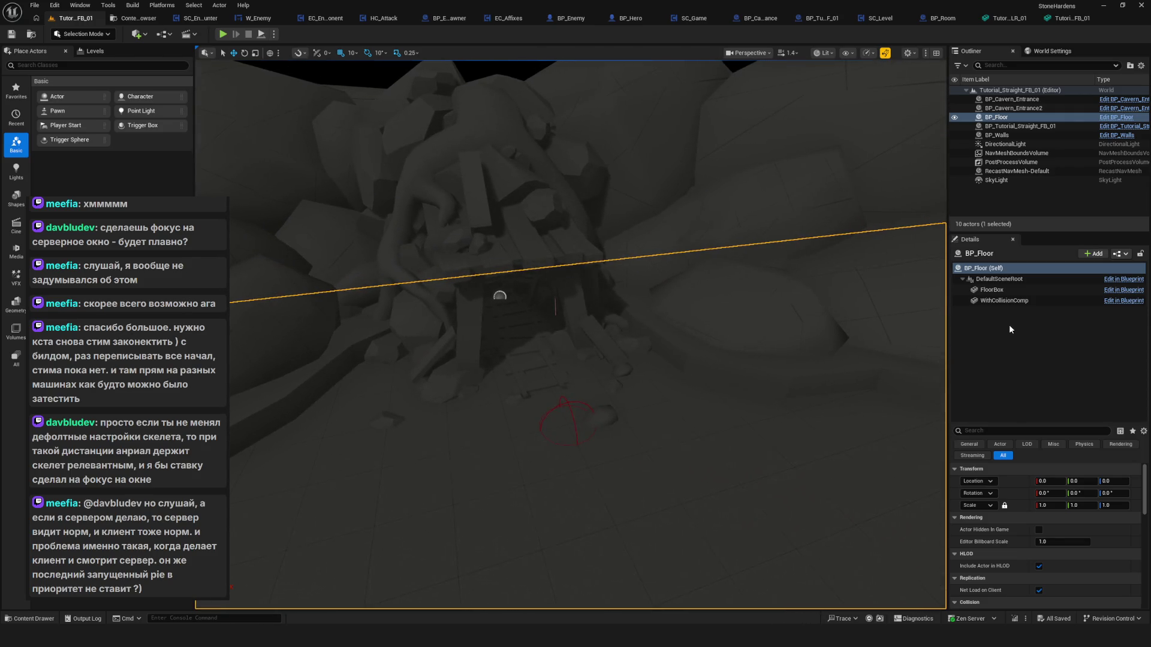
pyautogui.click(1030, 126)
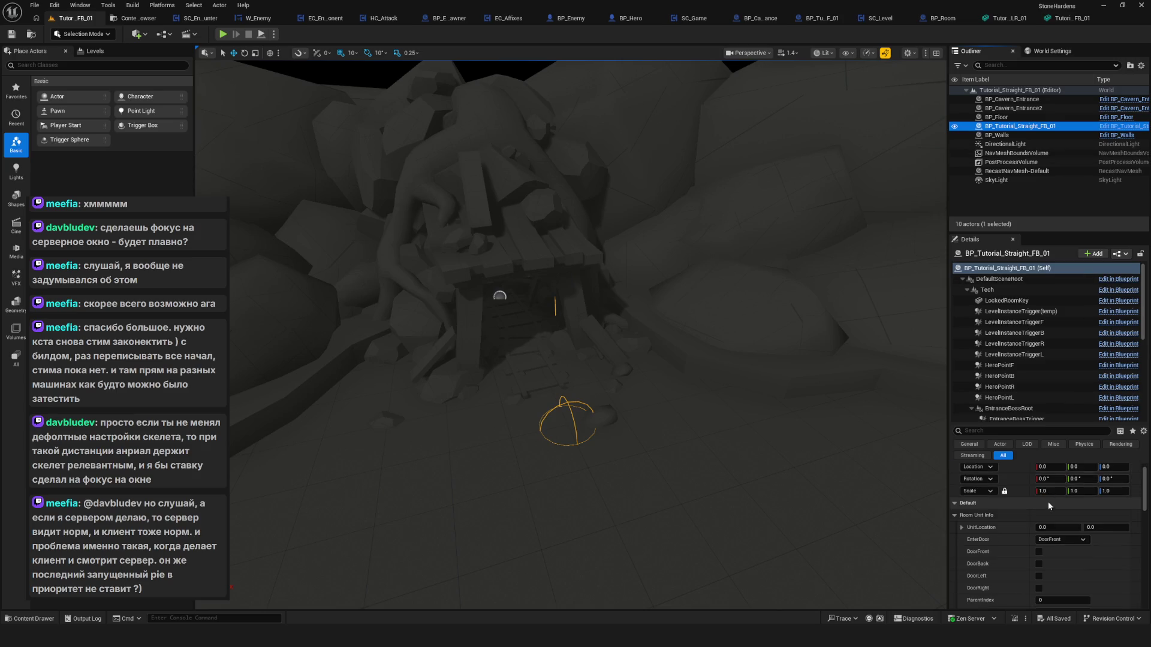
pyautogui.scroll(-5, 1046, 336)
pyautogui.scroll(4, 1046, 339)
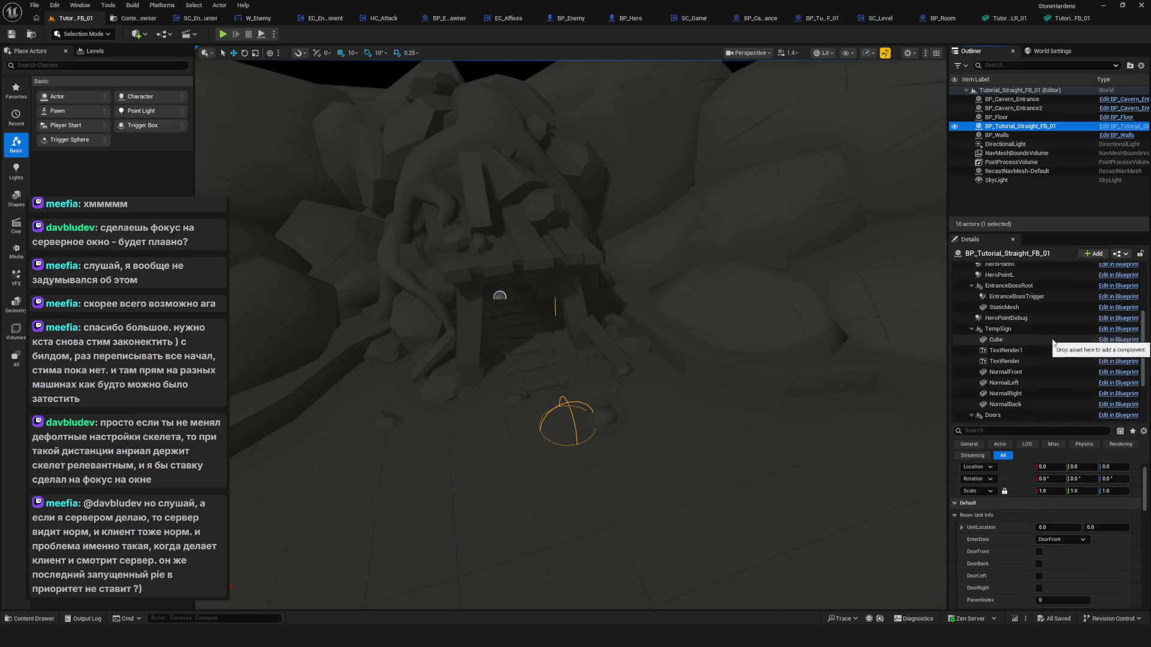
pyautogui.scroll(-4, 1058, 348)
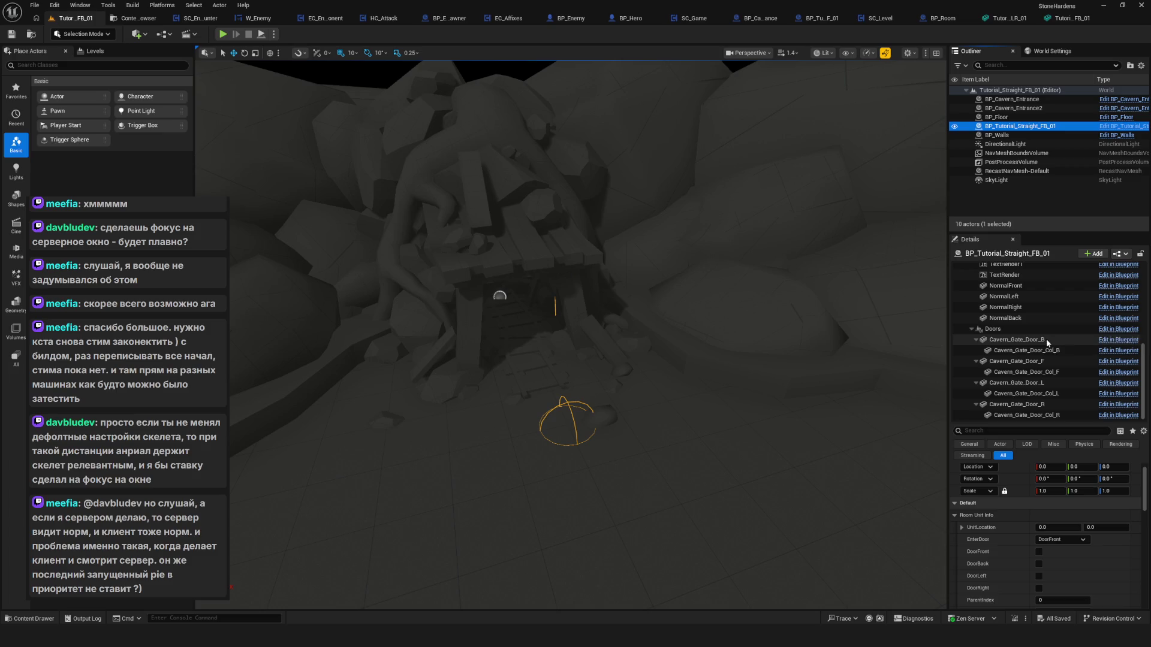
# Filter Cavern_Gate_Door_B's properties for 'vis', tick Visible, and frame the door.
pyautogui.click(1047, 340)
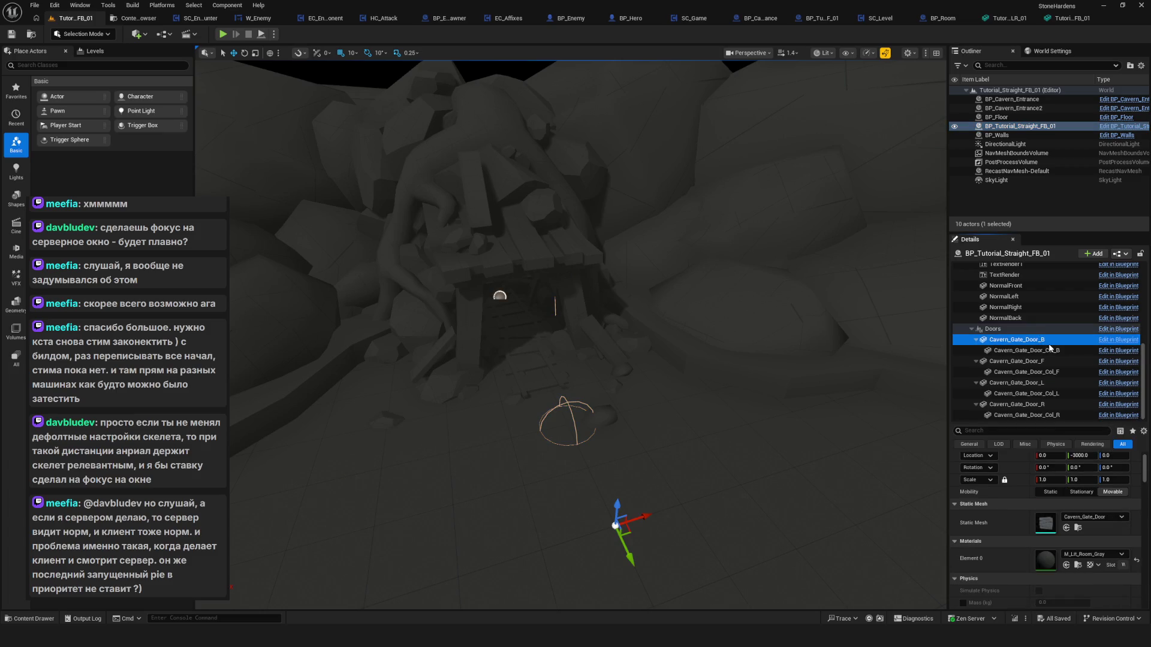
pyautogui.click(984, 431)
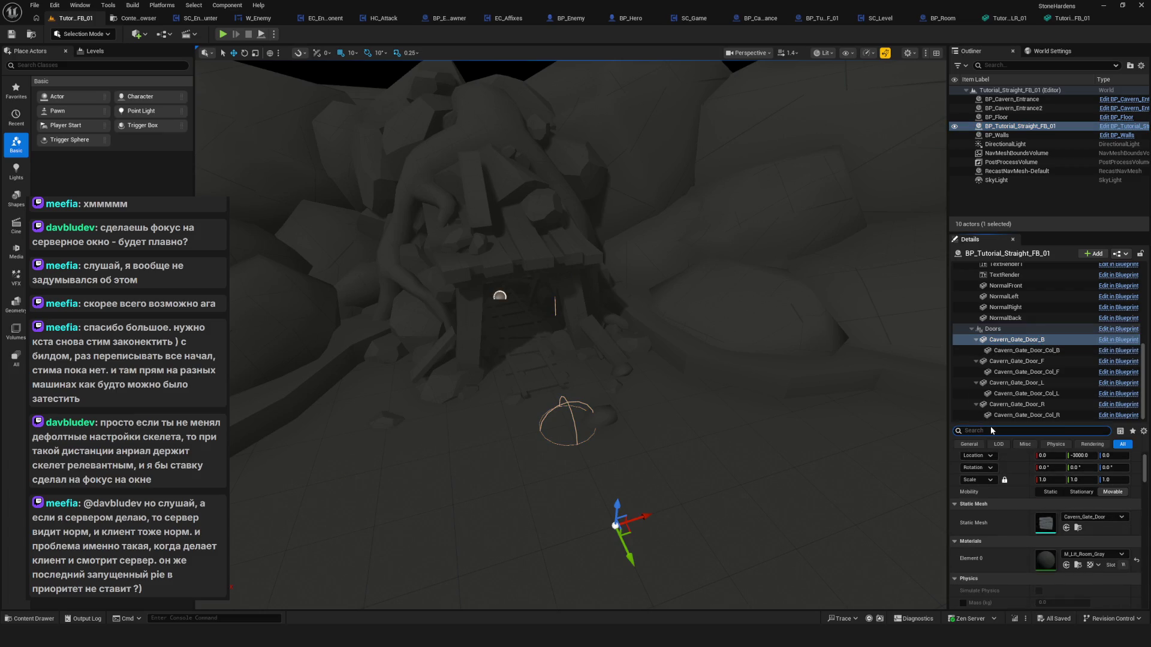
pyautogui.write('Mobiмшы')
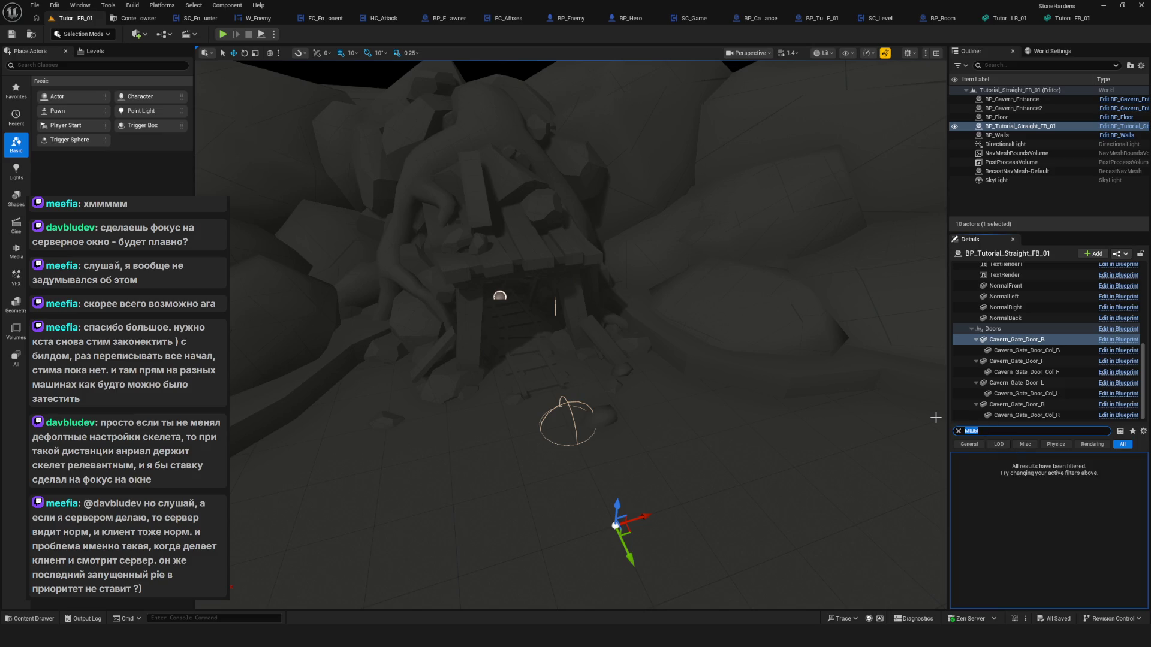
pyautogui.write('vis')
pyautogui.click(1042, 507)
pyautogui.press('f')
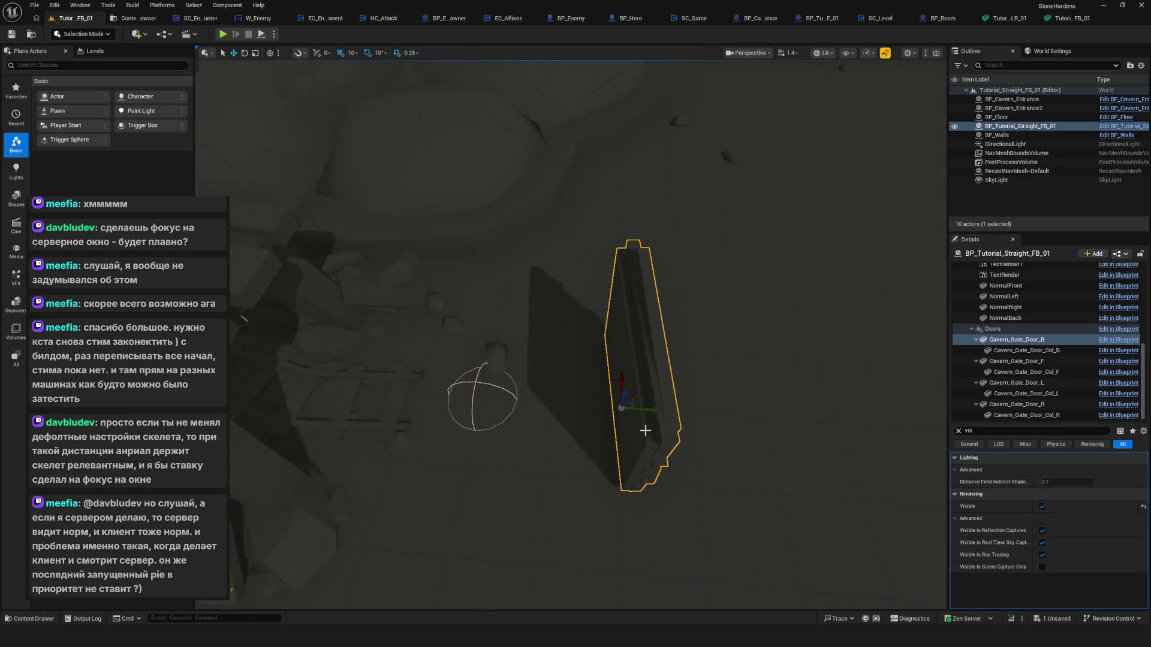
pyautogui.moveTo(625, 411); pyautogui.dragTo(707, 414)
pyautogui.scroll(5, 463, 144)
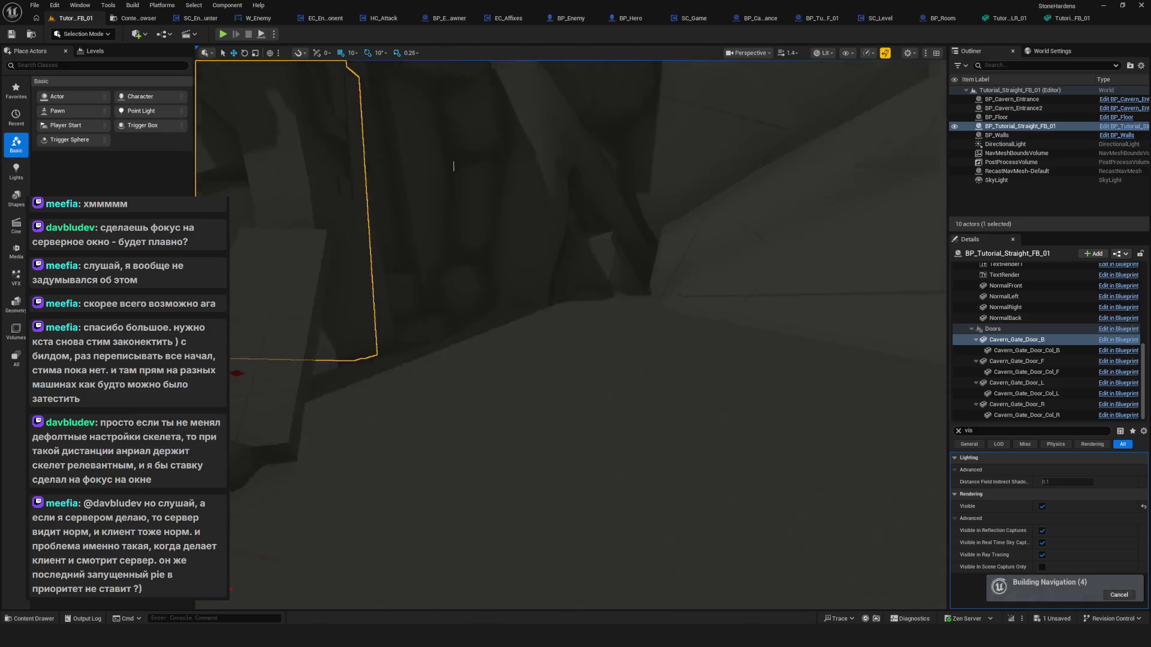
pyautogui.press('f')
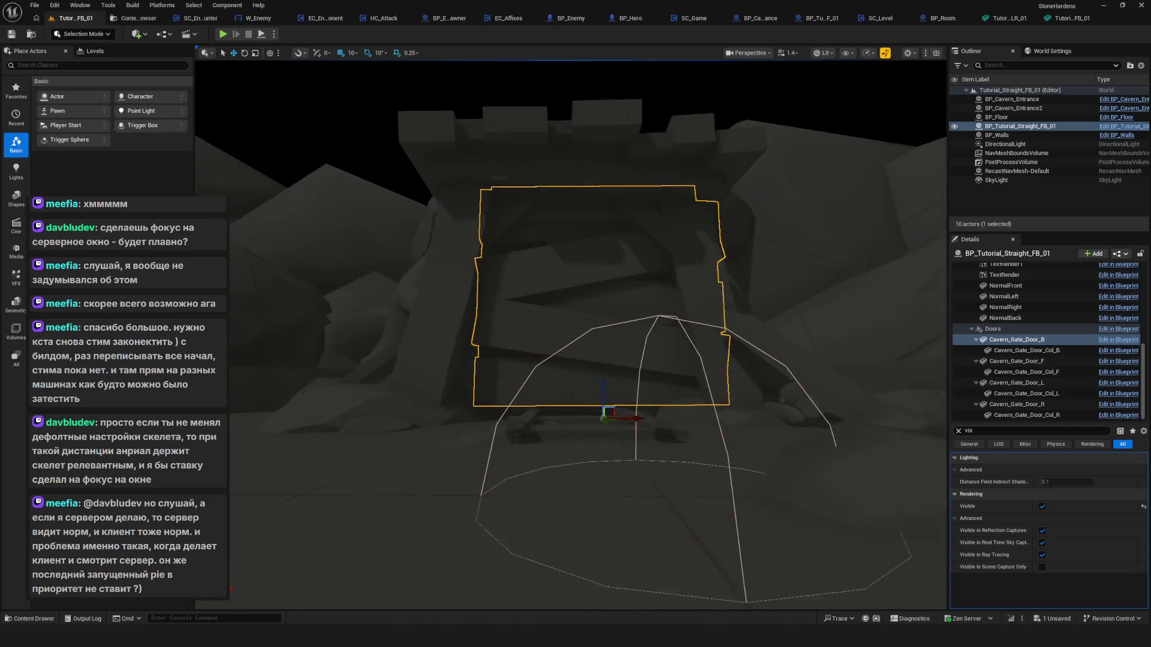
pyautogui.scroll(5, 690, 526)
# Slide the back gate door along X and select BP_Floor.
pyautogui.moveTo(678, 527); pyautogui.dragTo(634, 527)
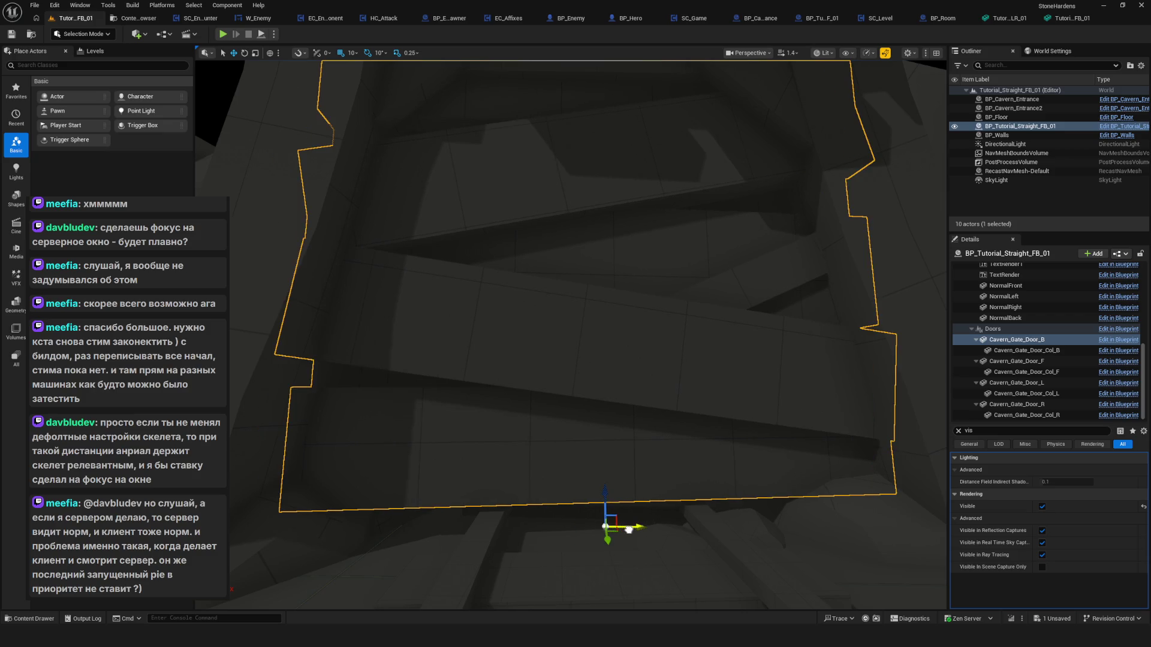
pyautogui.scroll(-10, 631, 529)
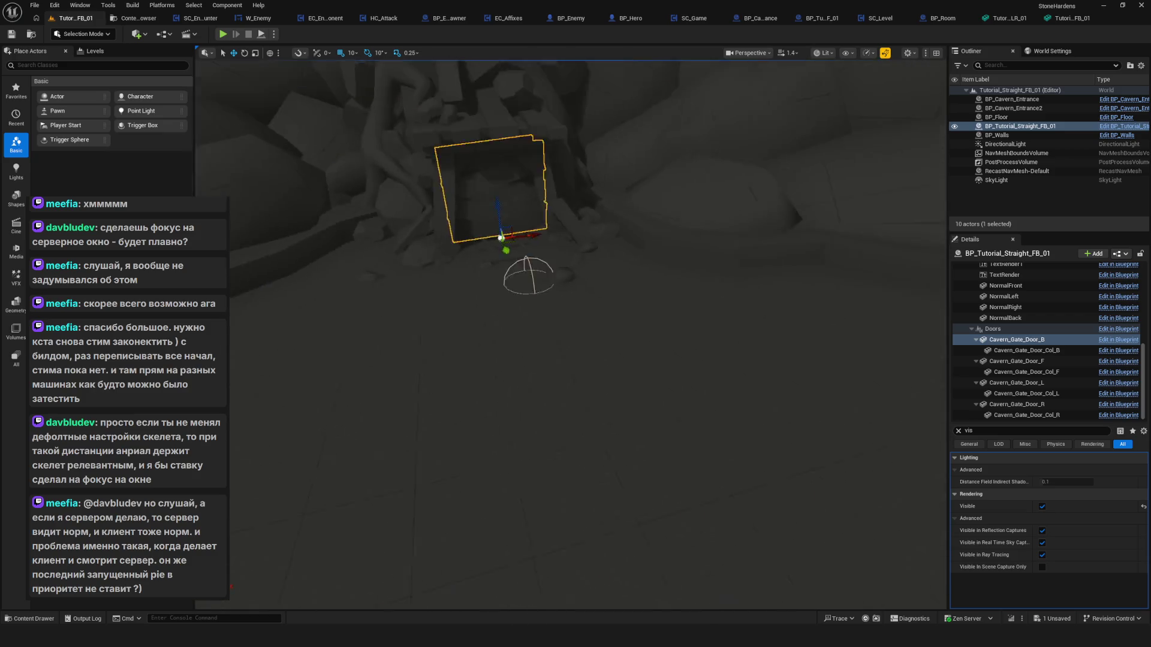
pyautogui.click(745, 380)
pyautogui.scroll(5, 746, 379)
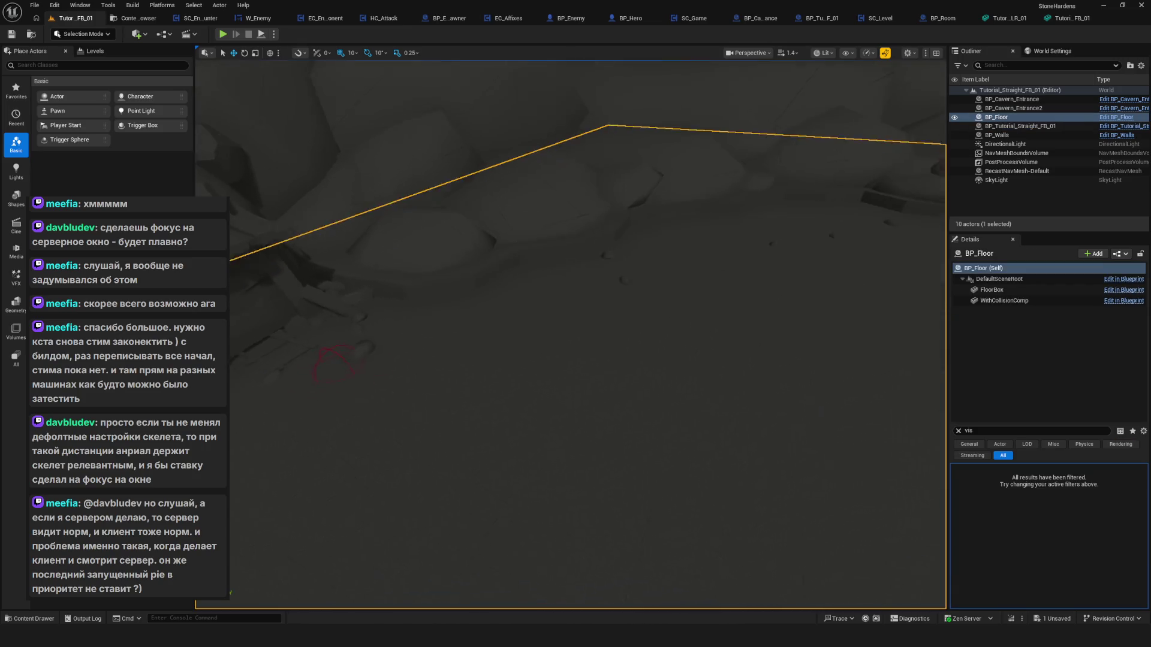
# Frame BP_Cavern_Entrance2, then select BP_Tutorial_Straight_FB_01 to list its components.
pyautogui.scroll(-2, 650, 395)
pyautogui.moveTo(579, 367)
pyautogui.mouseDown()
pyautogui.moveTo(579, 296)
pyautogui.moveTo(575, 361)
pyautogui.mouseUp()
pyautogui.click(599, 239)
pyautogui.press('f')
pyautogui.moveTo(598, 239)
pyautogui.mouseDown()
pyautogui.moveTo(599, 197)
pyautogui.moveTo(763, 264)
pyautogui.moveTo(744, 263)
pyautogui.moveTo(725, 198)
pyautogui.moveTo(737, 276)
pyautogui.mouseUp()
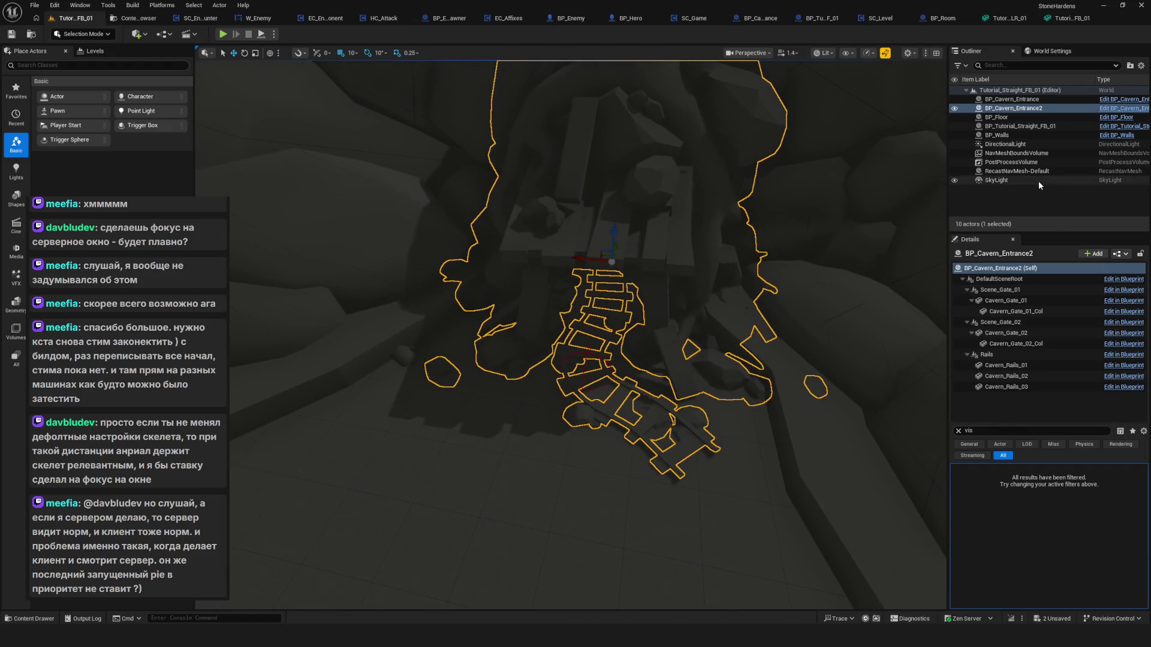
pyautogui.click(1040, 127)
pyautogui.scroll(-3, 1028, 354)
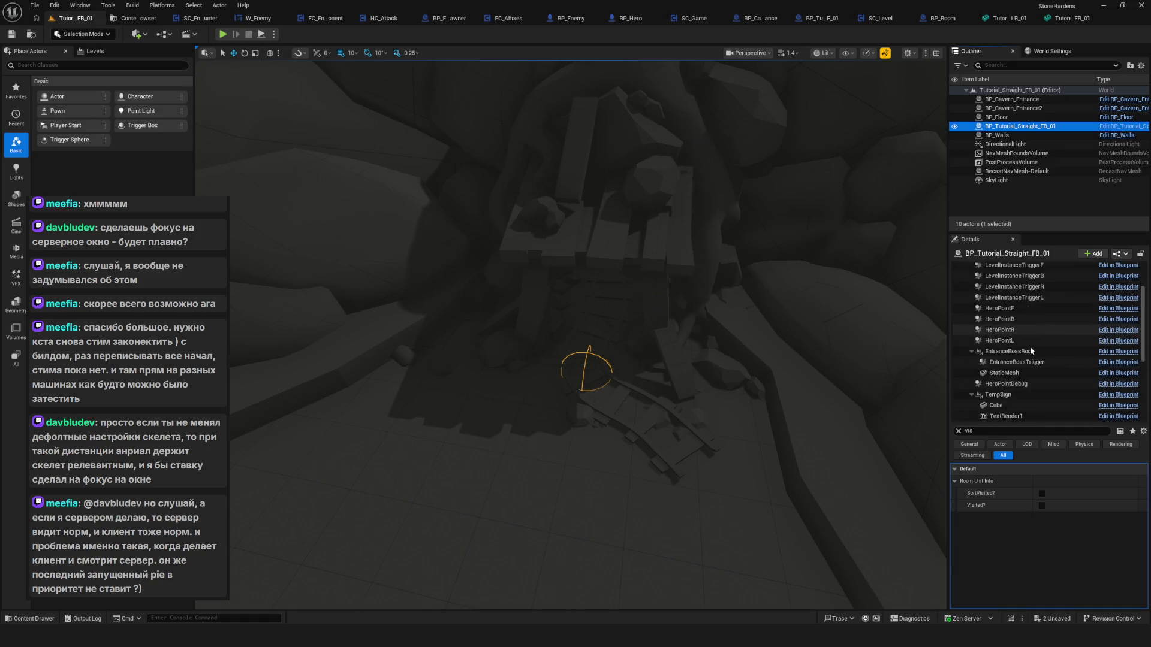
# Inspect HeroPointF and the front trigger LevelInstanceTriggerF by flying through the rocks near the cavern entrance.
pyautogui.click(999, 279)
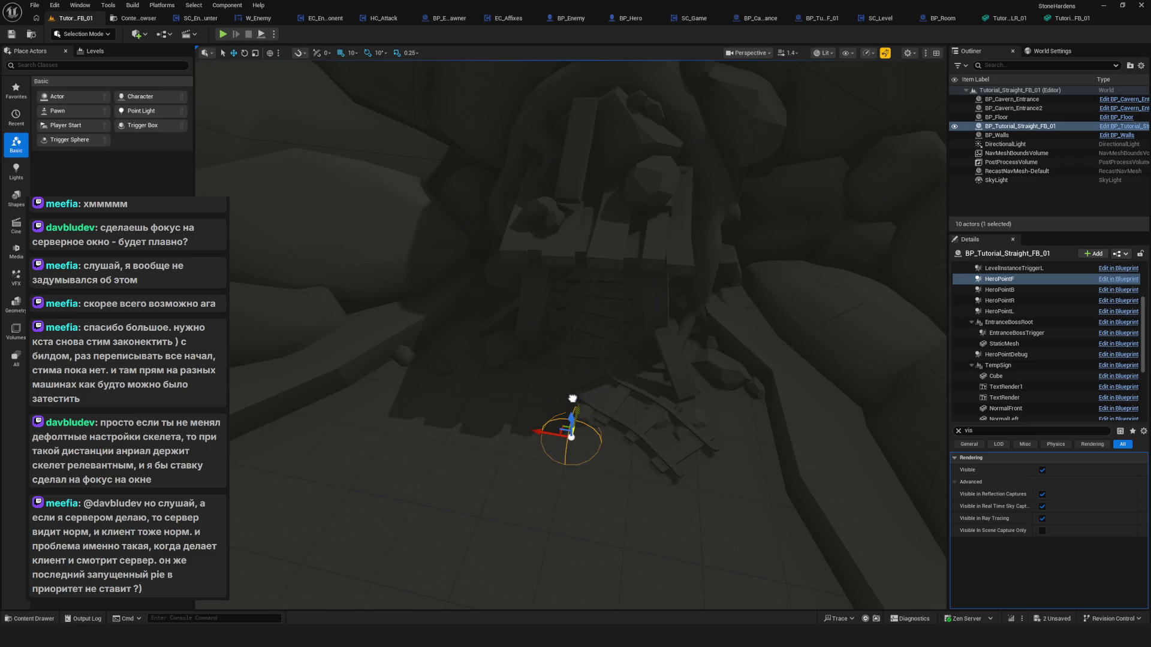
pyautogui.moveTo(700, 239); pyautogui.dragTo(654, 254)
pyautogui.moveTo(716, 281)
pyautogui.mouseDown()
pyautogui.moveTo(673, 290)
pyautogui.moveTo(698, 299)
pyautogui.mouseUp()
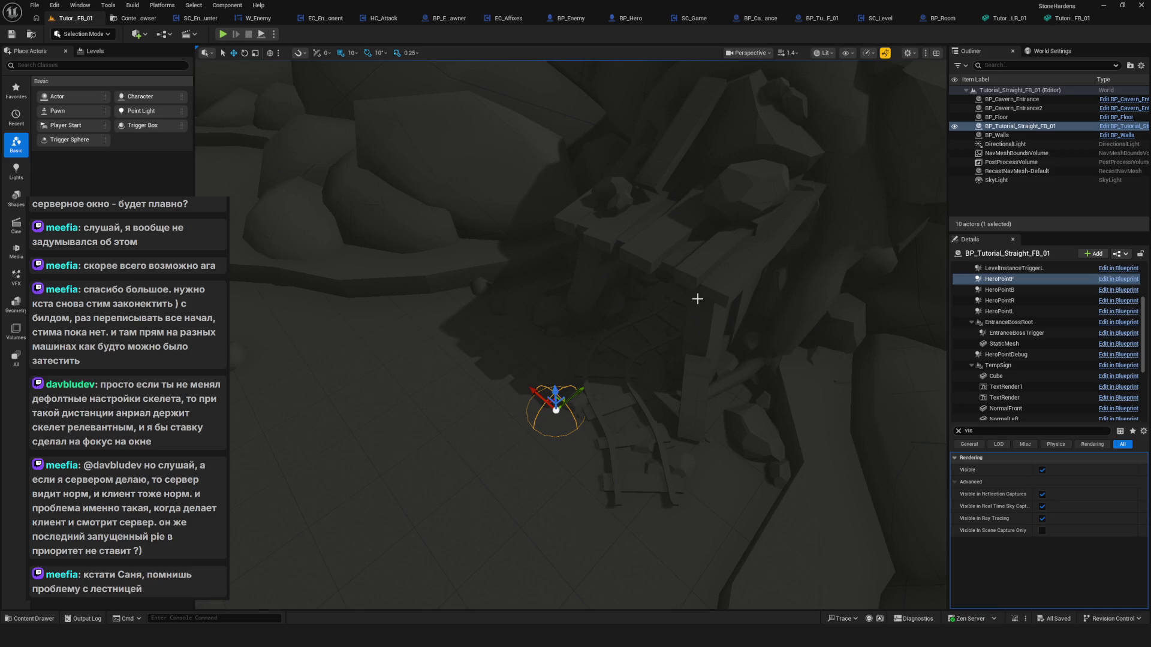
pyautogui.moveTo(641, 326); pyautogui.dragTo(503, 299)
pyautogui.click(466, 290)
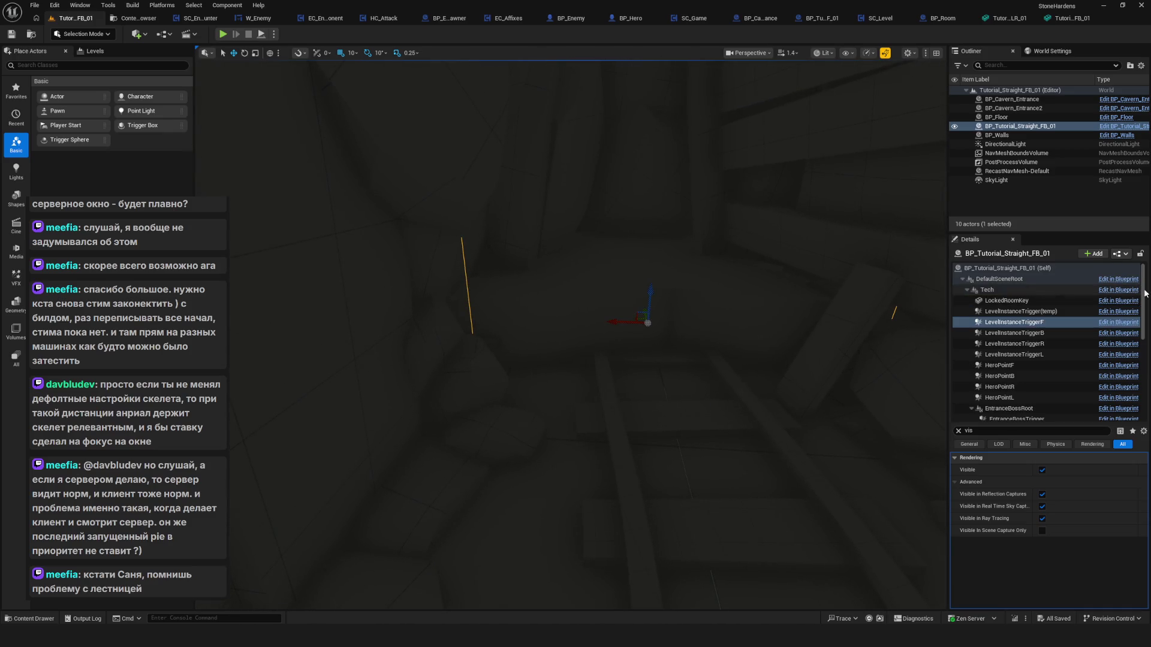
pyautogui.moveTo(660, 324); pyautogui.dragTo(779, 355)
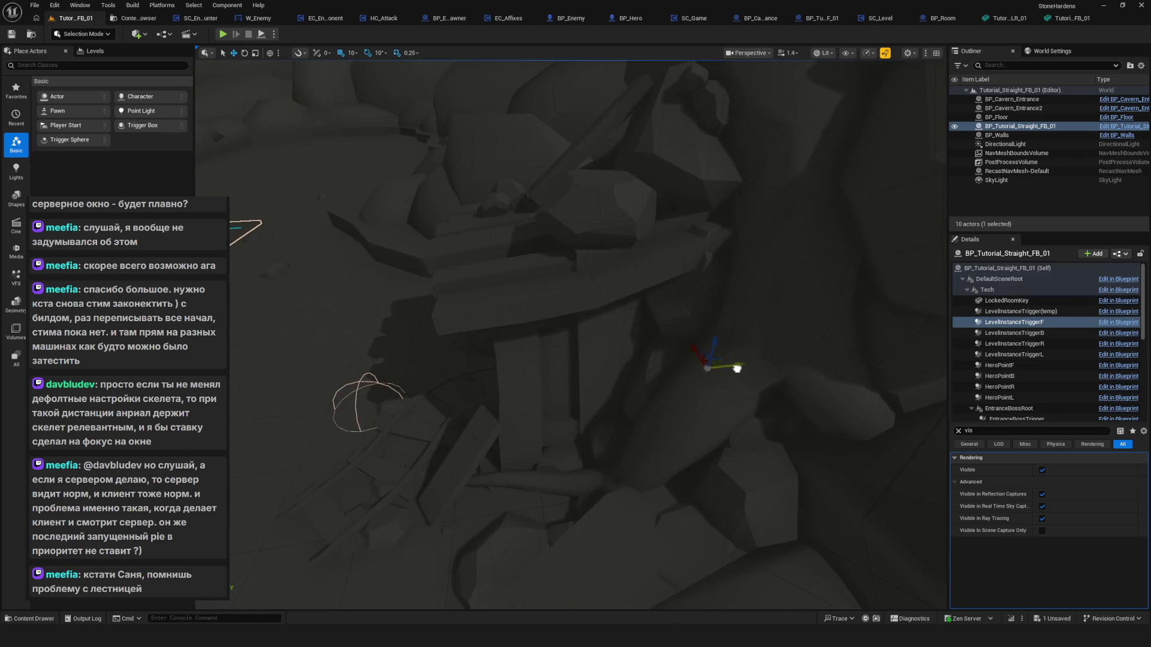
pyautogui.moveTo(654, 377)
pyautogui.mouseDown()
pyautogui.moveTo(641, 366)
pyautogui.moveTo(666, 357)
pyautogui.mouseUp()
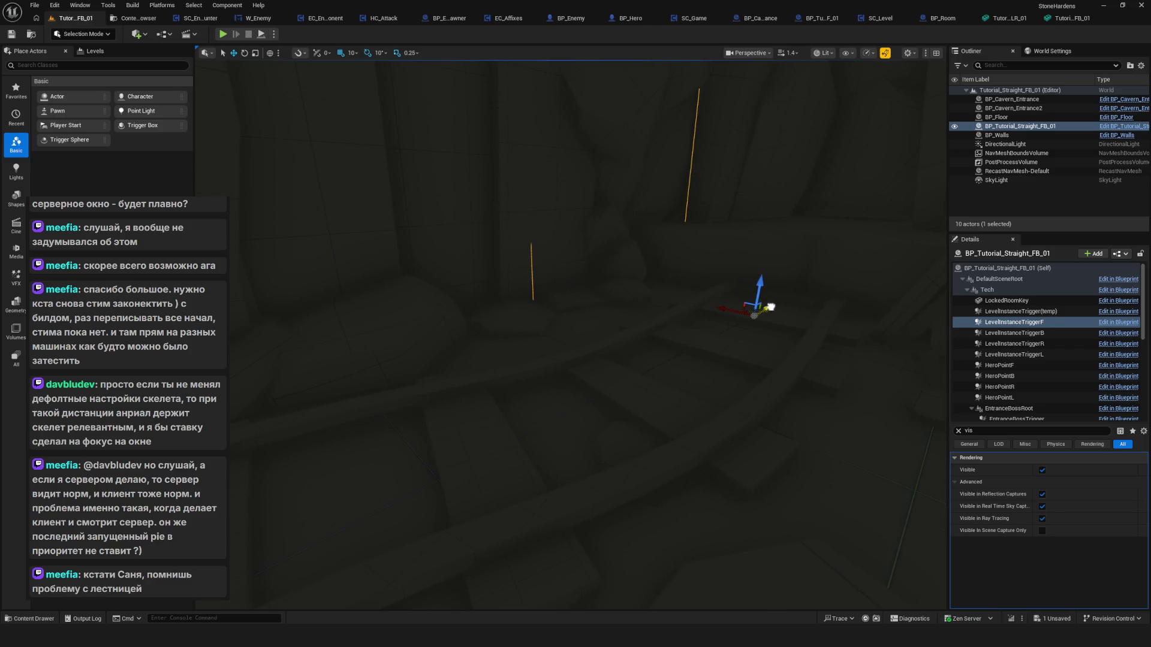
pyautogui.moveTo(771, 307)
pyautogui.mouseDown()
pyautogui.moveTo(771, 385)
pyautogui.moveTo(578, 257)
pyautogui.moveTo(674, 270)
pyautogui.mouseUp()
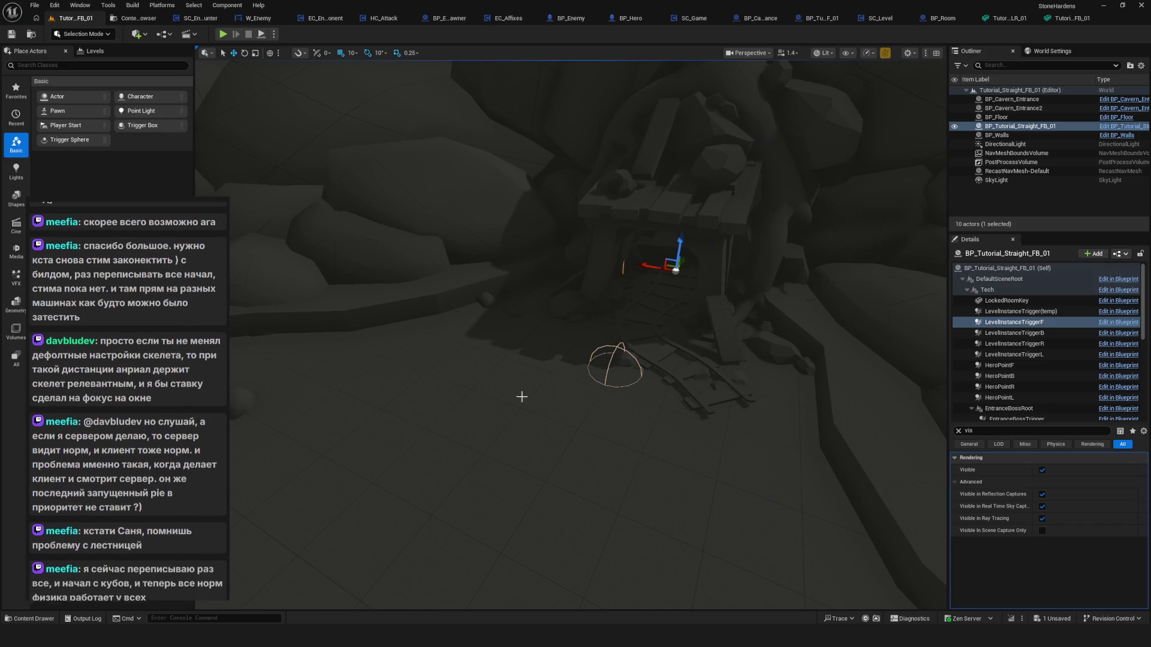
pyautogui.moveTo(569, 336); pyautogui.dragTo(569, 360)
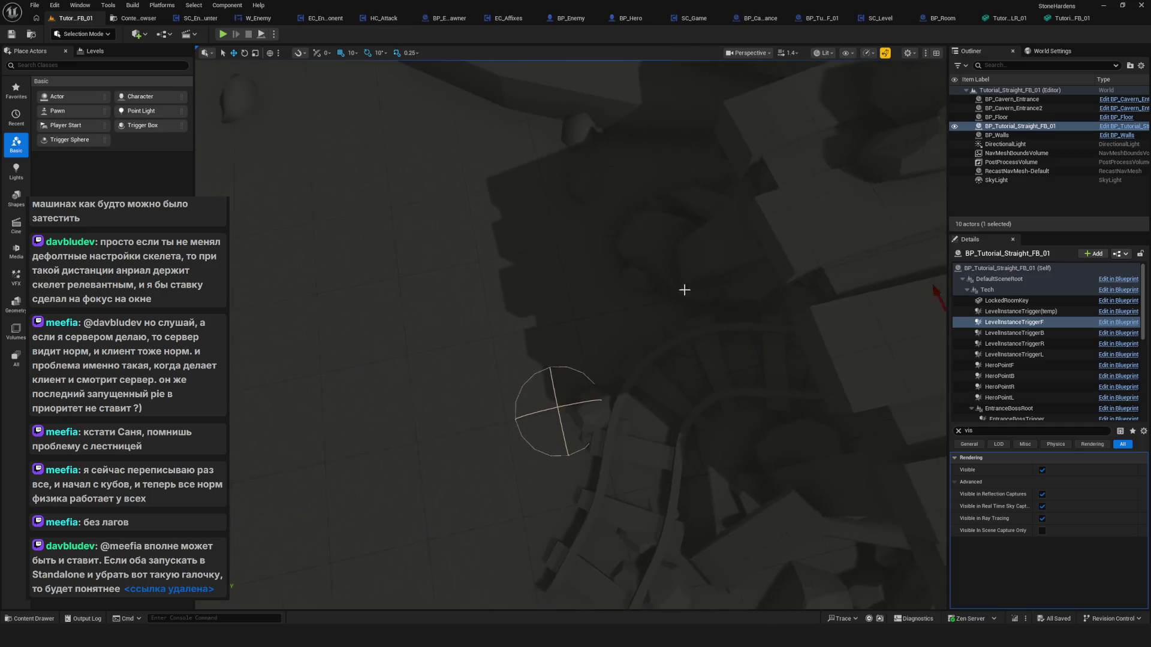
# Check the floor's WithCollisionComp, then shift HeroPointF along Y in front of the cavern entrance.
pyautogui.click(555, 398)
pyautogui.click(555, 398)
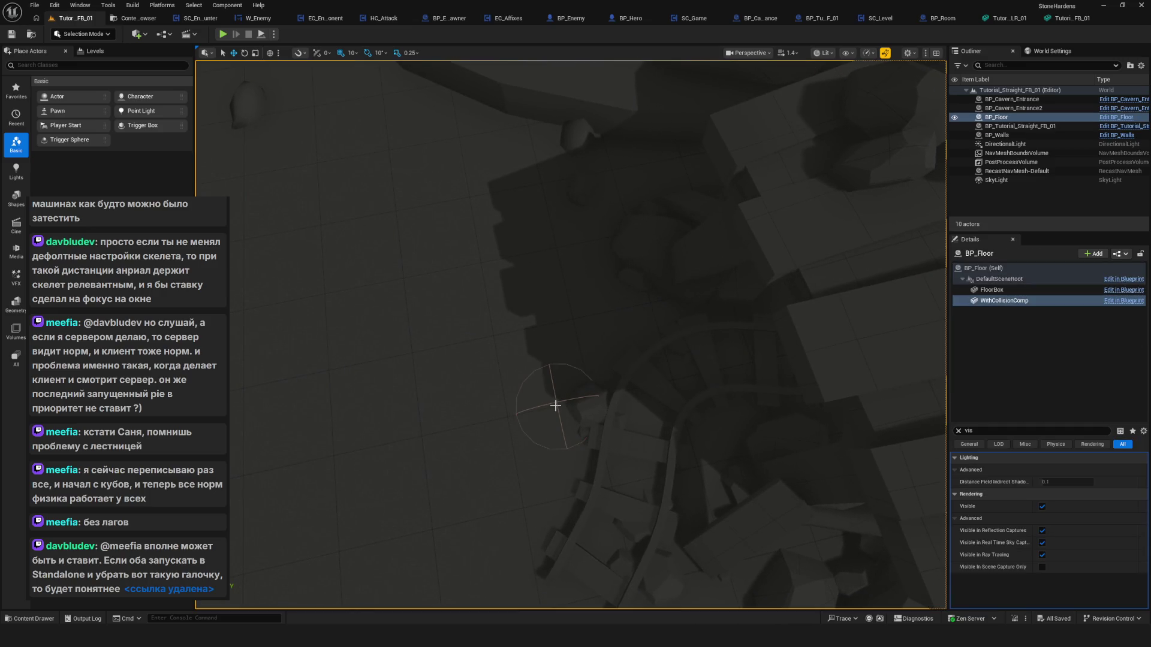
pyautogui.click(1043, 126)
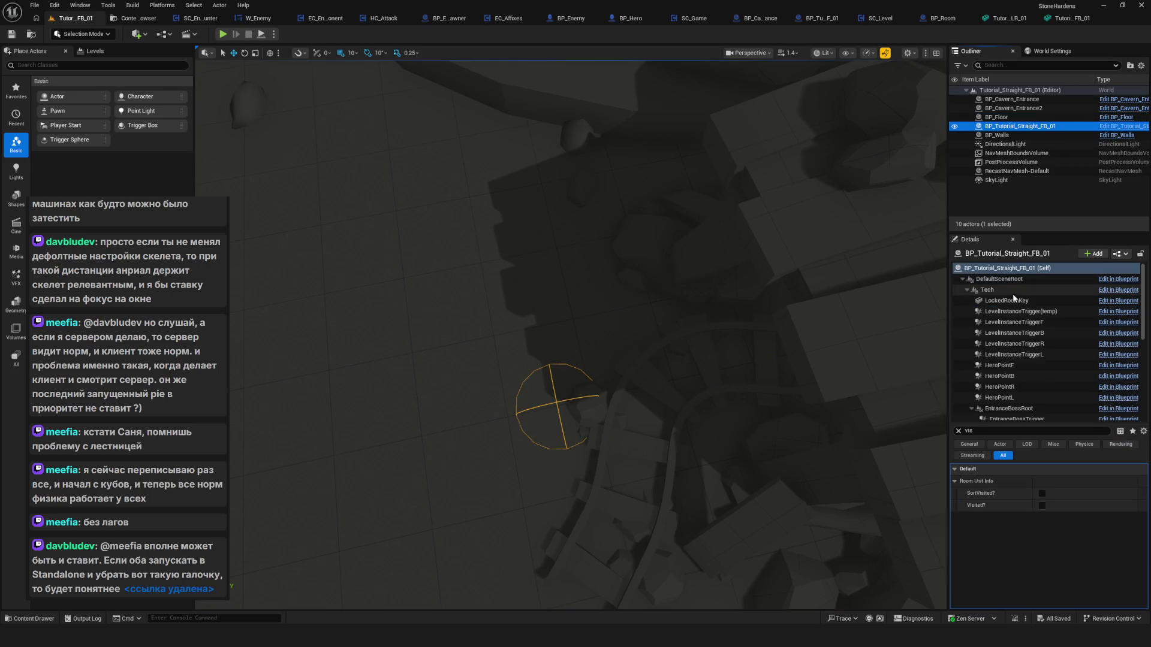
pyautogui.click(1011, 377)
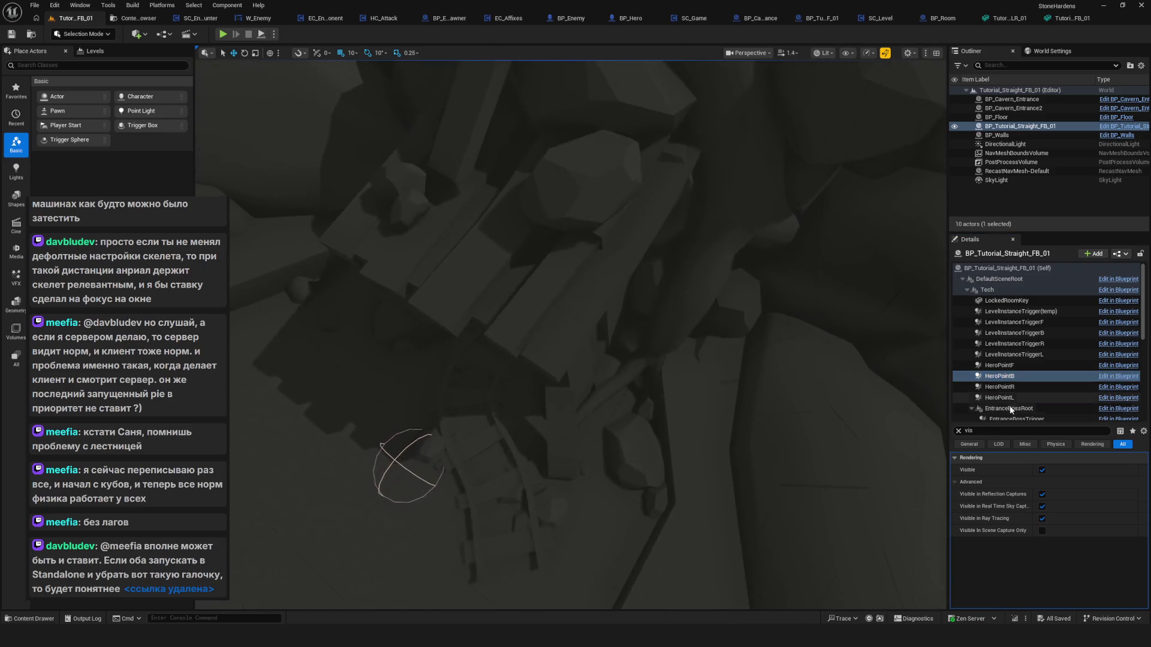
pyautogui.click(1008, 366)
pyautogui.moveTo(427, 438)
pyautogui.mouseDown()
pyautogui.moveTo(451, 408)
pyautogui.moveTo(455, 371)
pyautogui.mouseUp()
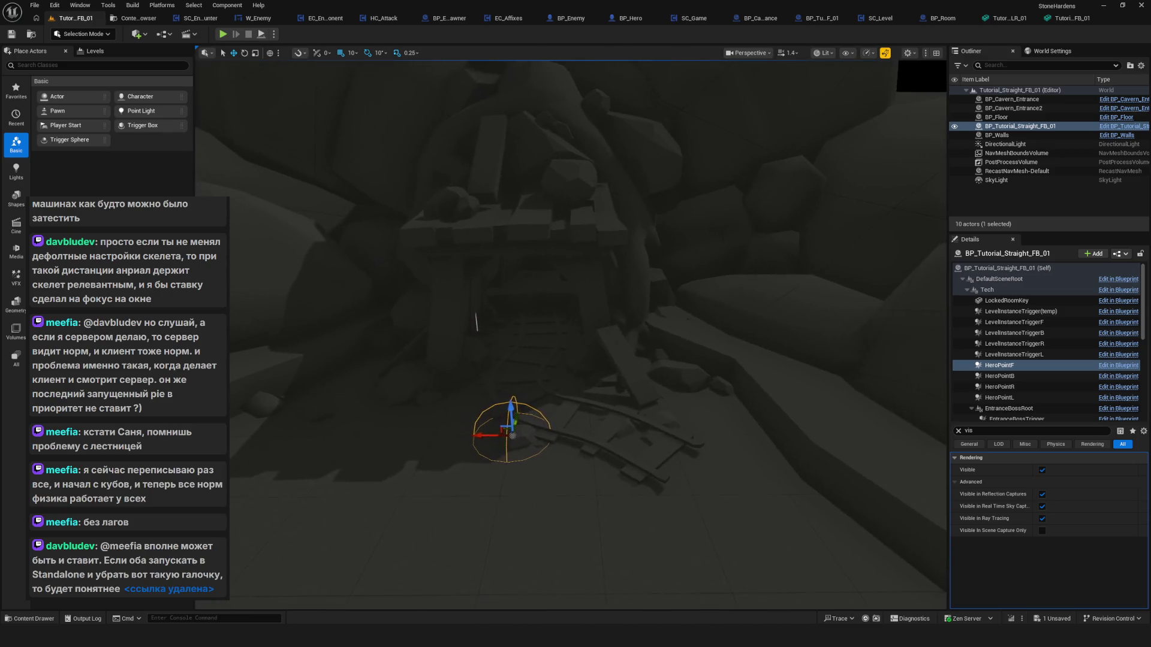
pyautogui.scroll(-10, 1028, 357)
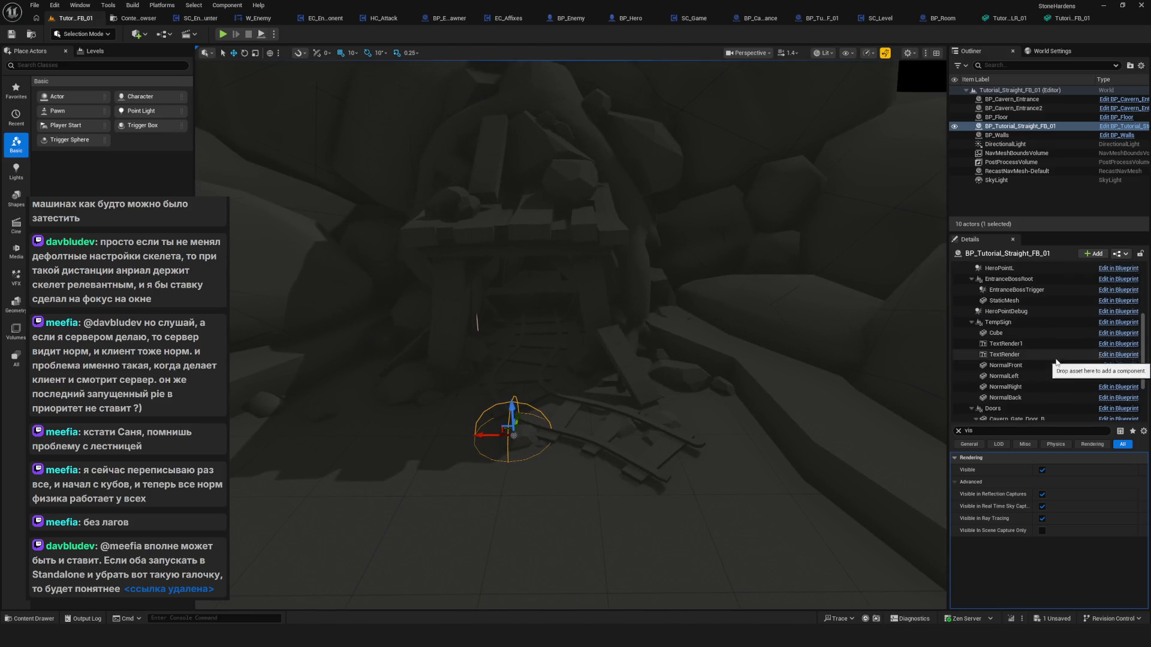
pyautogui.click(1069, 365)
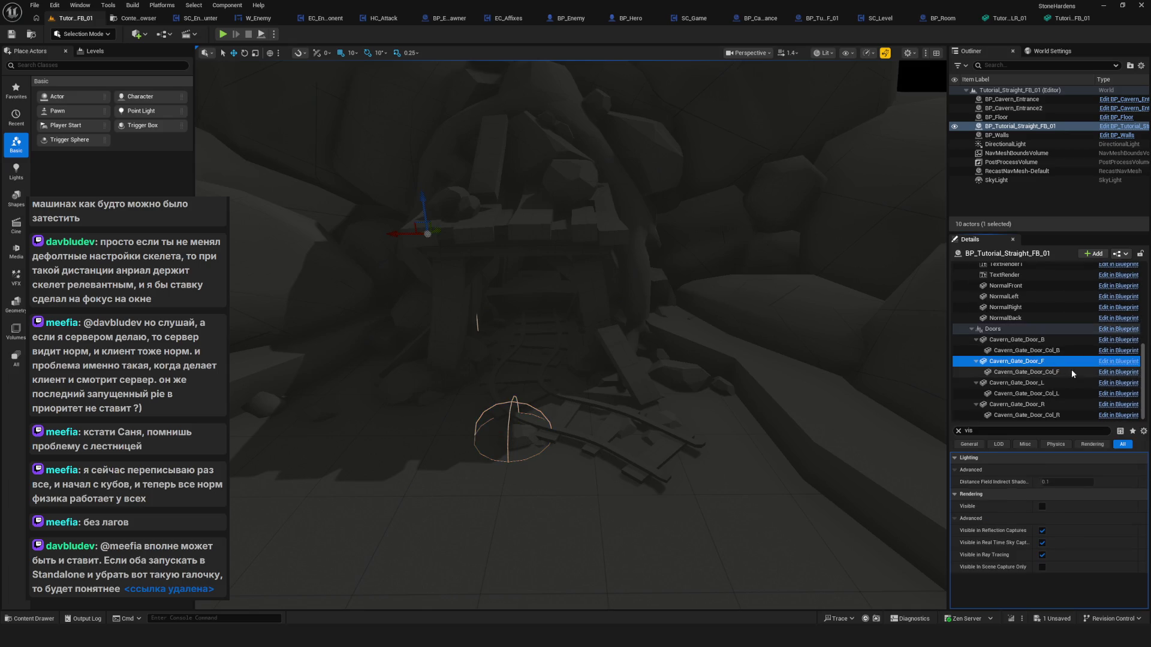
# Turn on Visible for Cavern_Gate_Door_F, check the door from several angles, and save the level.
pyautogui.click(1042, 506)
pyautogui.moveTo(503, 266)
pyautogui.mouseDown()
pyautogui.moveTo(653, 359)
pyautogui.moveTo(539, 390)
pyautogui.moveTo(412, 460)
pyautogui.mouseUp()
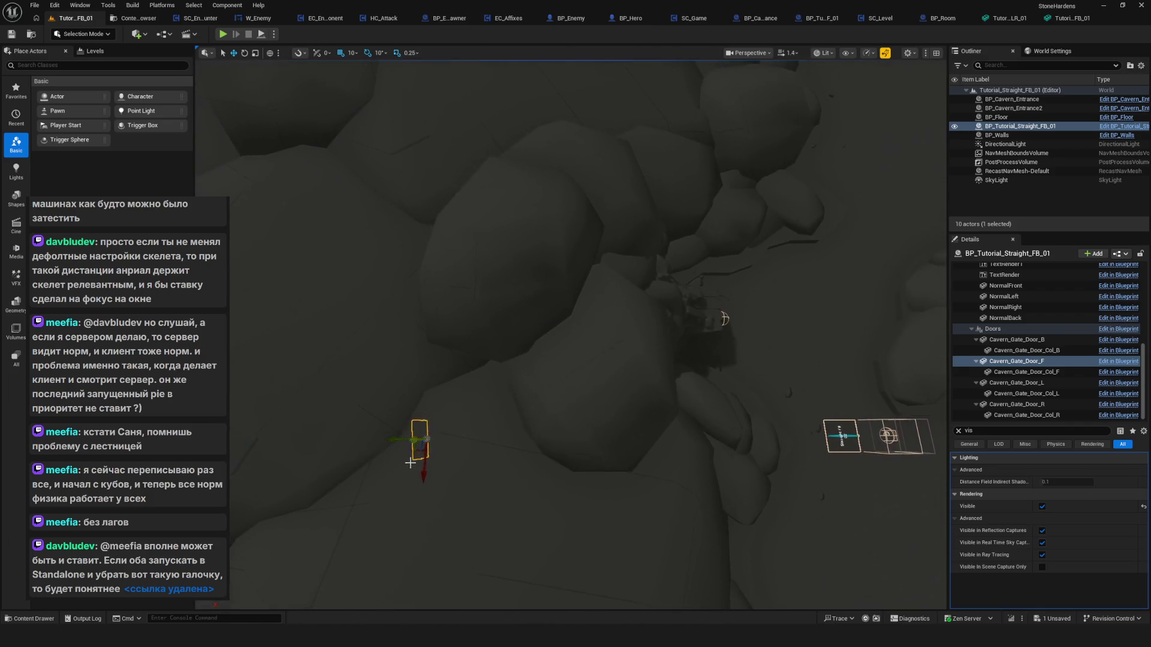
pyautogui.moveTo(479, 436)
pyautogui.mouseDown()
pyautogui.moveTo(689, 317)
pyautogui.moveTo(821, 277)
pyautogui.moveTo(755, 312)
pyautogui.moveTo(807, 278)
pyautogui.mouseUp()
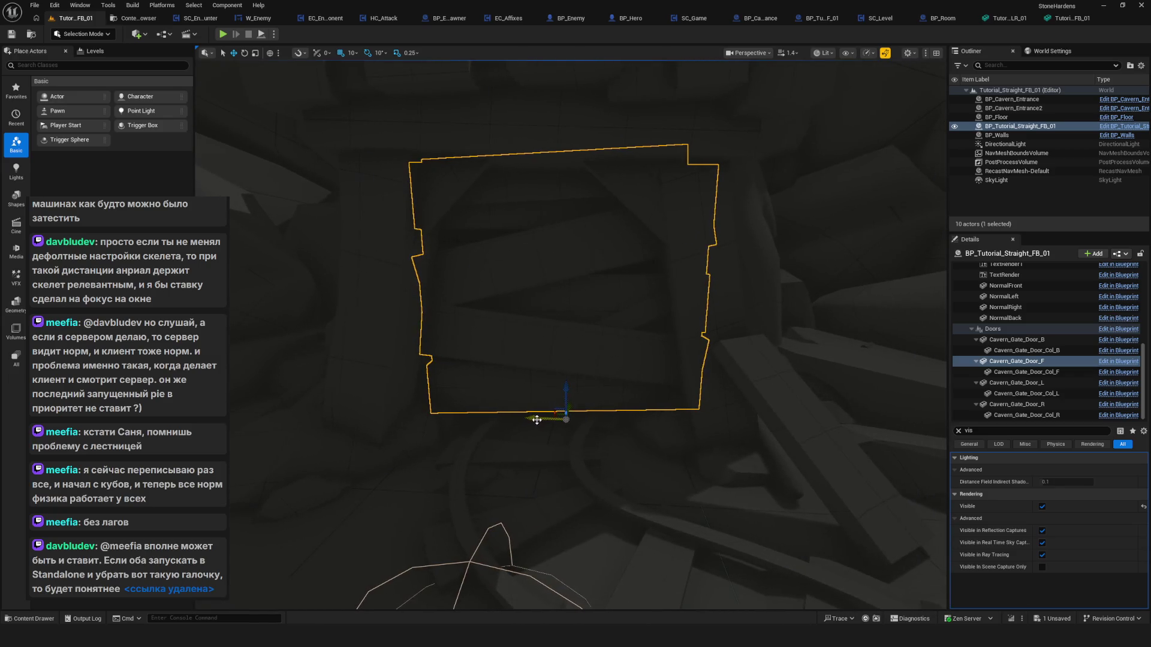
pyautogui.moveTo(528, 420)
pyautogui.mouseDown()
pyautogui.moveTo(617, 464)
pyautogui.moveTo(647, 426)
pyautogui.moveTo(650, 442)
pyautogui.moveTo(625, 450)
pyautogui.mouseUp()
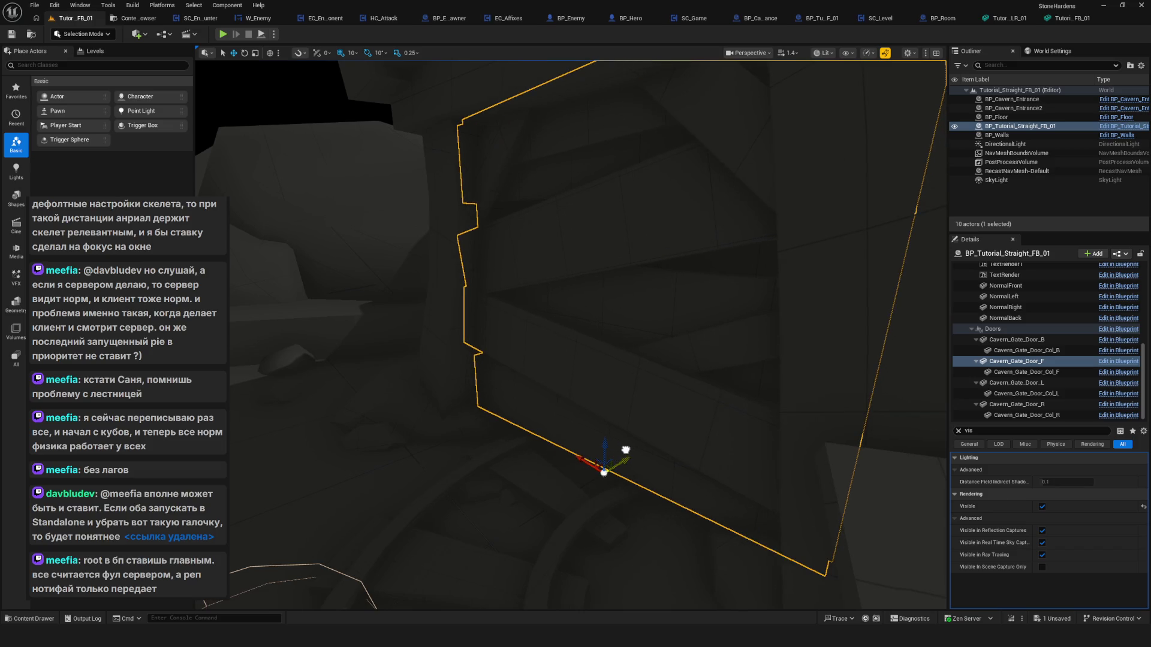
pyautogui.moveTo(678, 367)
pyautogui.mouseDown()
pyautogui.moveTo(770, 377)
pyautogui.moveTo(702, 375)
pyautogui.moveTo(732, 367)
pyautogui.moveTo(693, 390)
pyautogui.moveTo(694, 366)
pyautogui.mouseUp()
pyautogui.hotkey('ctrl', 's')
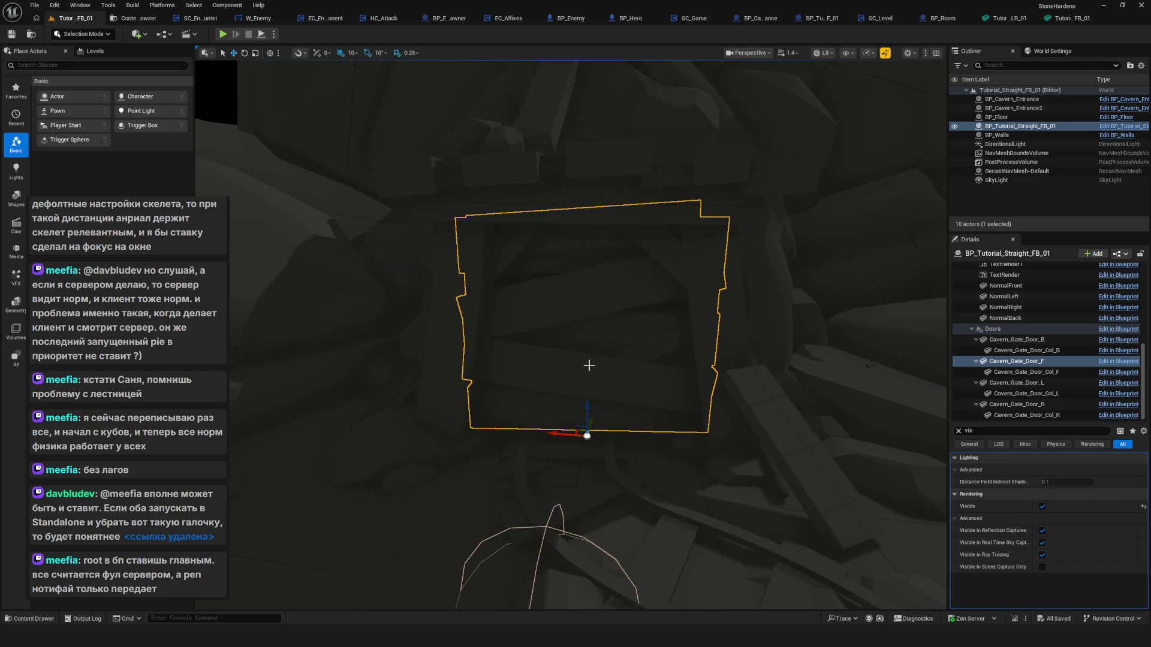
pyautogui.moveTo(593, 370); pyautogui.dragTo(594, 377)
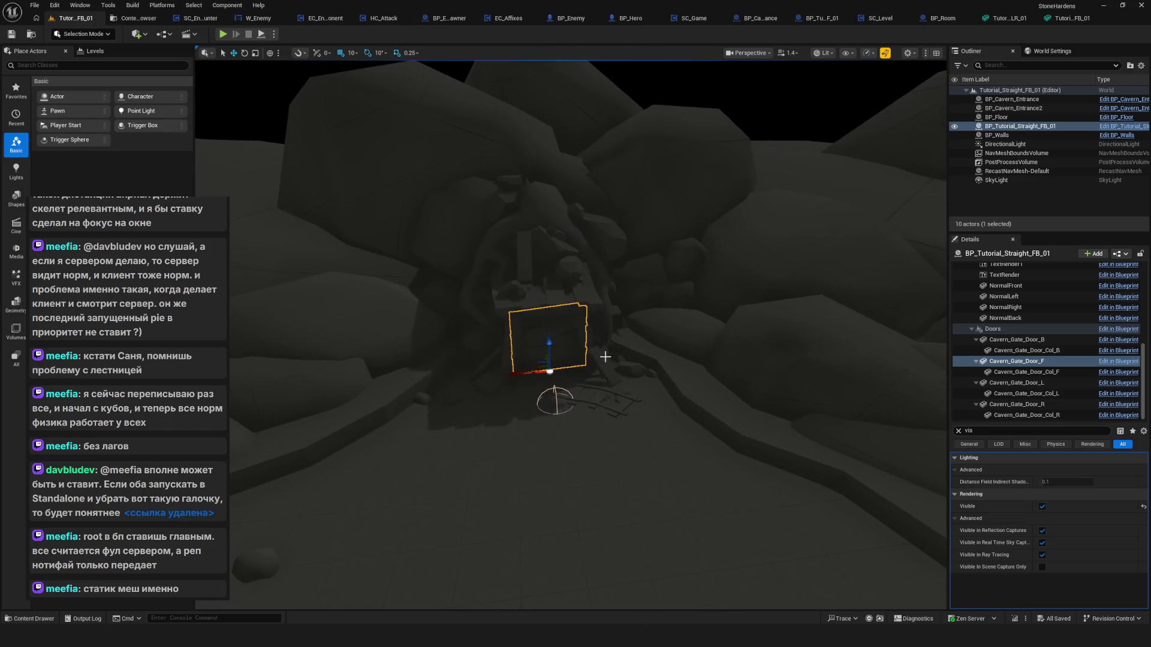
pyautogui.click(551, 272)
pyautogui.scroll(5, 712, 300)
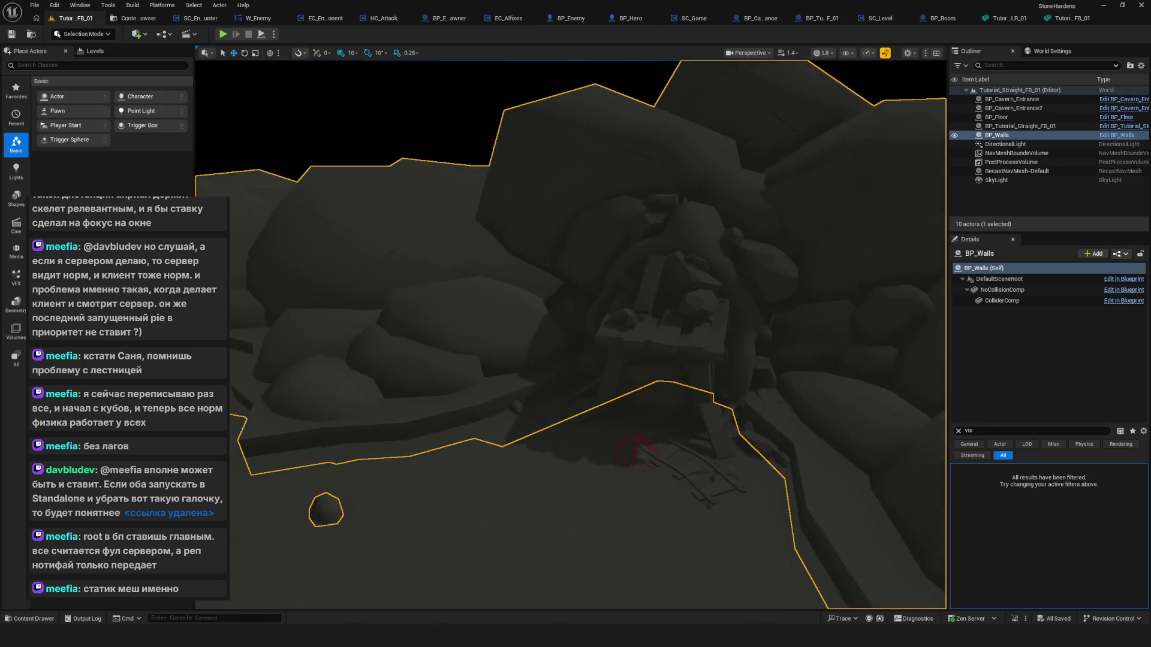
pyautogui.click(438, 134)
pyautogui.moveTo(437, 133); pyautogui.dragTo(437, 133)
pyautogui.moveTo(683, 311); pyautogui.dragTo(683, 311)
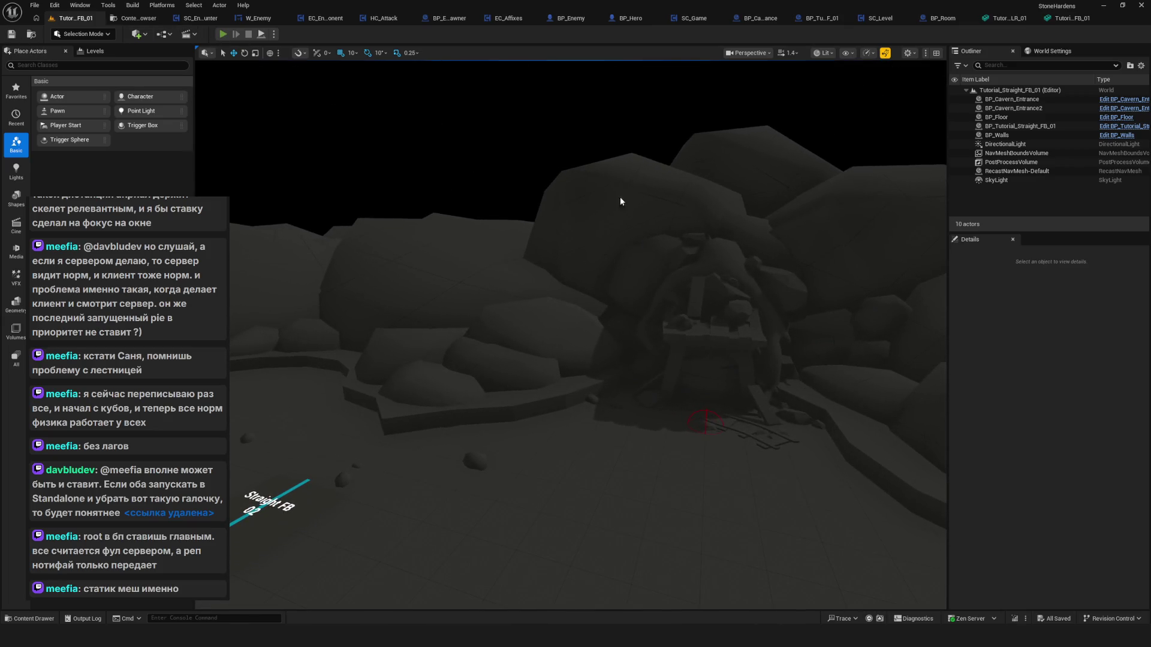
pyautogui.hotkey('alt', 'p')
pyautogui.click(579, 310)
# Start a new game, jump to the chosen tutorial room, and walk the hero with D.
pyautogui.click(562, 408)
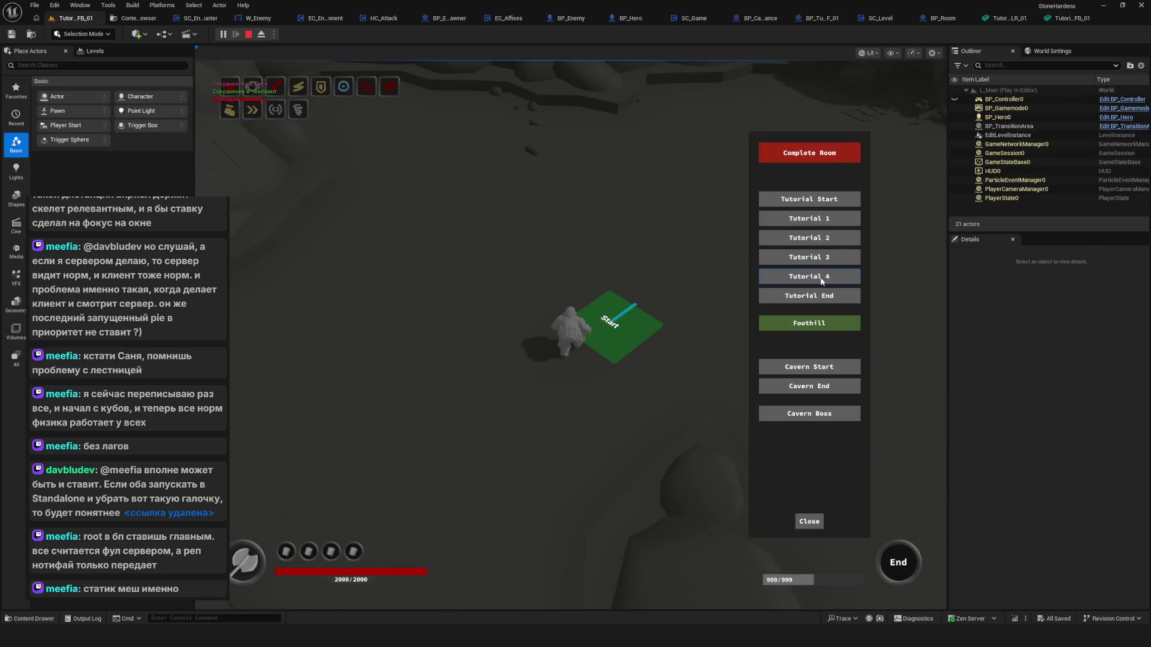
pyautogui.click(822, 282)
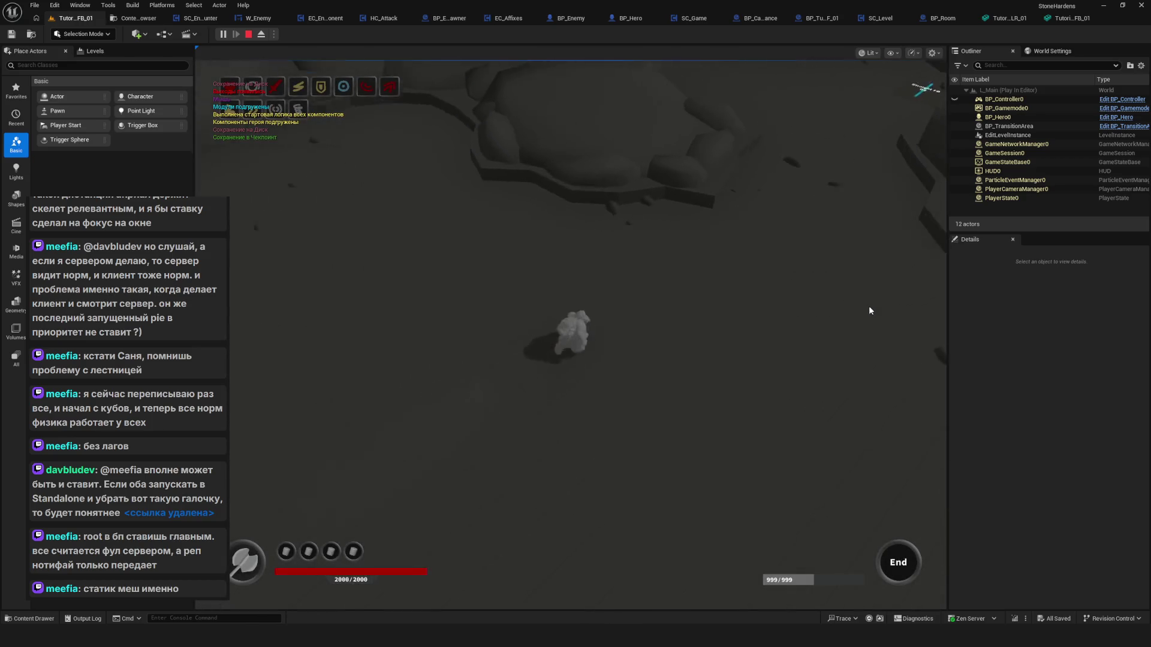
pyautogui.press('d')
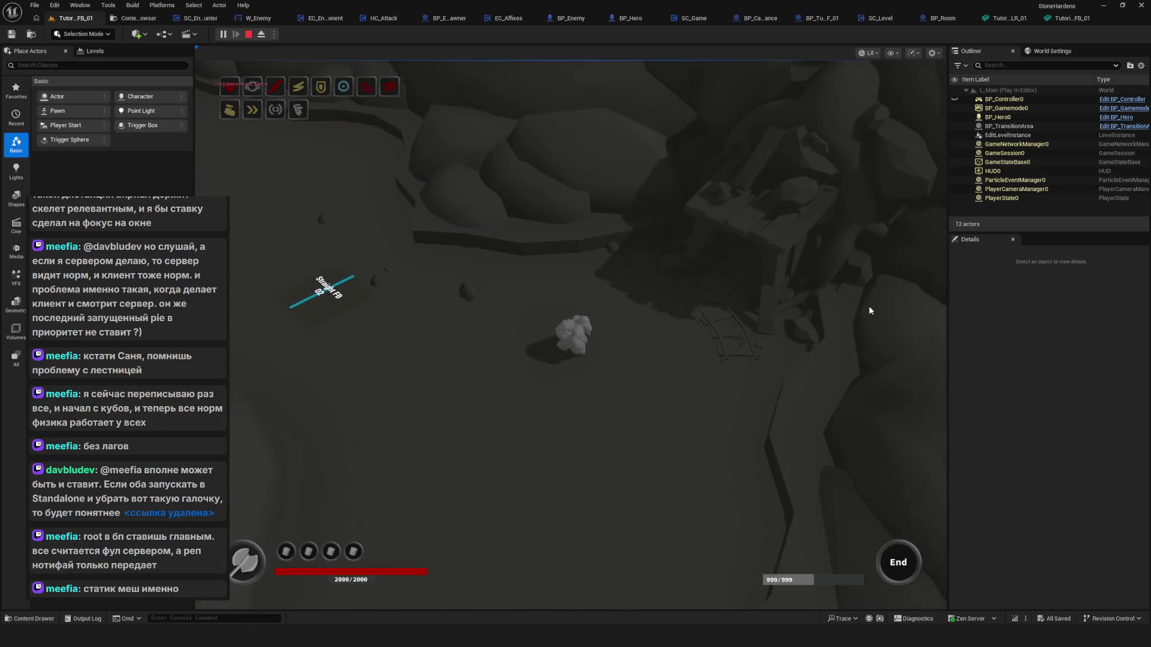